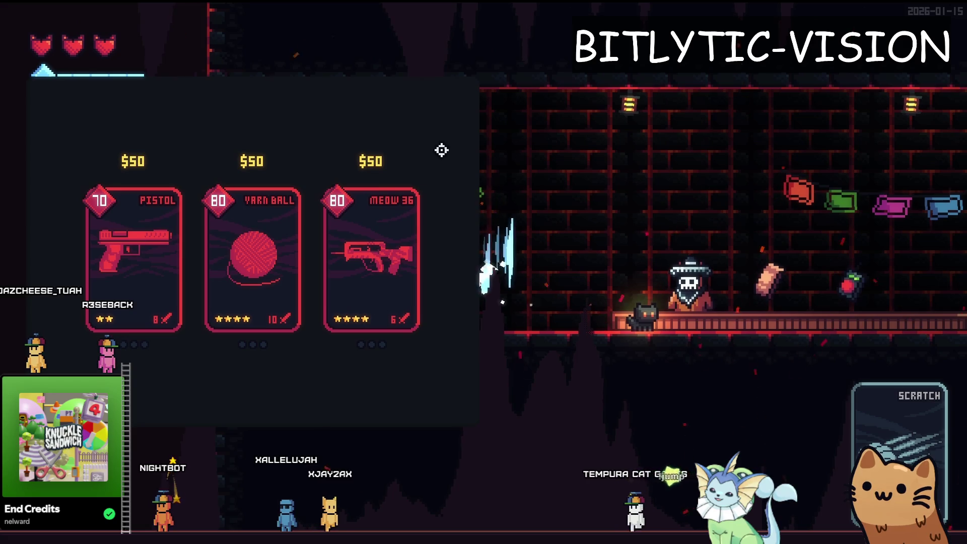
Inspect the Meow 36 card, then leave the $50 shop for the pause menu's Collection screen.
mouse_move(391, 282)
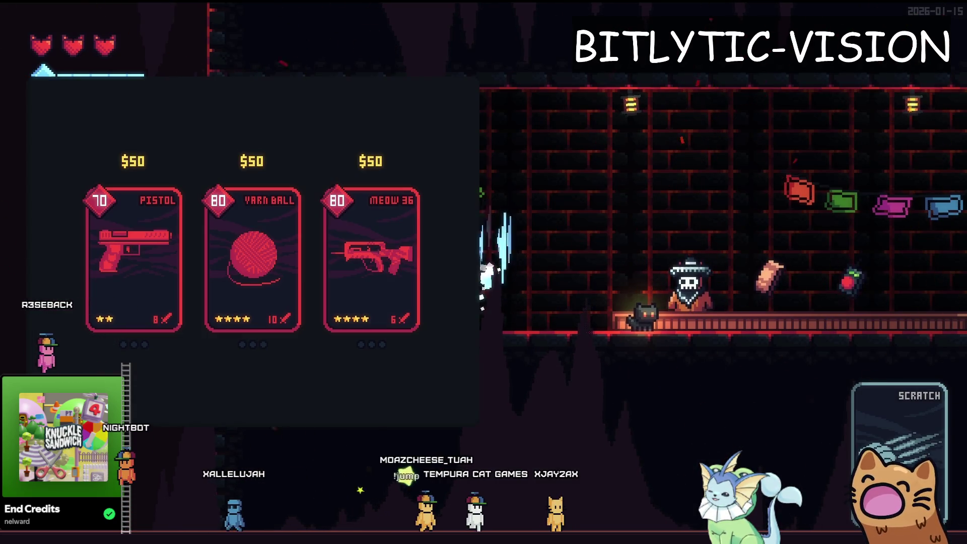
key("Escape")
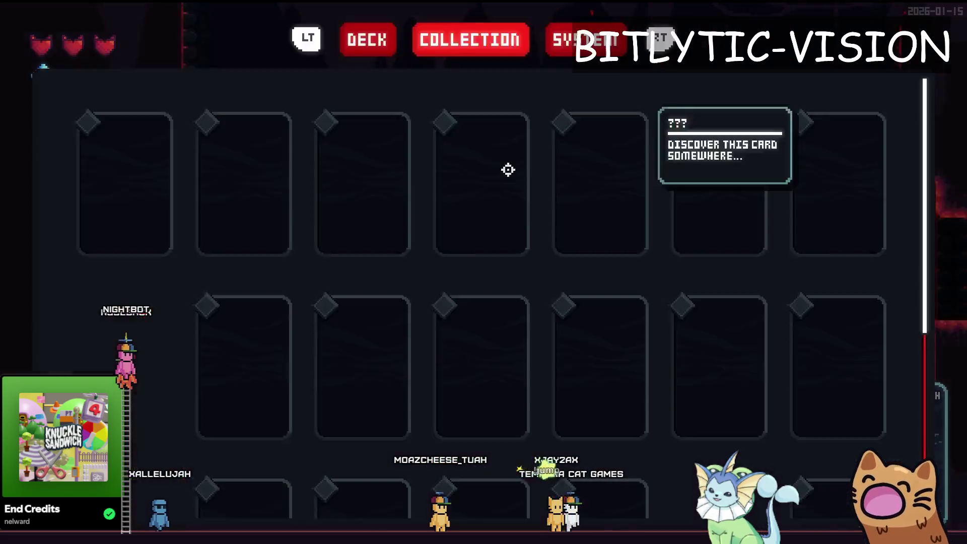
Stop the crashed debug session with F8.
scroll(455, 165, "up", 3)
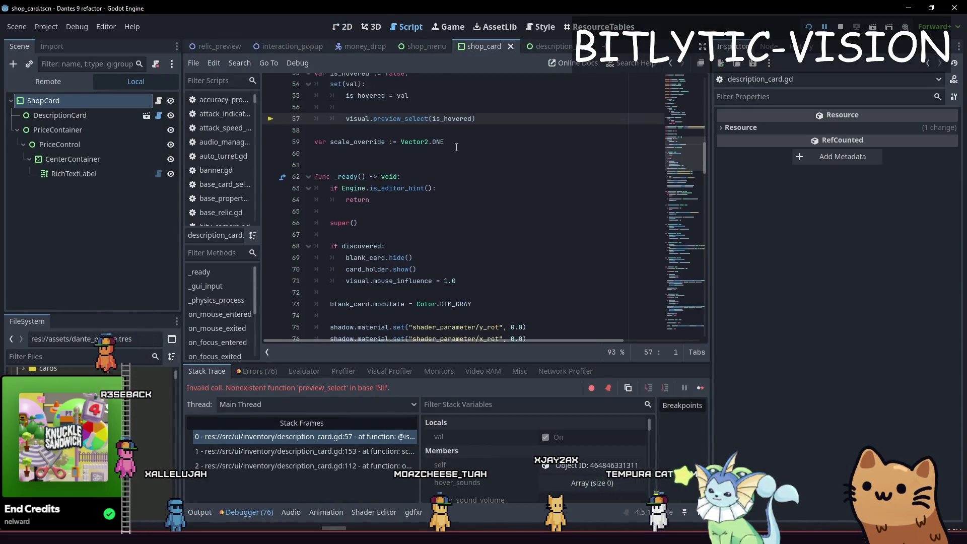
scroll(454, 165, "down", 2)
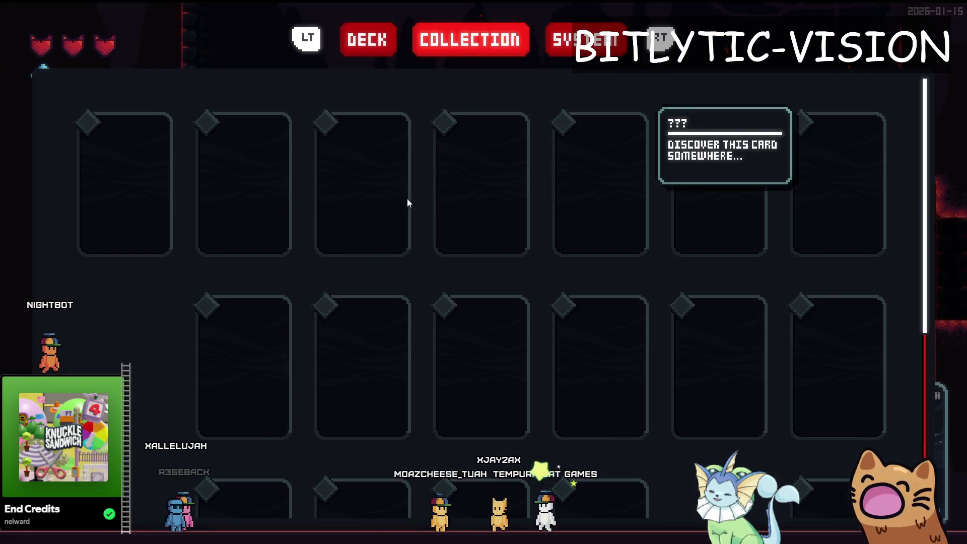
key("F8")
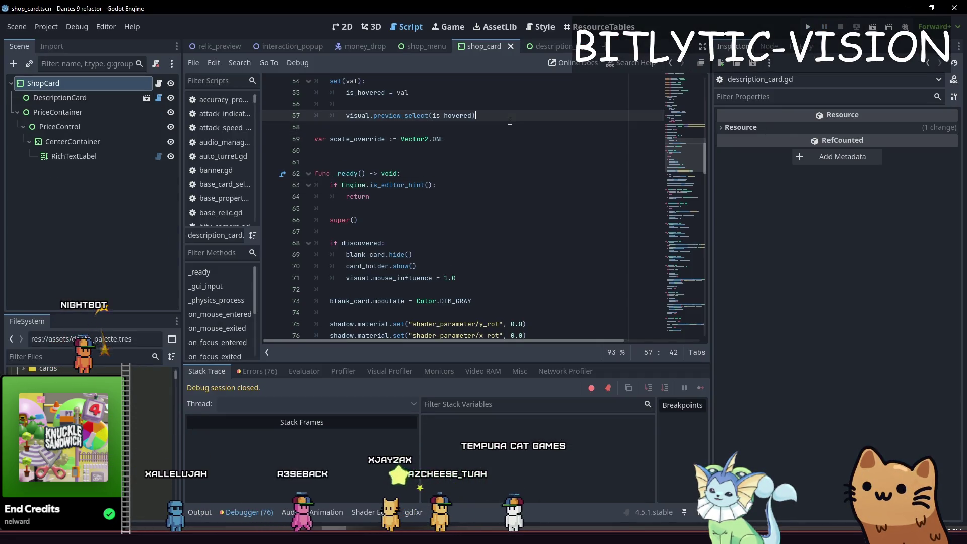
Wrap line 57's visual.preview_select call in an 'if visual:' guard and save the script.
left_click(505, 104)
key("Return")
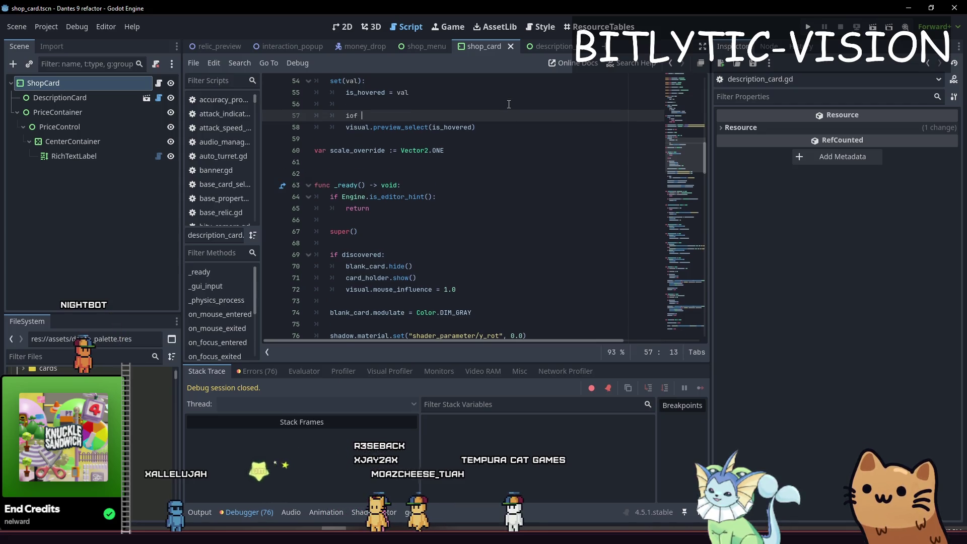
type(":")
key("Down")
key("Home")
key("Tab")
key("Up")
key("End")
key("ctrl+s")
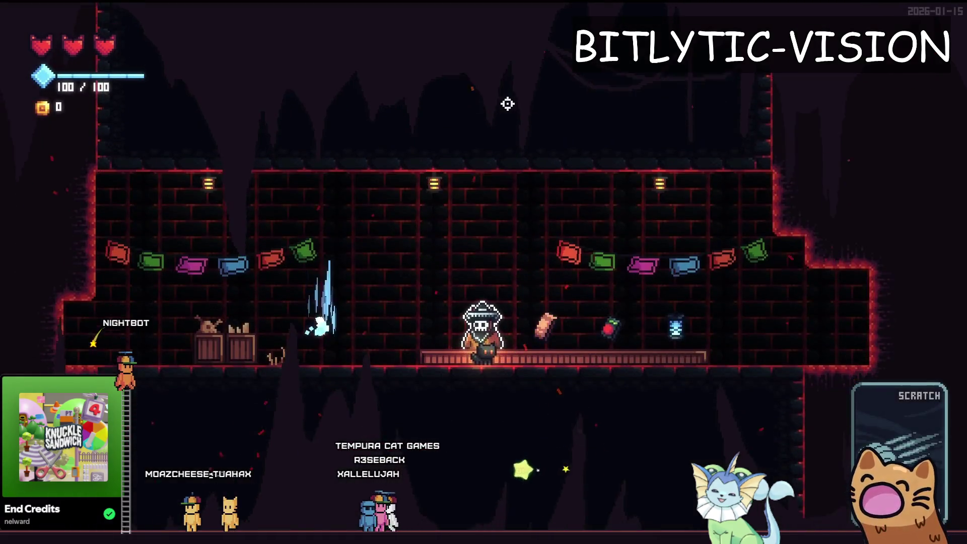
Enable VSync under System > Video, capping framerate at 144, and resume at the shopkeeper.
key("Escape")
left_click(584, 38)
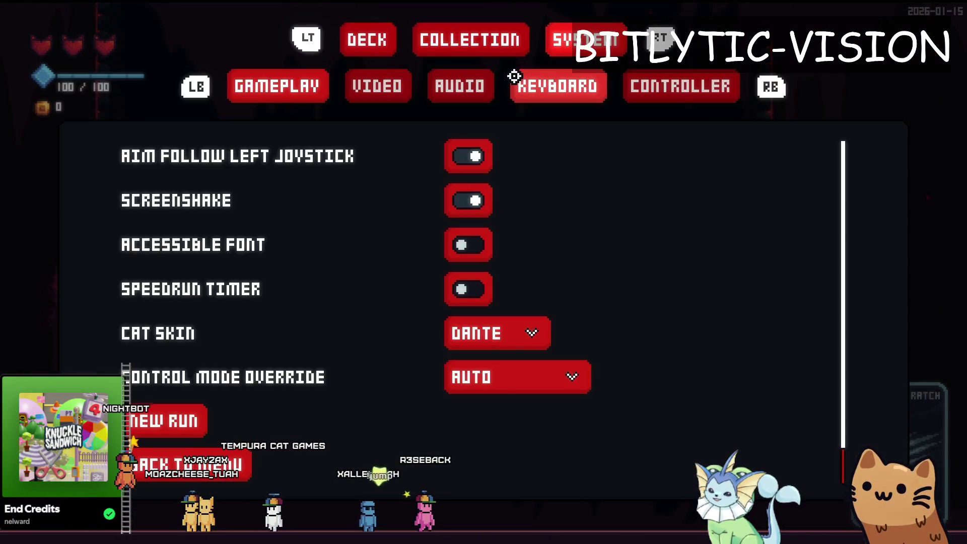
left_click(470, 39)
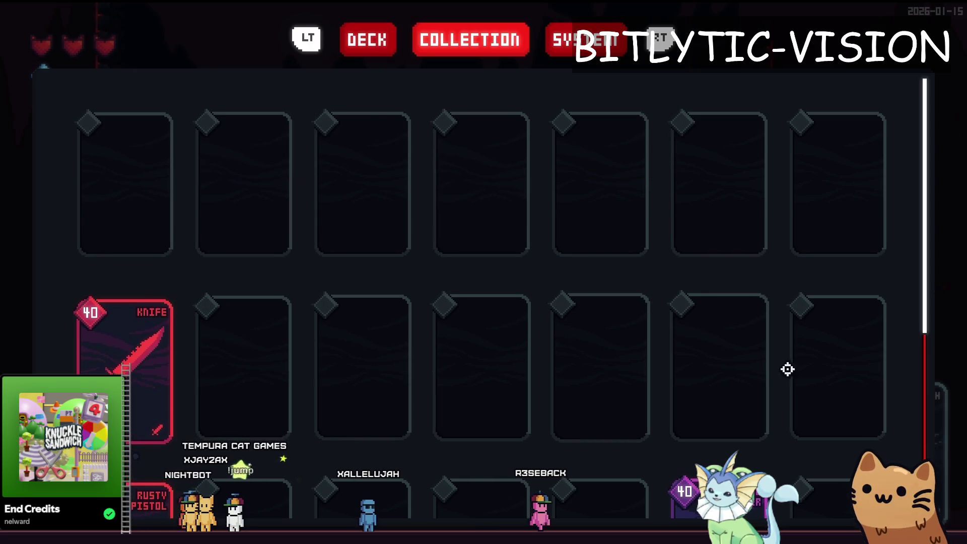
left_click(584, 40)
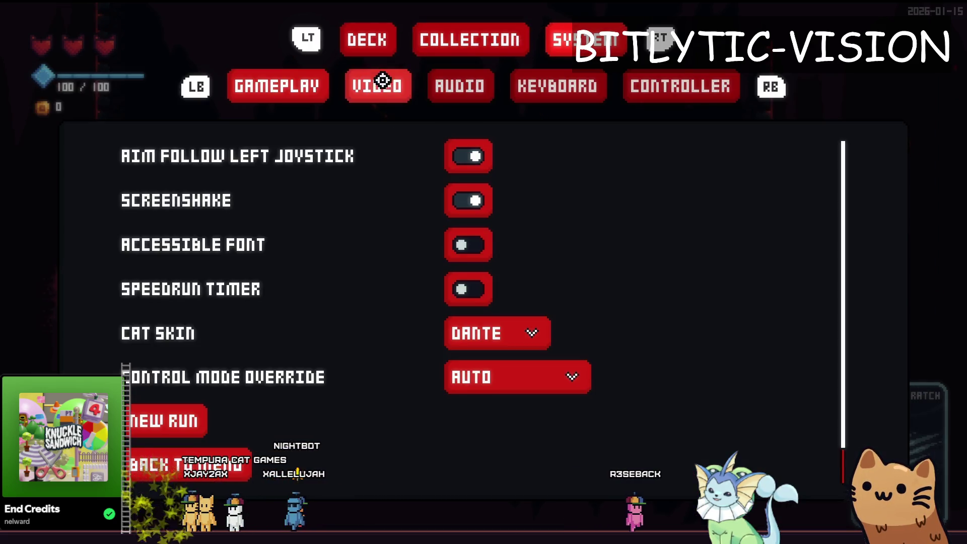
left_click(375, 83)
left_click(369, 302)
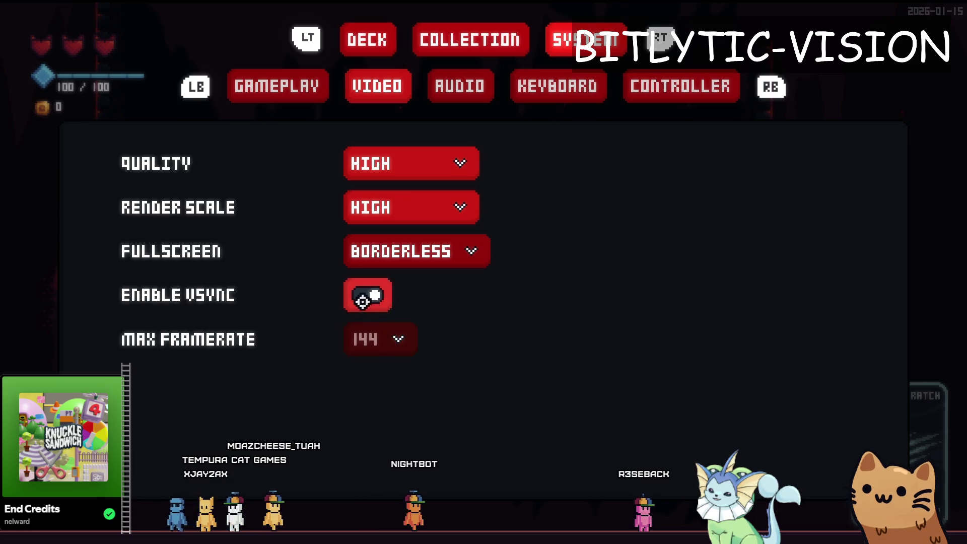
key("Escape")
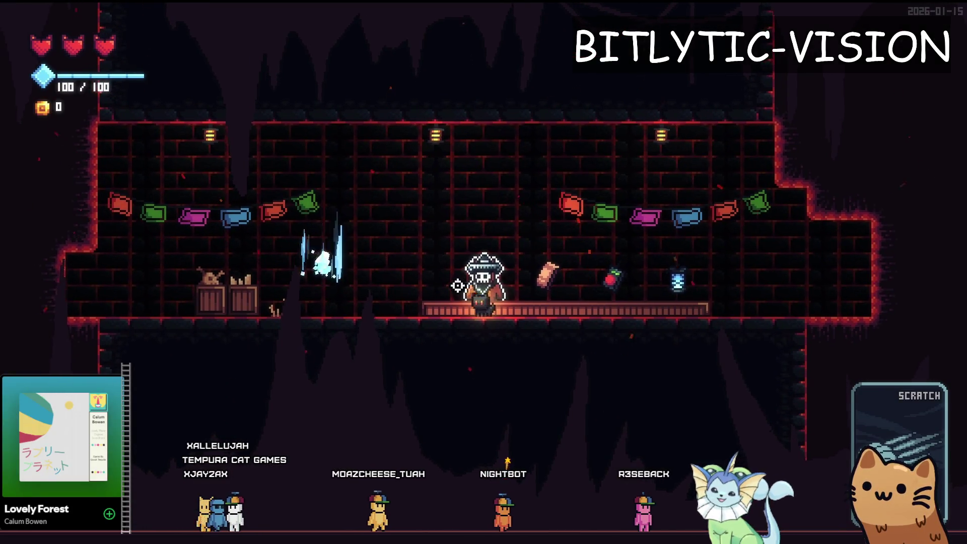
key("e")
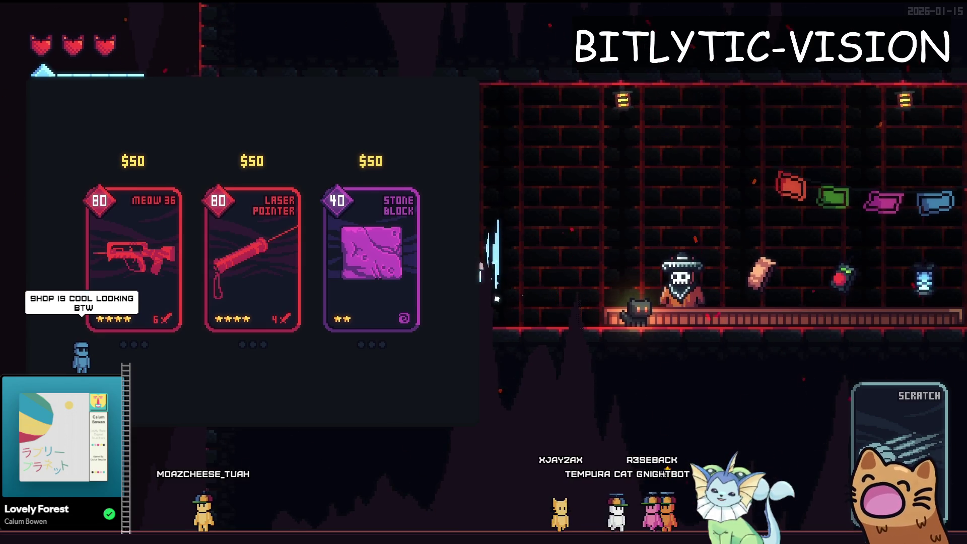
Switch from the Meow 36 / Laser Pointer / Stone Block shop to Obsidian.
key("alt+Tab")
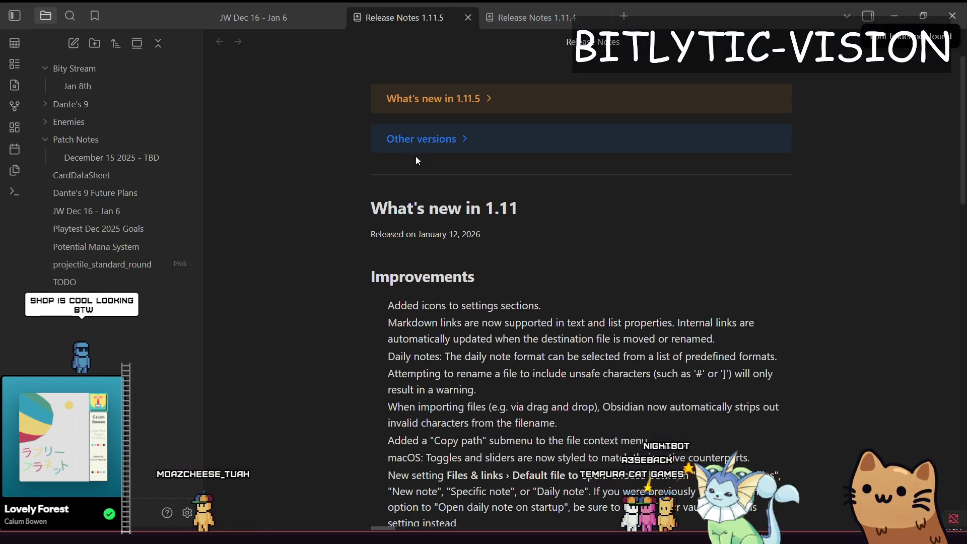
Create a new note in the vault titled 'Shop Designs'.
right_click(126, 339)
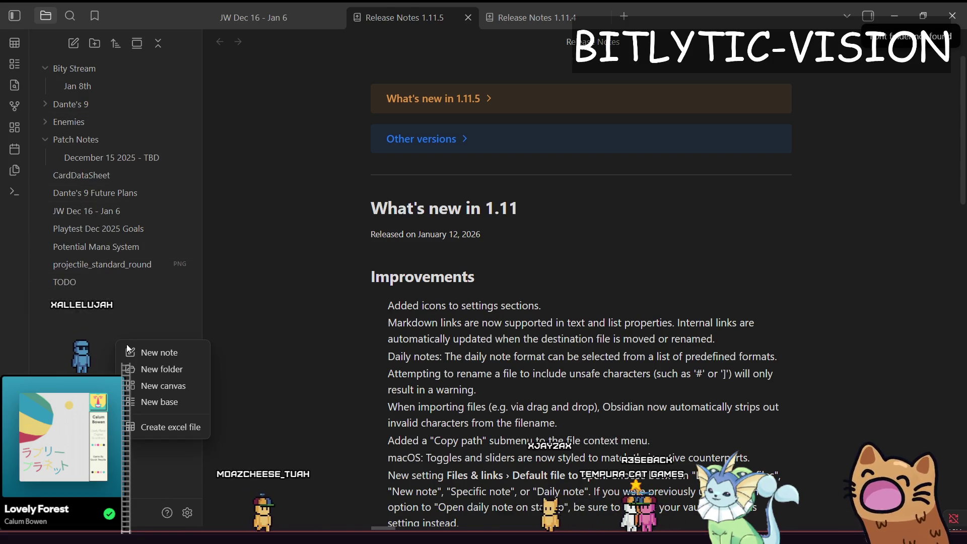
left_click(151, 352)
type("Shop D")
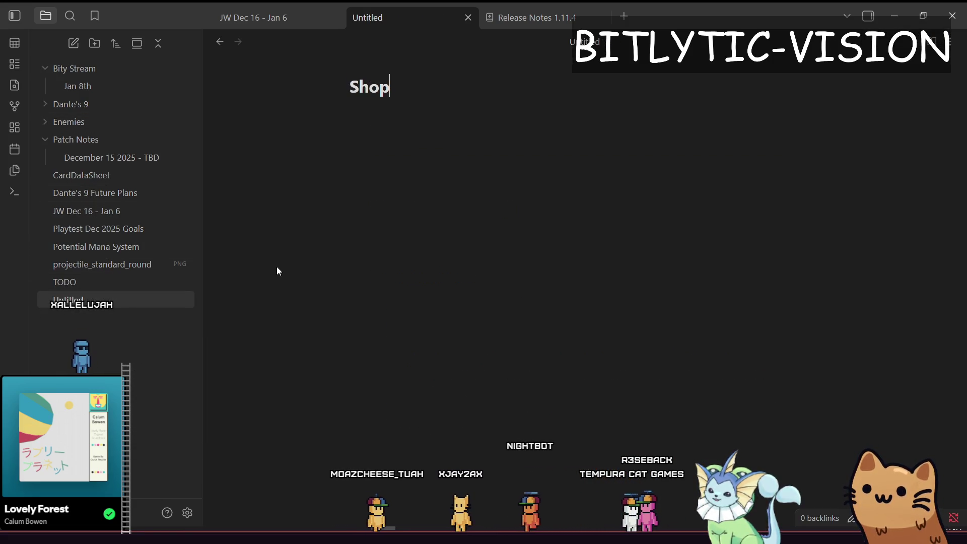
type("esigns")
key("Return")
Add a '# Items Sold by Nacho' heading with an empty checklist item, then return to the game.
type("- [")
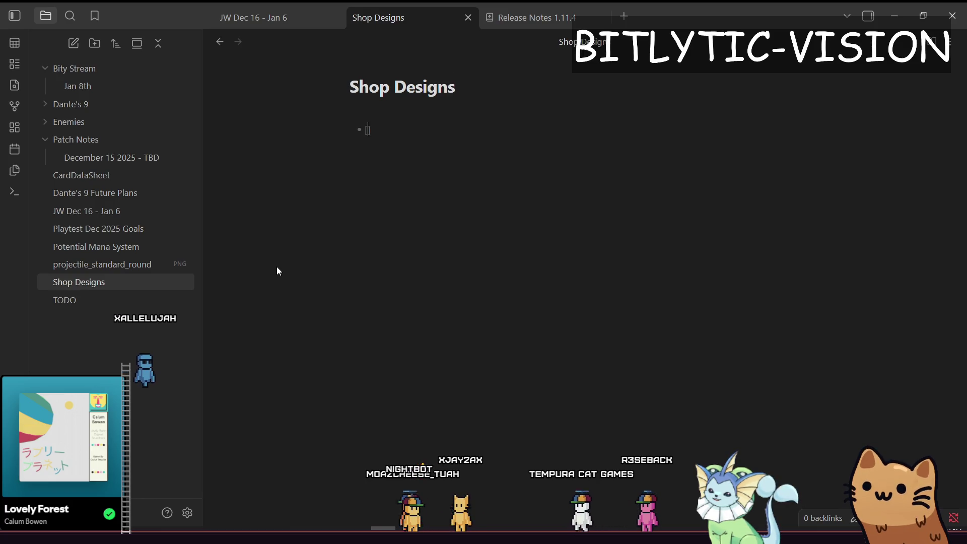
type("# Items sold by NAcho")
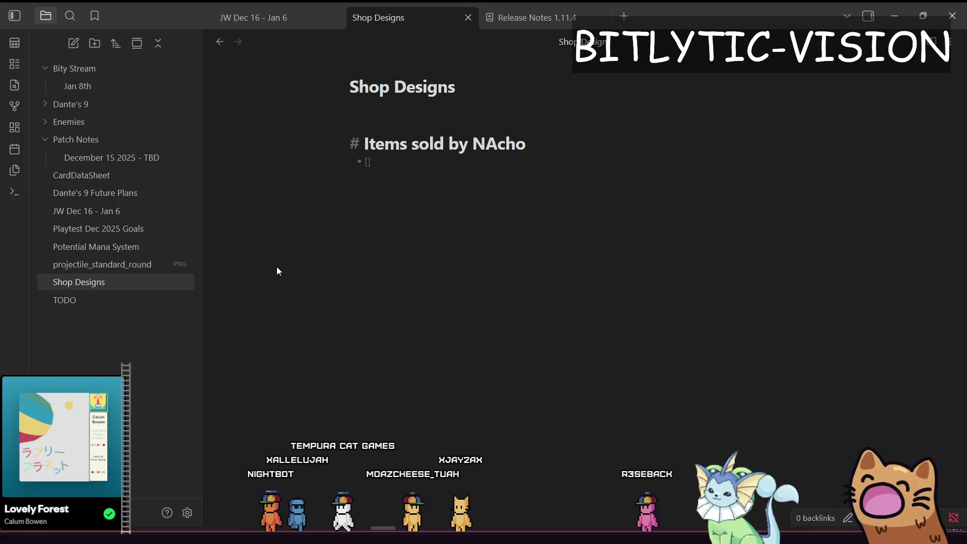
type("a")
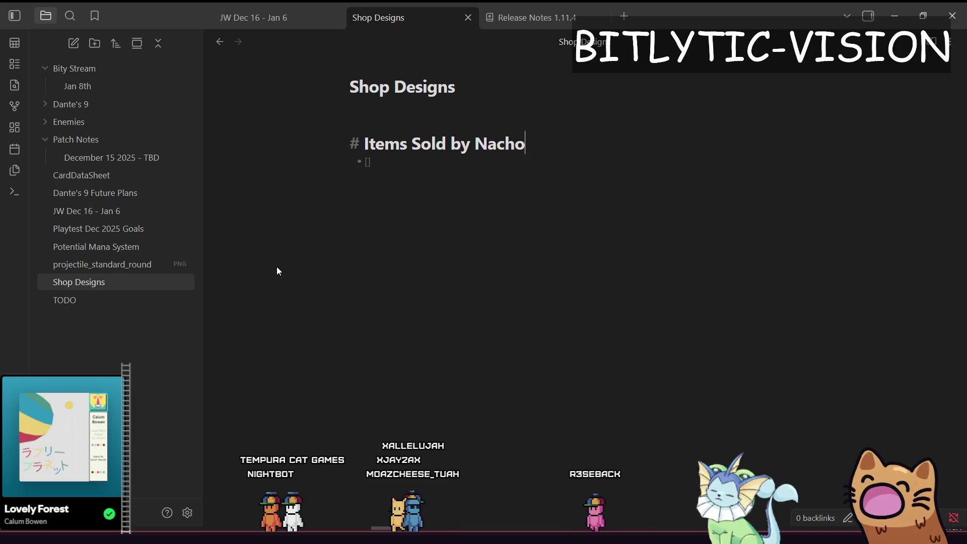
key("Down")
key("Left")
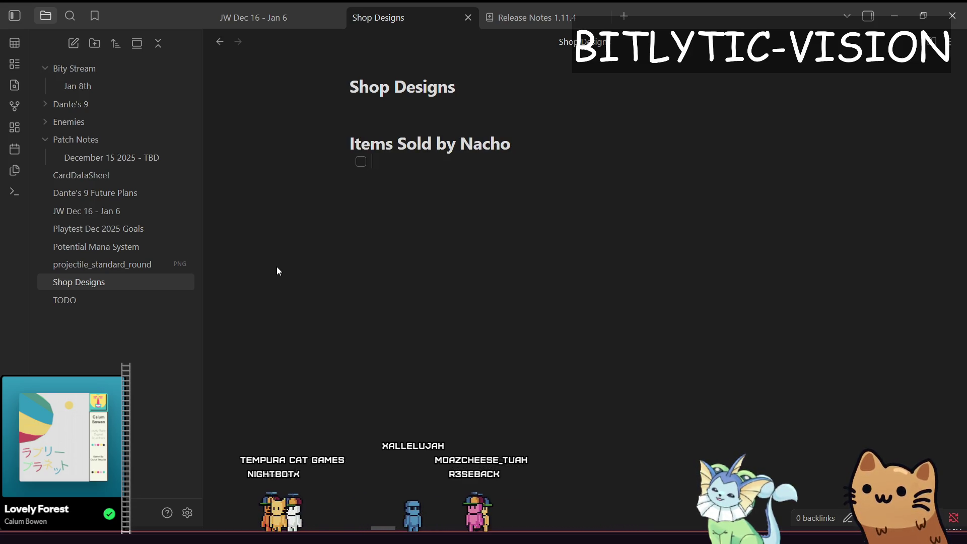
key("alt+Tab")
key("a")
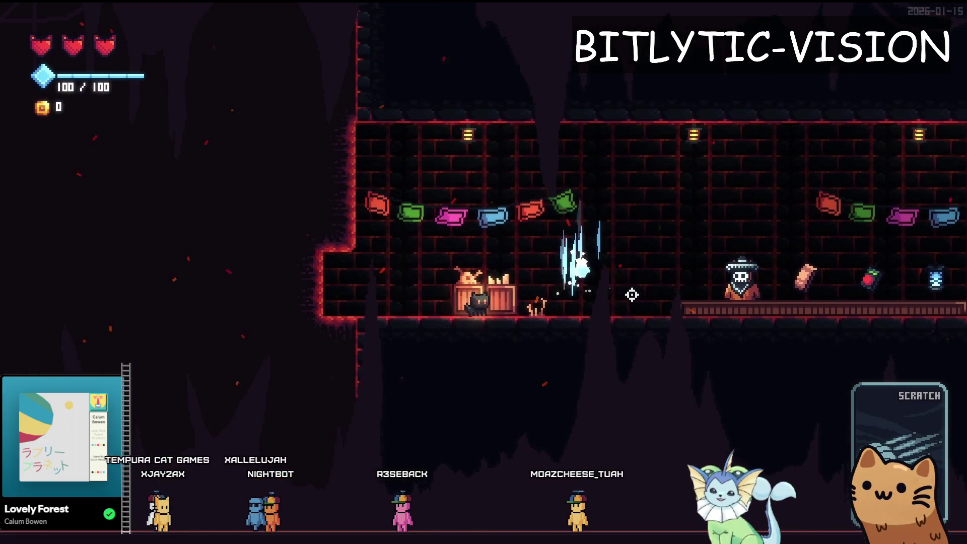
Walk the cat back and forth between the crates and counter, then return to Shop Designs.
key("d")
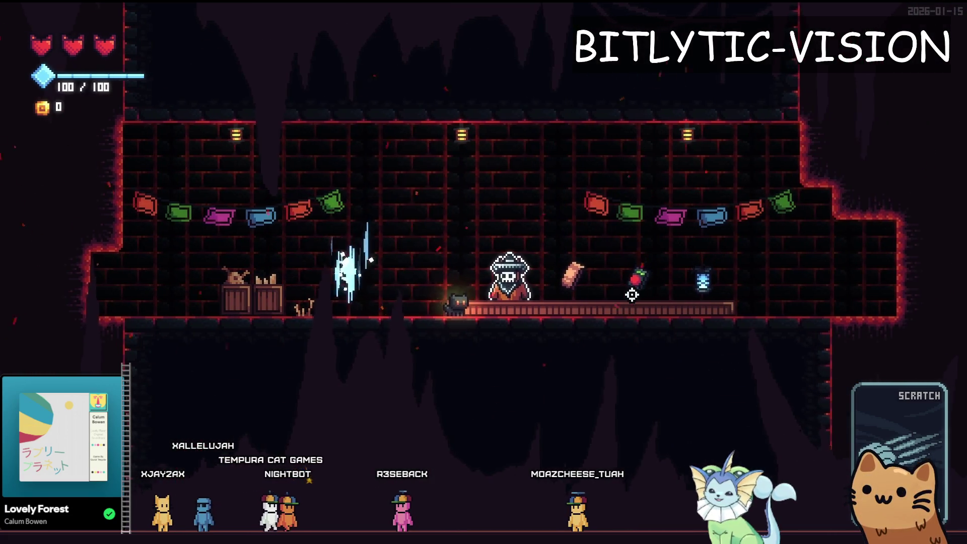
key("a")
key("d")
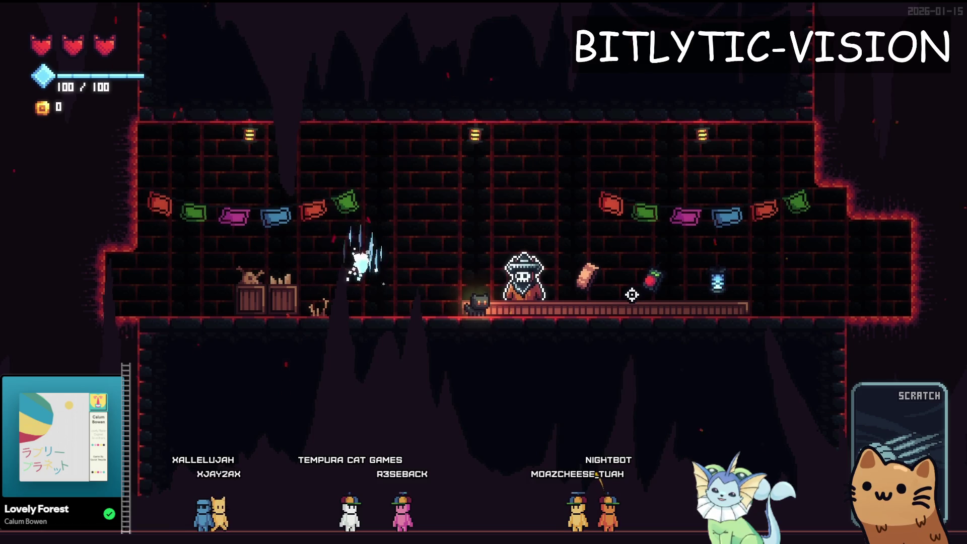
key("alt+Tab")
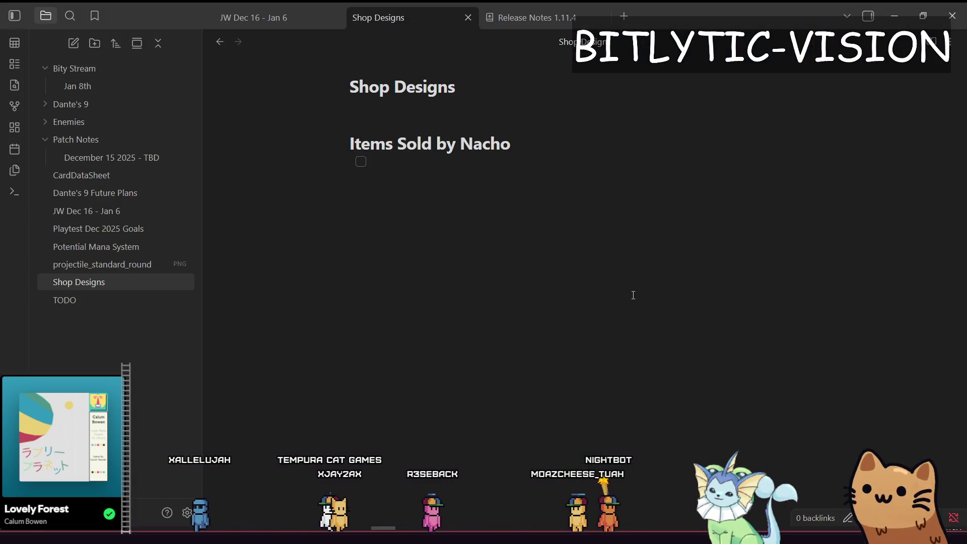
Fill the checklist with 'Individual Cards', 'Single card with stickers, higher price' and 'Relics', then go back.
type("Card")
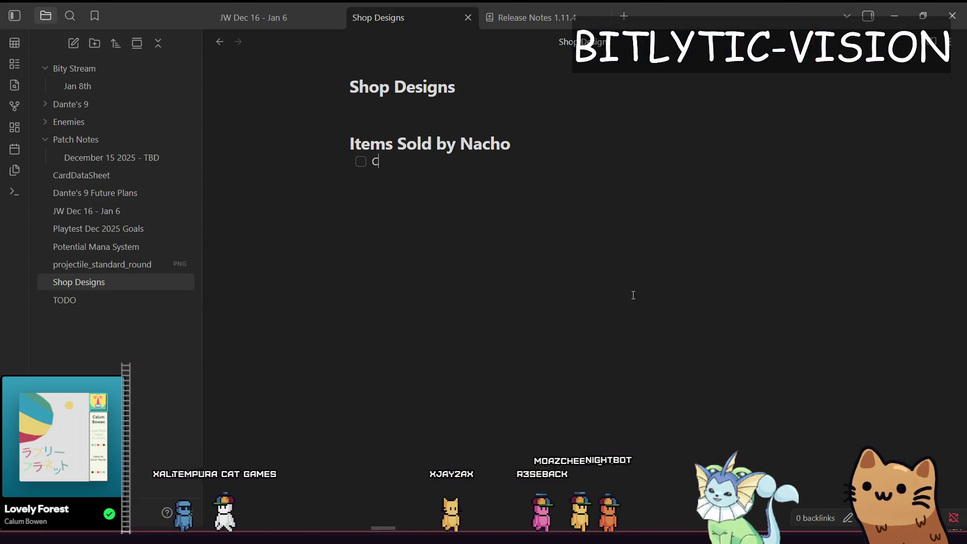
type("ndividual Cards")
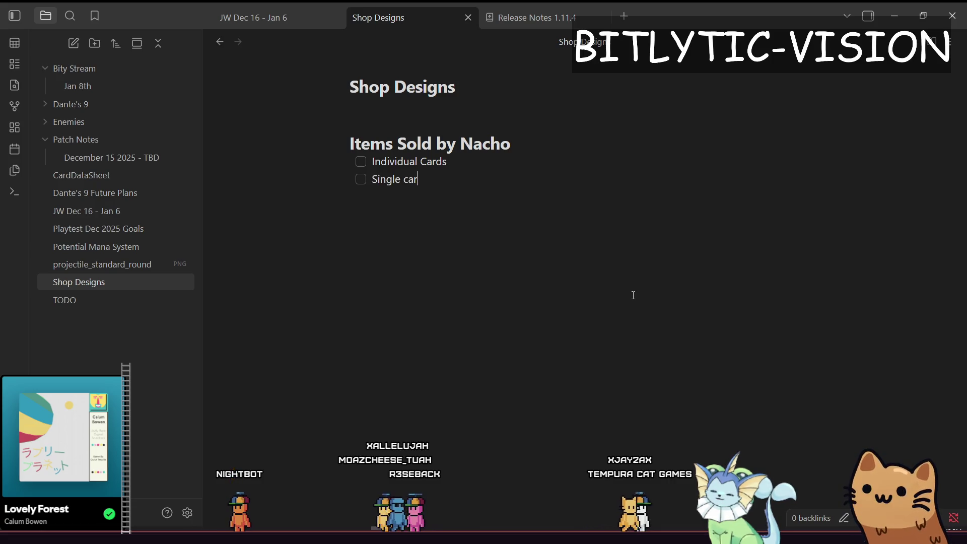
type("d with stickers, ")
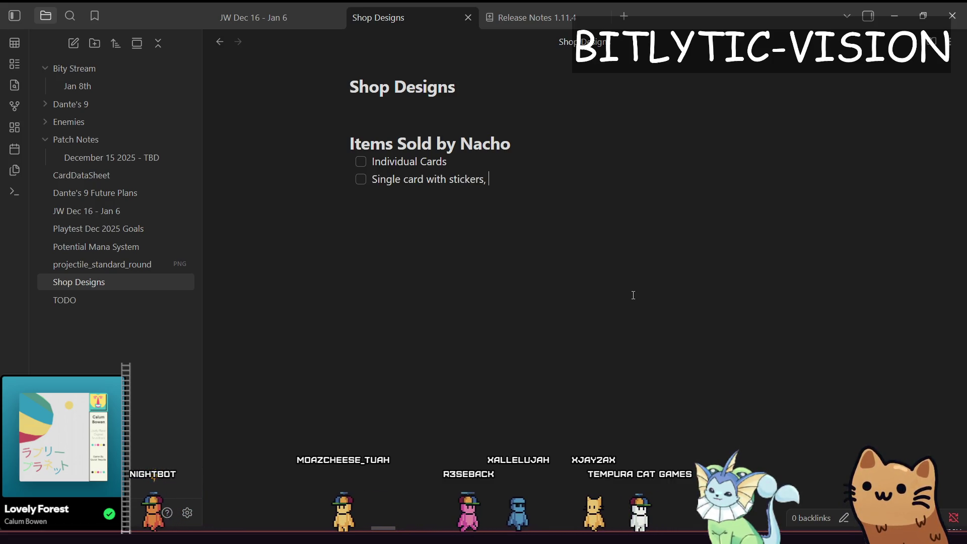
type("higher price")
key("Return")
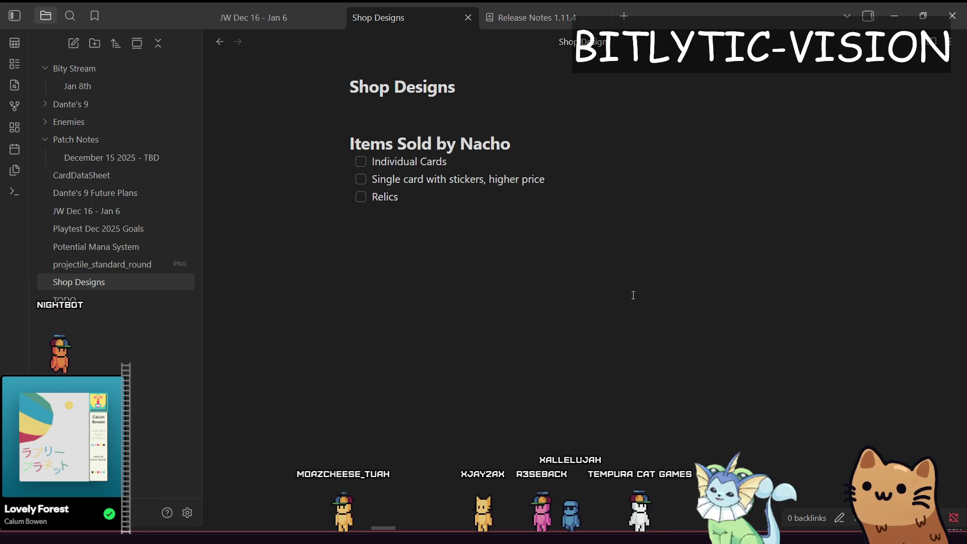
key("alt+Tab")
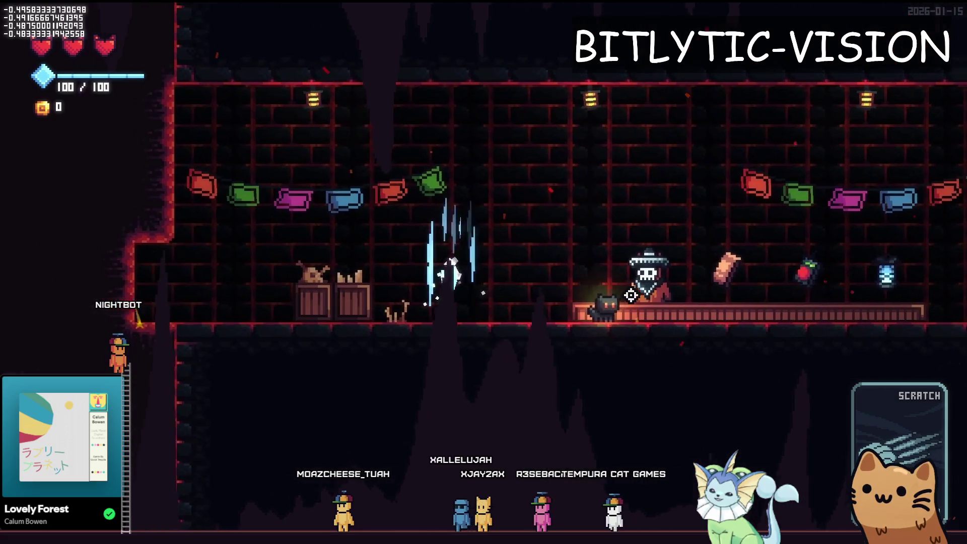
Open the card shop, toggle the selection between Stone Block and Laser Pointer, then close it.
key("e")
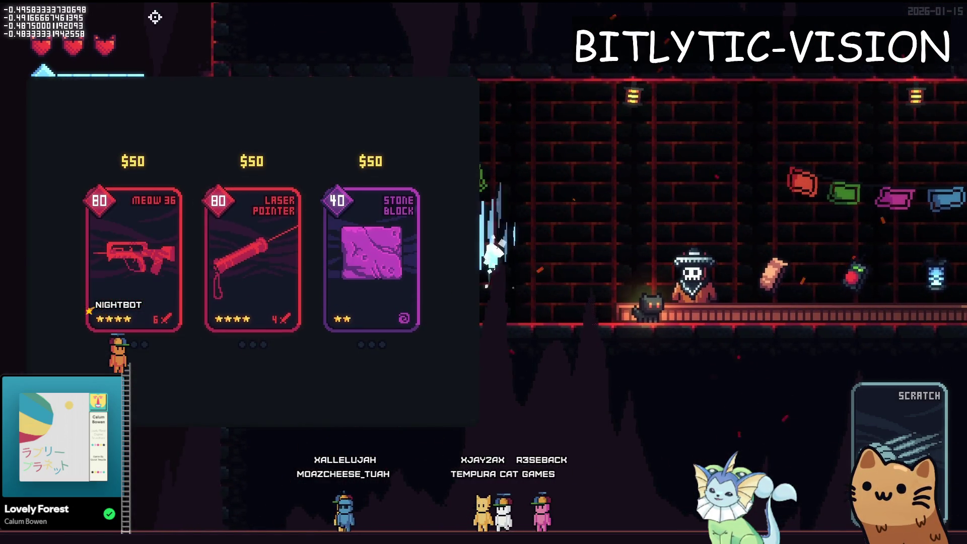
key("Right")
key("Left")
key("Right")
key("Left")
key("Right")
key("Left")
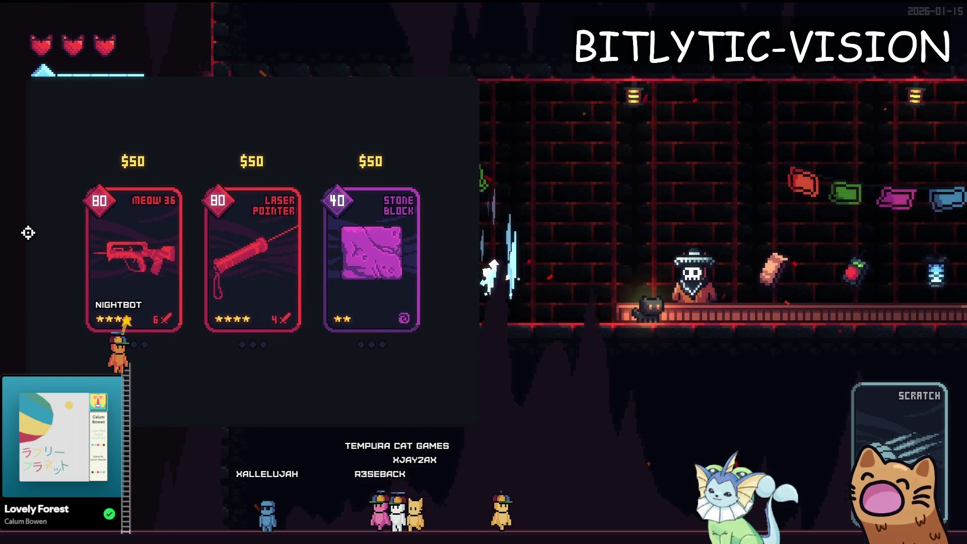
key("Escape")
Walk past the Soul Lantern to preview relic prices, check Shop Designs' Menu heading, and return.
key("Right")
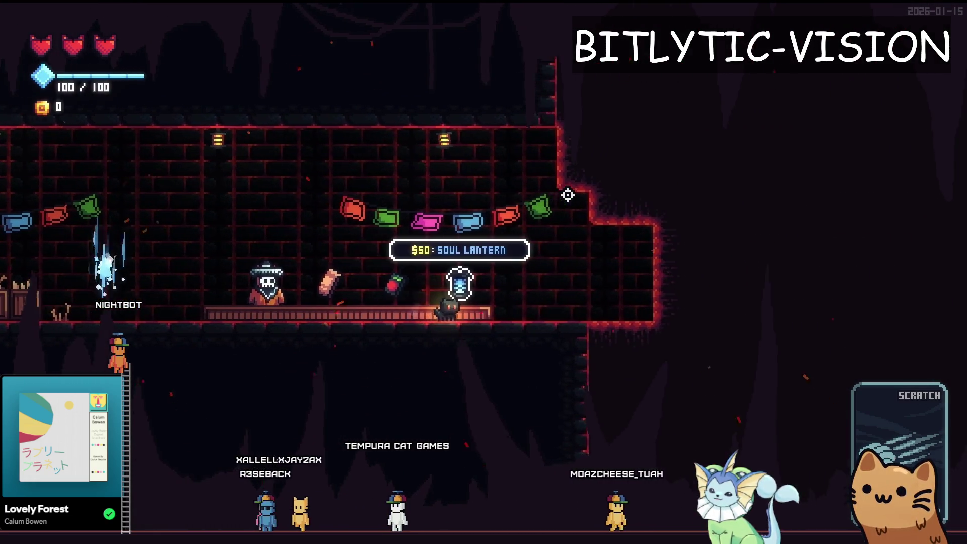
key("Left")
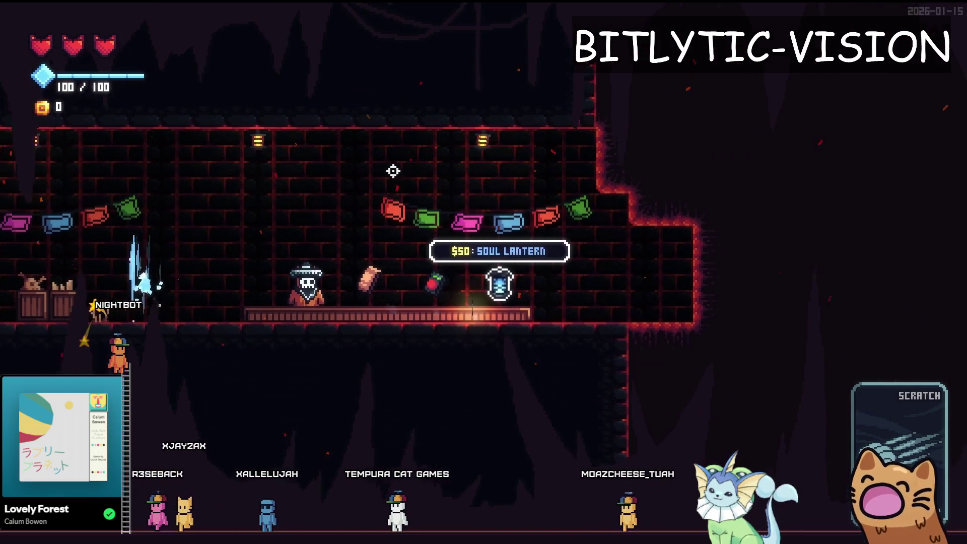
key("Left")
key("alt+Tab")
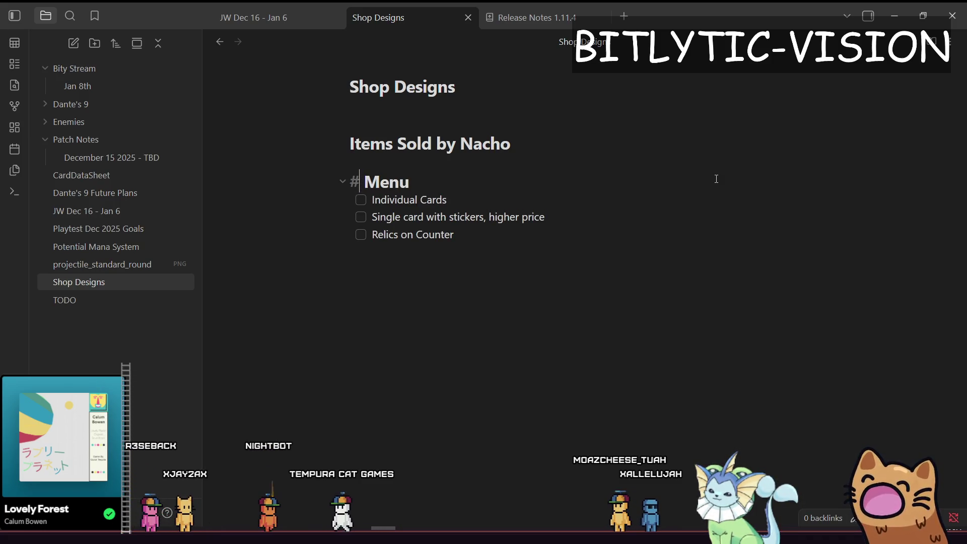
key("Left")
key("Left")
key("Left")
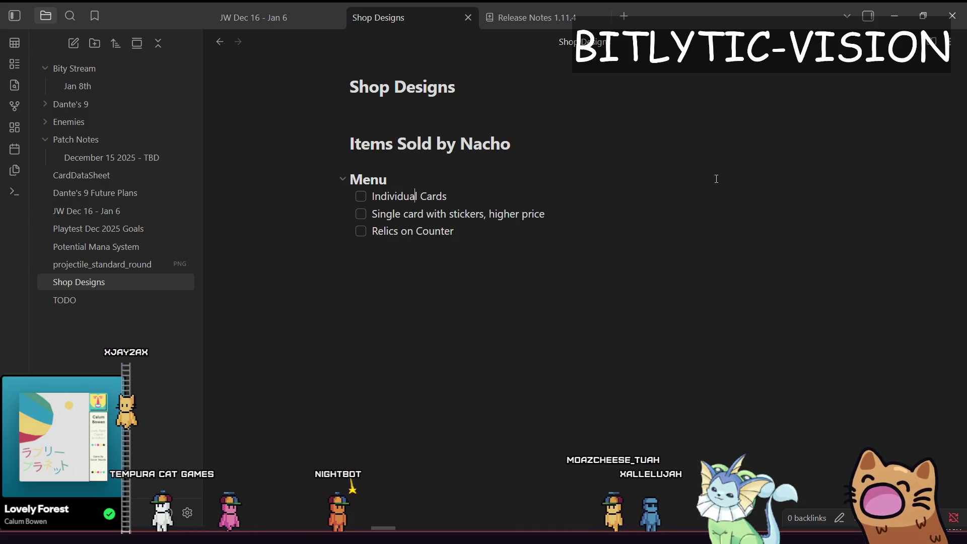
key("alt+Tab")
Walk between Emergency Rations and Remote Detonator to show their price tags.
key("d")
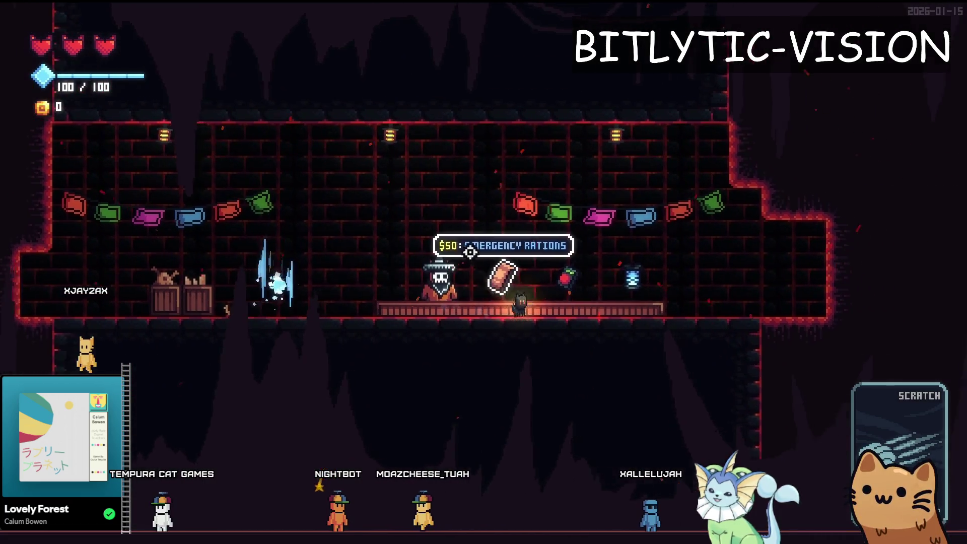
key("d")
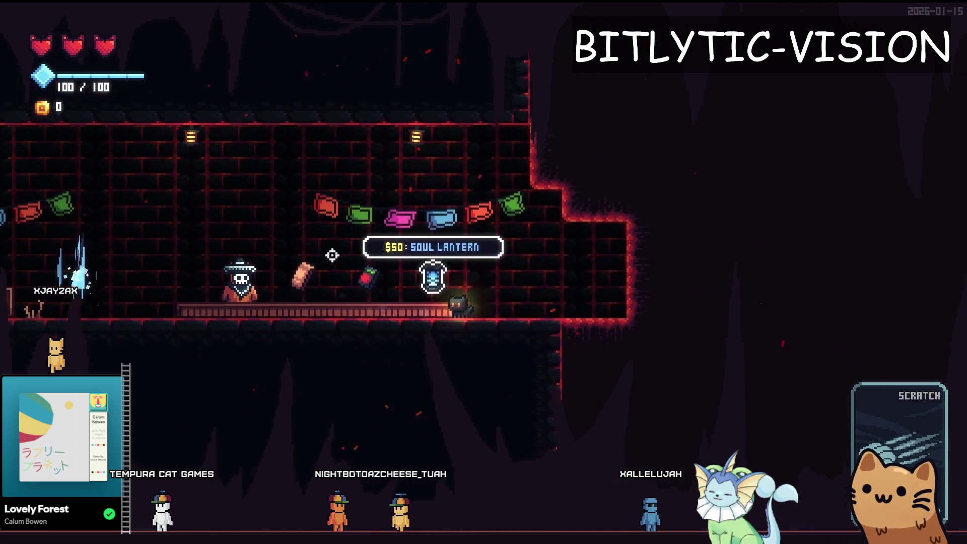
key("a")
key("d")
key("a")
key("d")
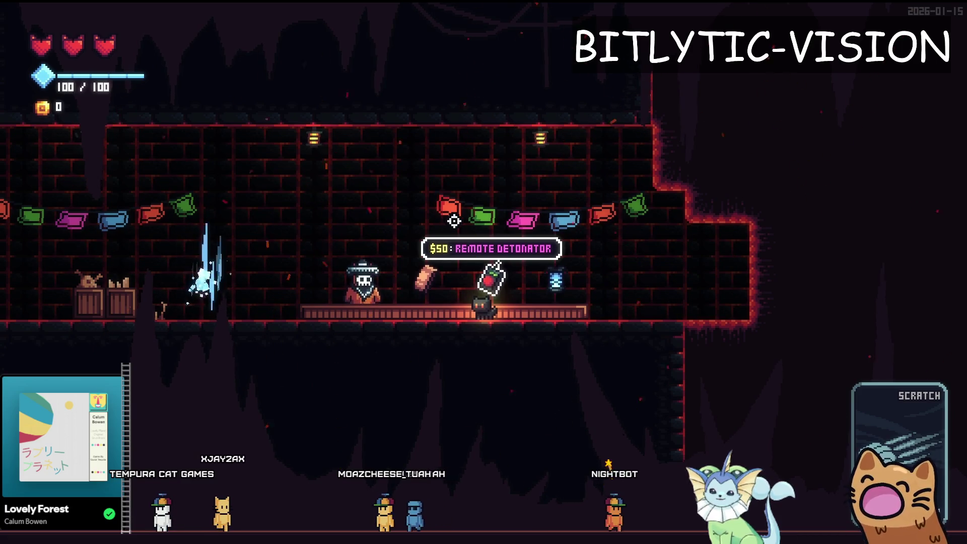
Walk left to the crates and back along the counter, then start a Lightshot capture.
key("a")
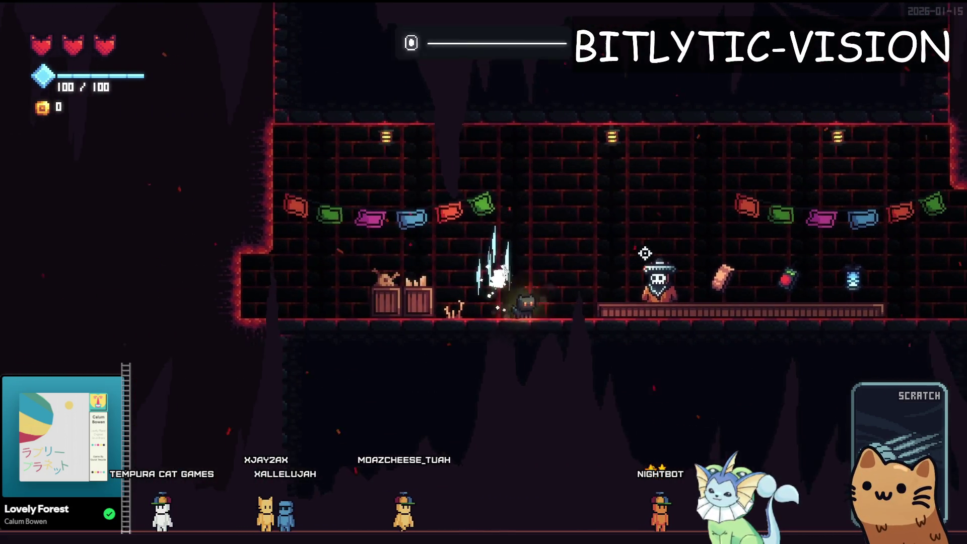
key("d")
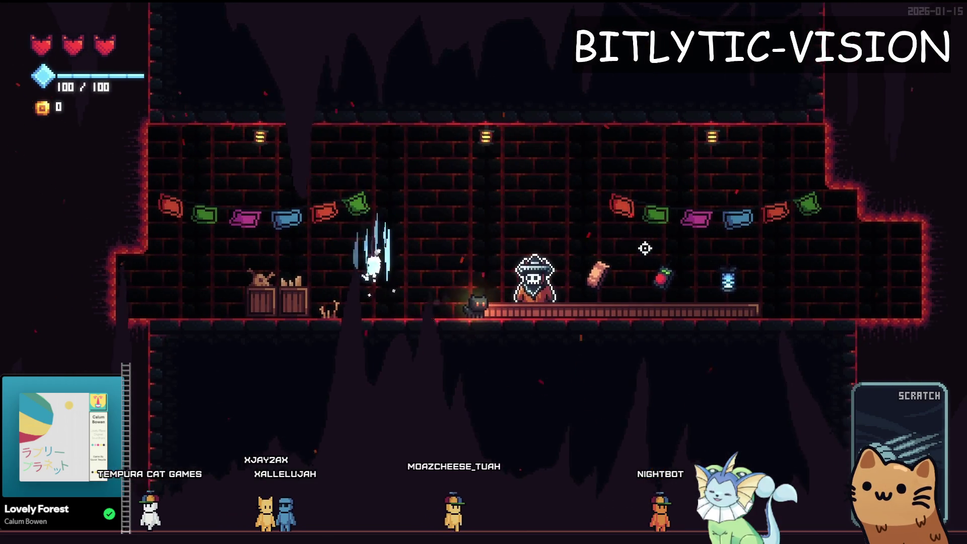
key("d")
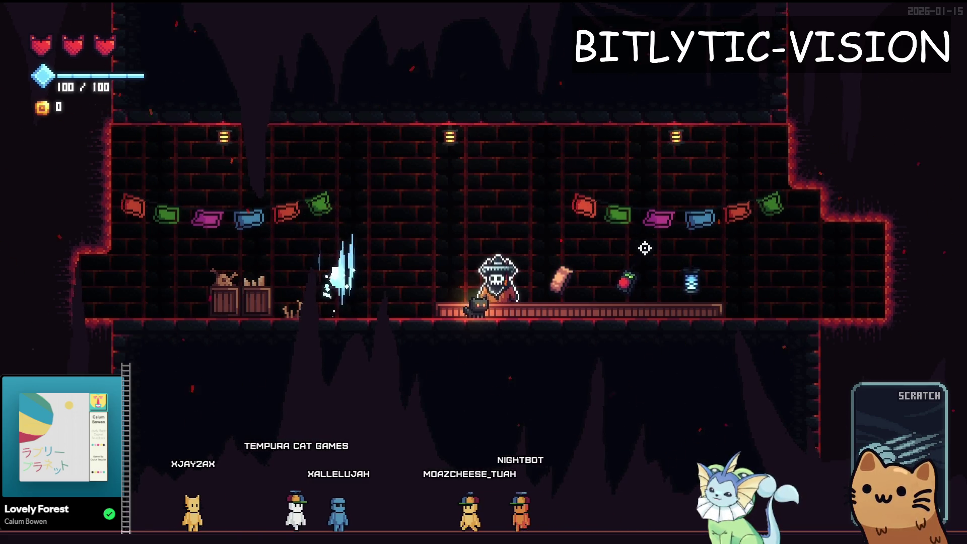
key("Print")
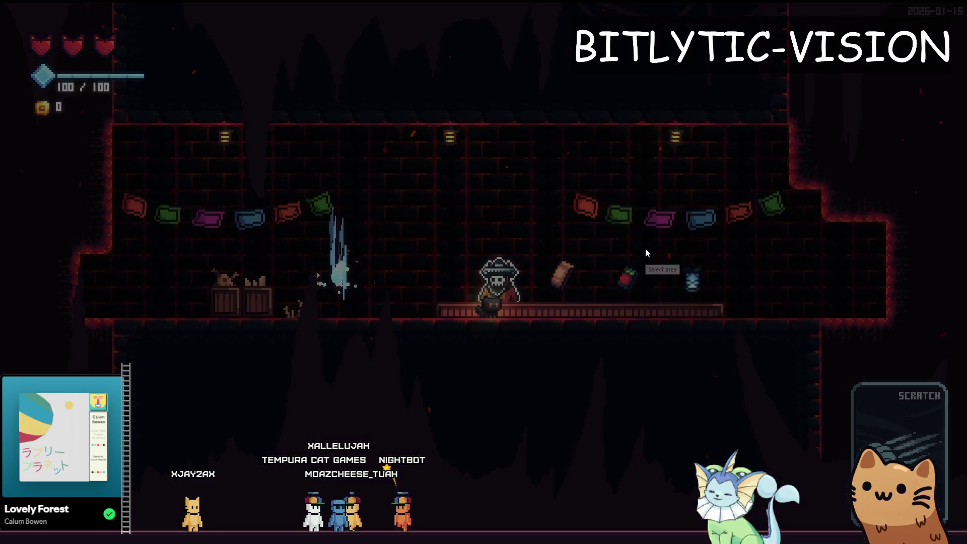
Select the game area for the capture and widen it to the right.
left_click_drag(132, 83, 728, 451)
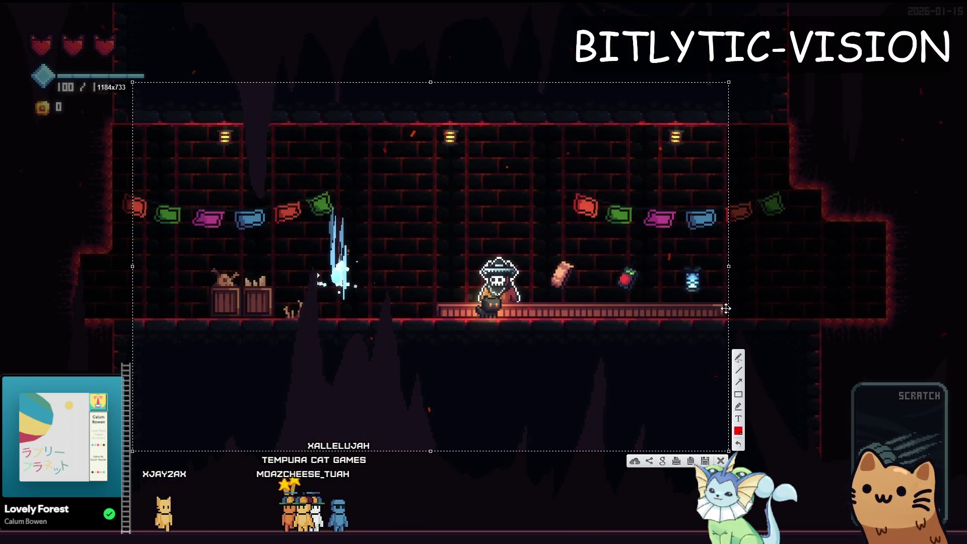
left_click_drag(728, 271, 839, 265)
left_click_drag(752, 261, 746, 257)
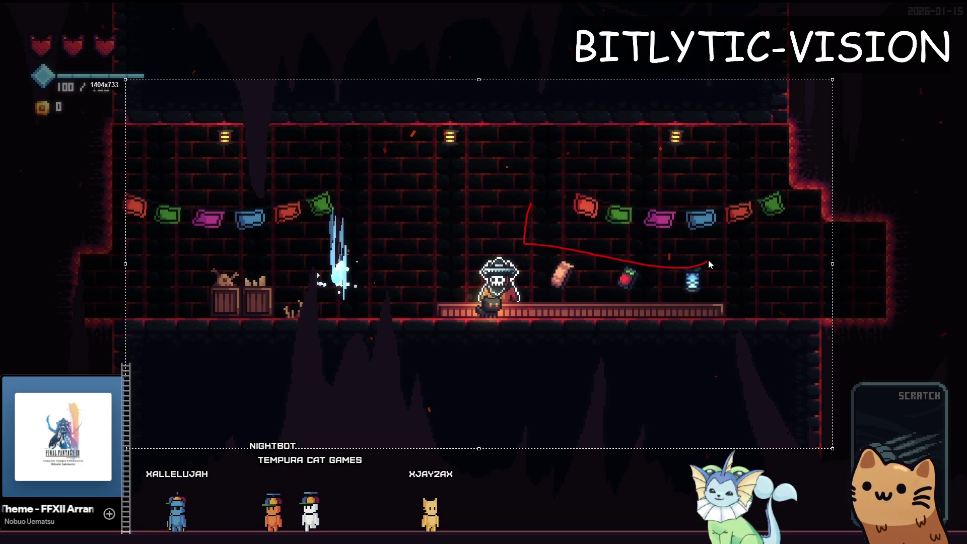
Write 'premium' over the counter flags, label the crates side, draw a heart, then close it.
mouse_move(550, 233)
left_mouse_down()
mouse_move(579, 222)
mouse_move(682, 255)
left_mouse_up()
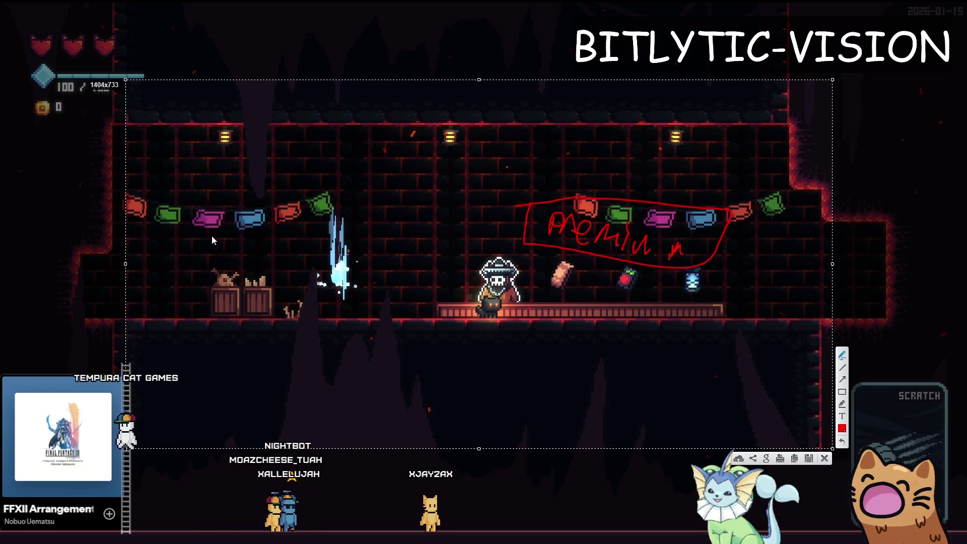
mouse_move(201, 232)
left_mouse_down()
mouse_move(261, 252)
mouse_move(210, 230)
mouse_move(244, 253)
mouse_move(258, 241)
left_mouse_up()
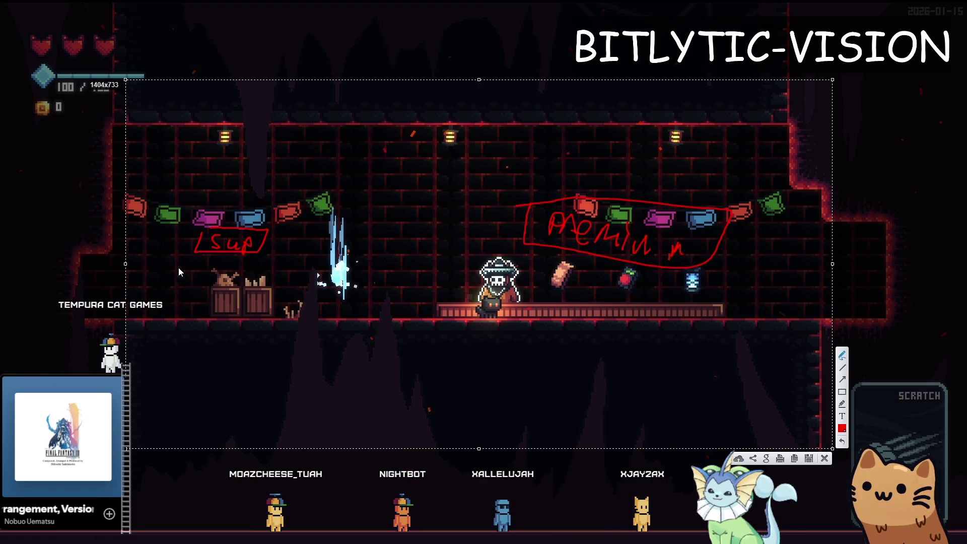
left_click_drag(193, 290, 192, 275)
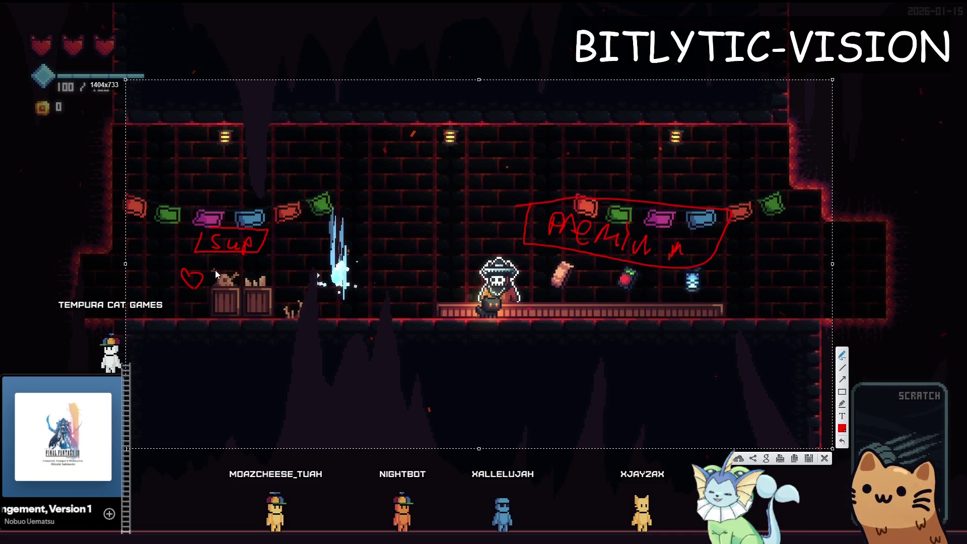
mouse_move(251, 269)
left_mouse_down()
mouse_move(240, 270)
mouse_move(255, 263)
left_mouse_up()
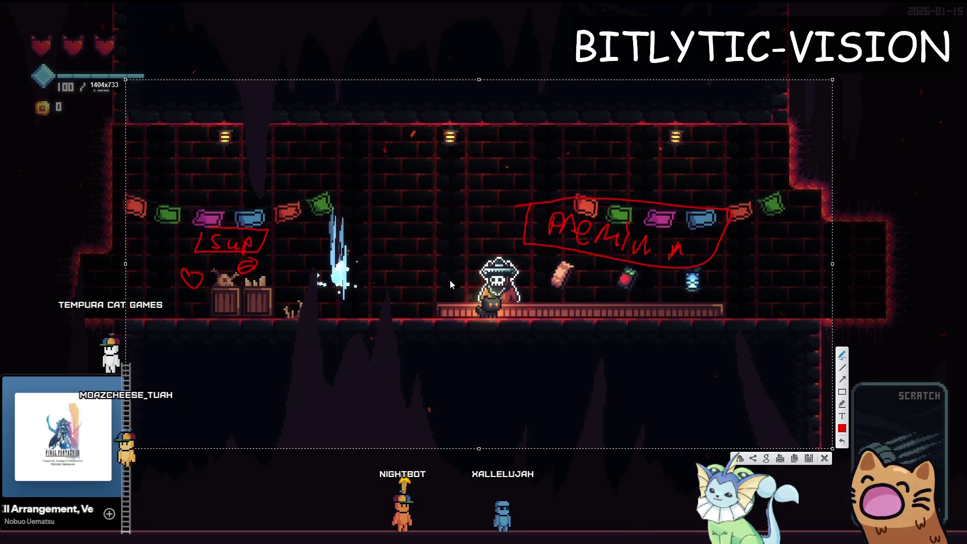
key("Escape")
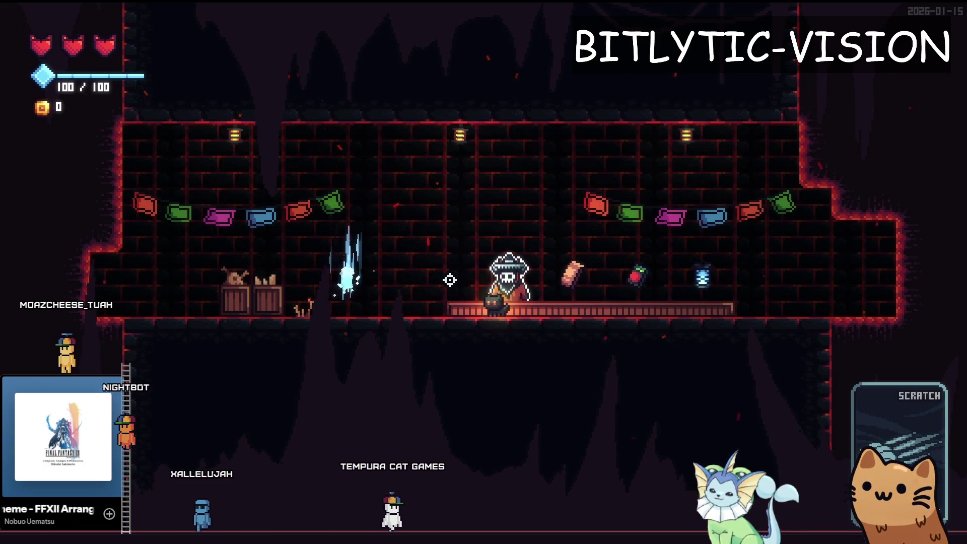
key("alt+Tab")
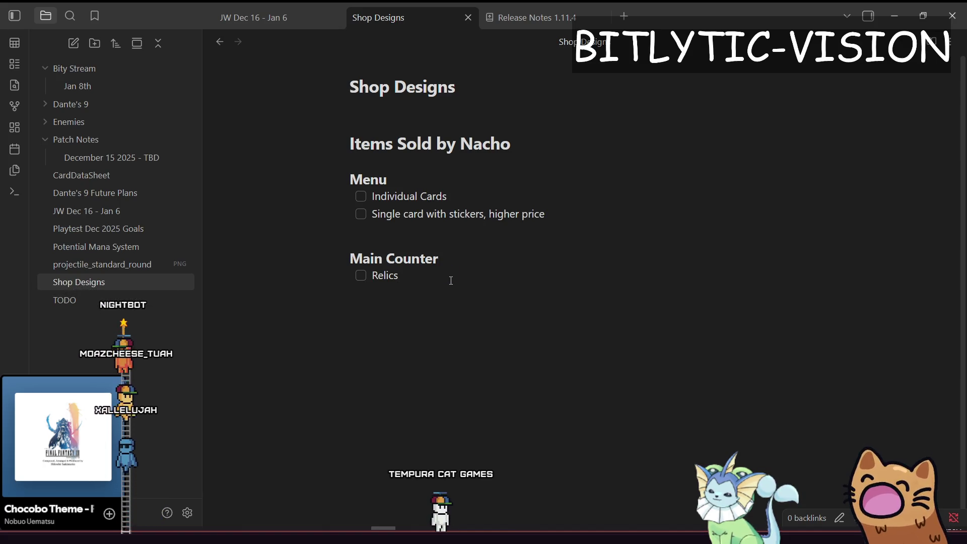
Start a new heading below Main Counter and type the 'Chance for items:' line.
key("Return")
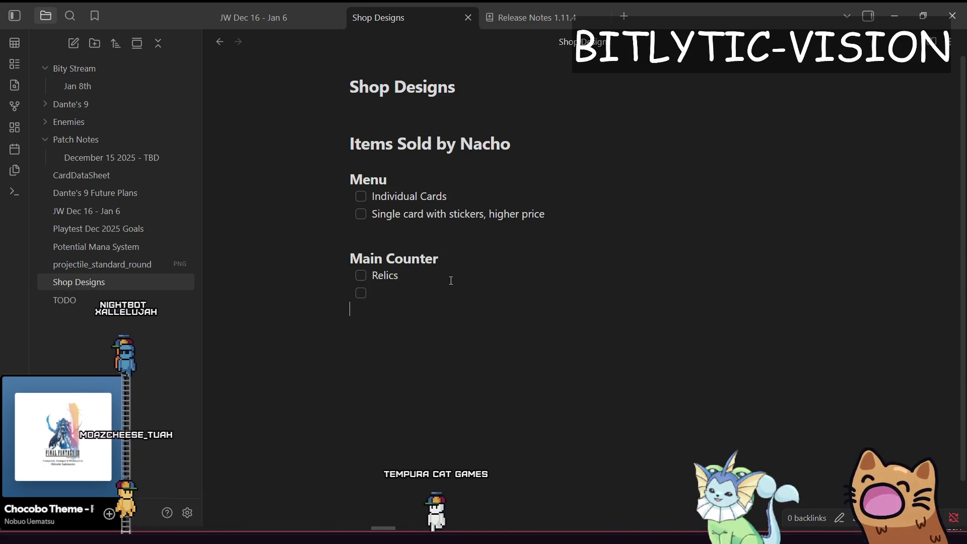
key("BackSpace")
key("Return")
key("Return")
type("### M")
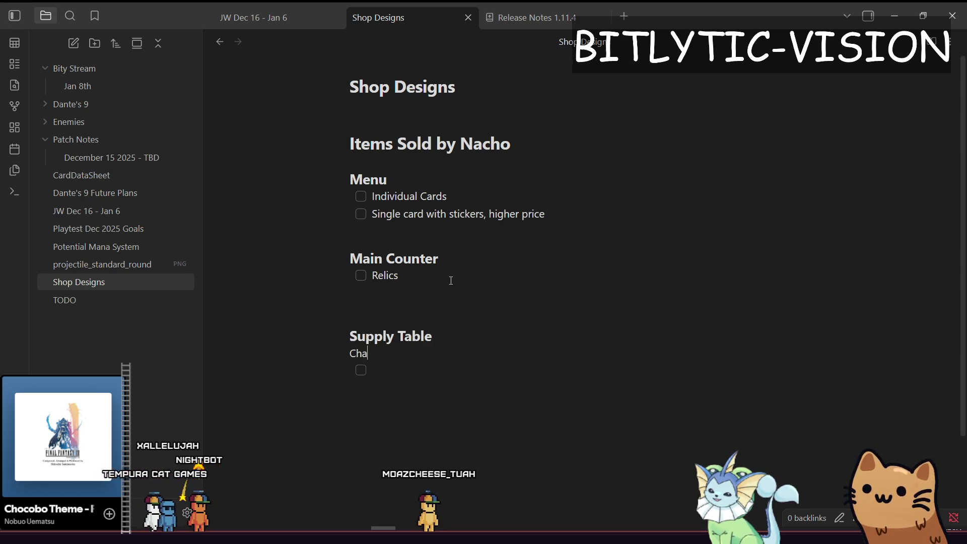
type("r items:")
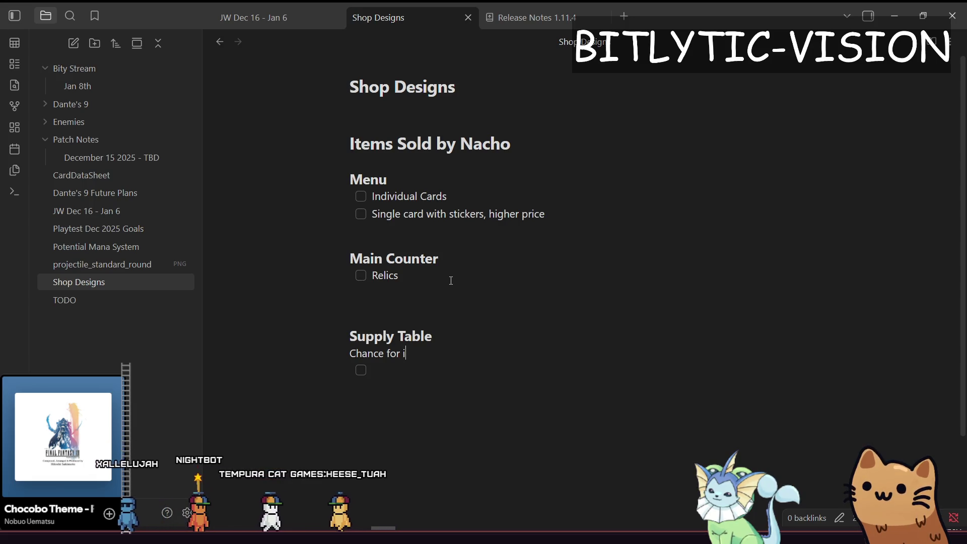
Undo the indent on 'Chance for items:', fix spacing, and start a checklist beneath it.
key("Tab")
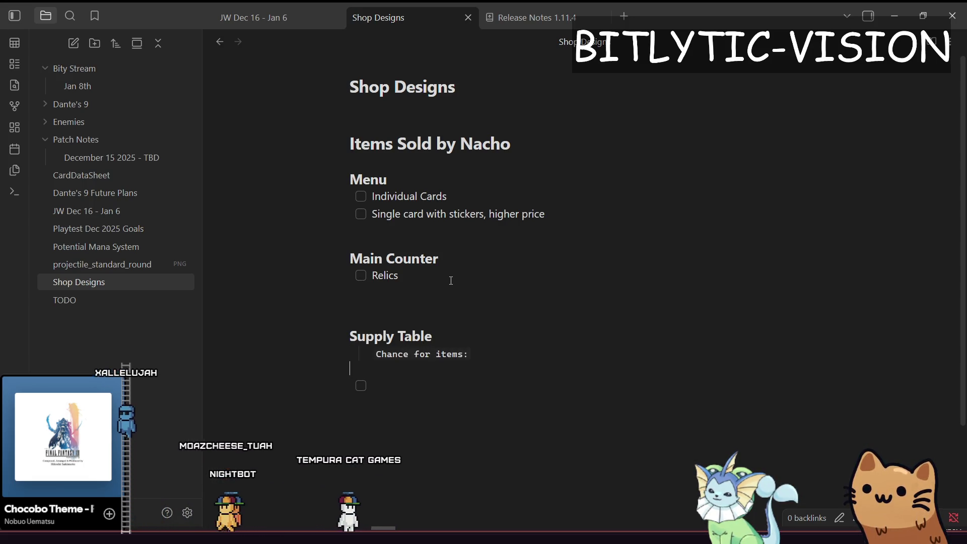
key("ctrl+z")
key("BackSpace")
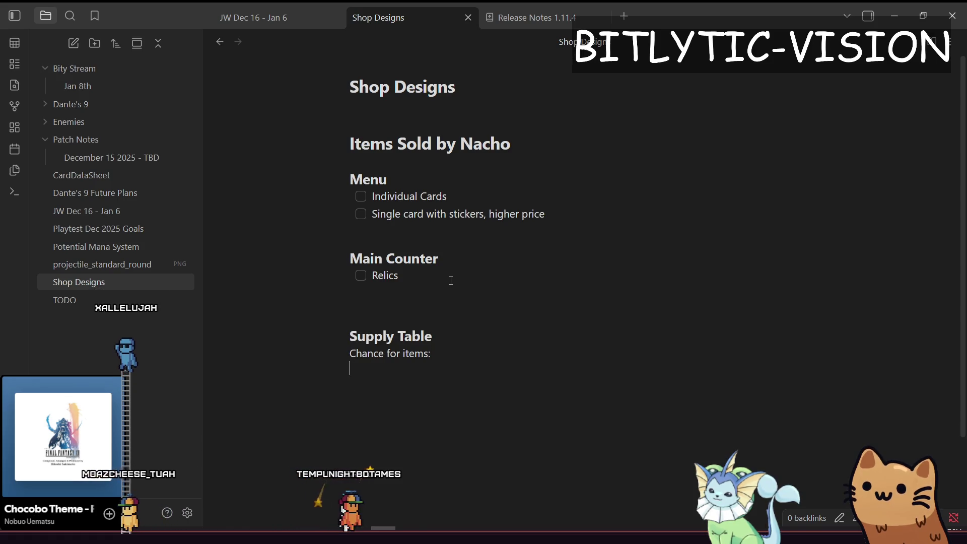
key("Up")
key("Return")
key("Down")
key("Down")
key("End")
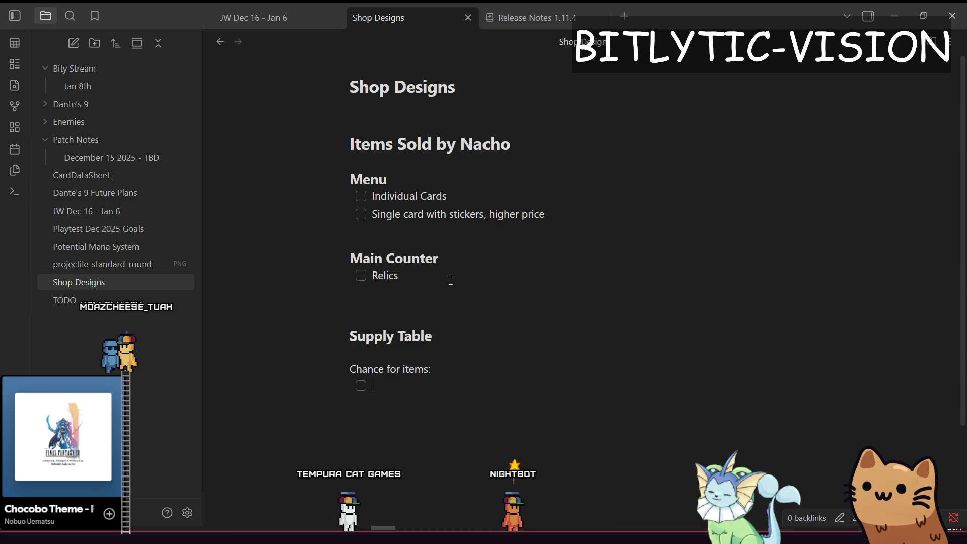
List Hearts, Shields and Keys as checklist items.
key("BackSpace")
type("Hearts")
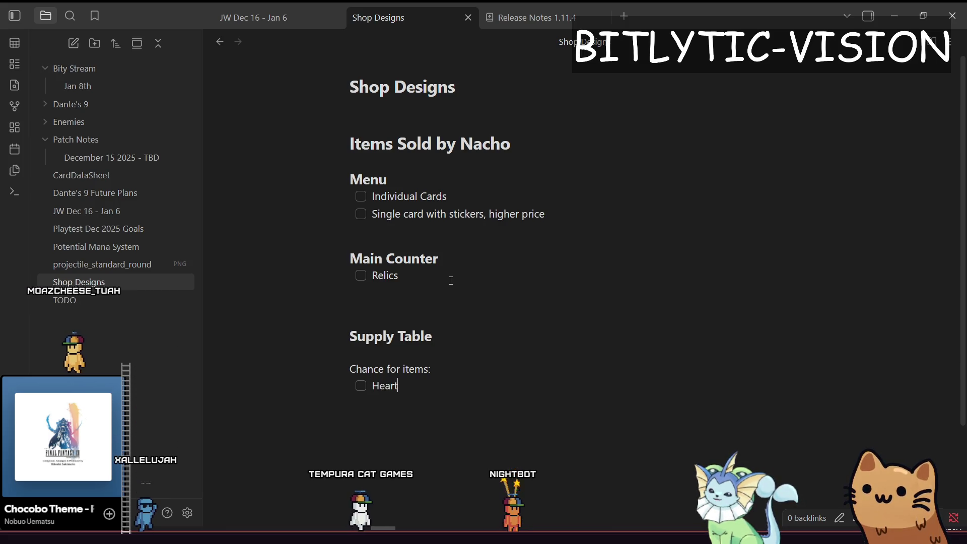
key("Return")
type("Shields")
key("Return")
type("Keys")
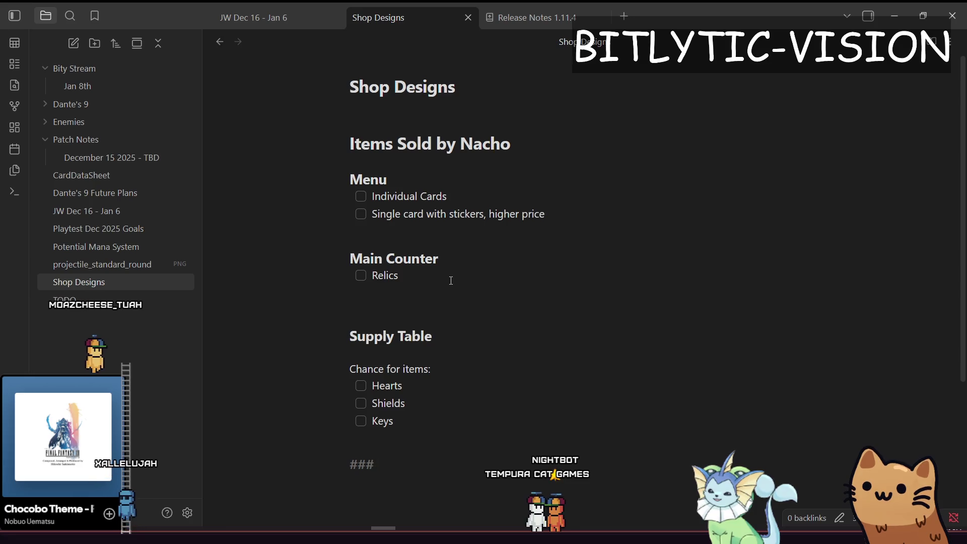
Title the heading 'Machine' and add a line for extra-machine chances.
type("S")
key("BackSpace")
type("Machine")
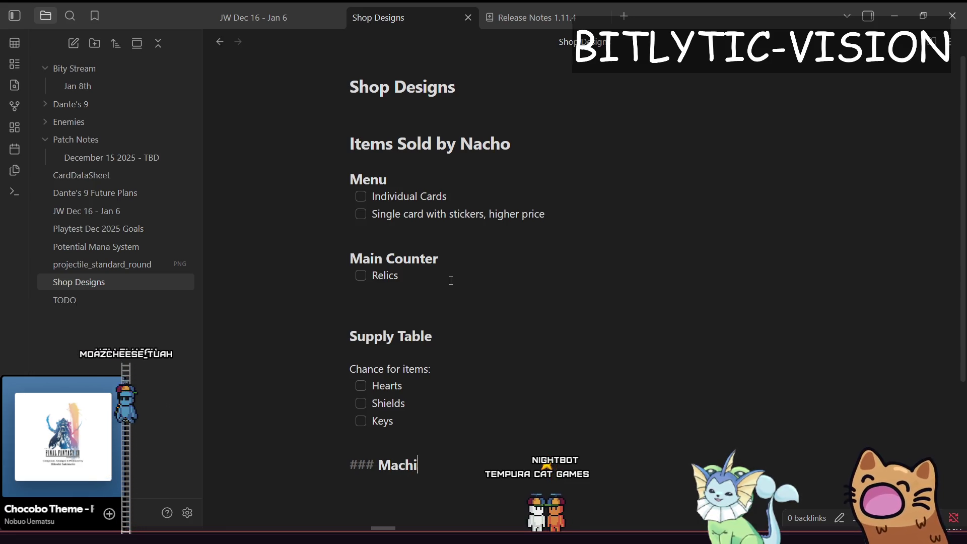
key("Return")
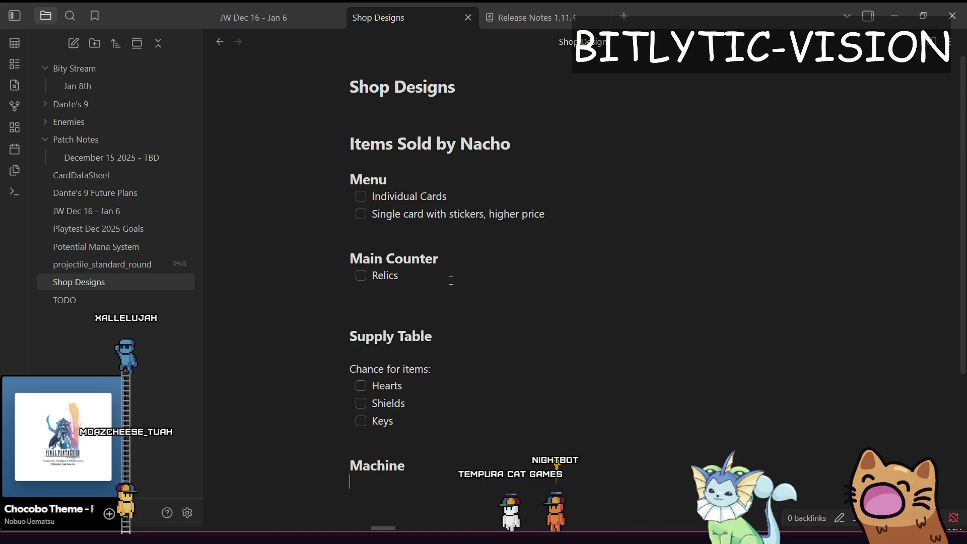
type("Relic")
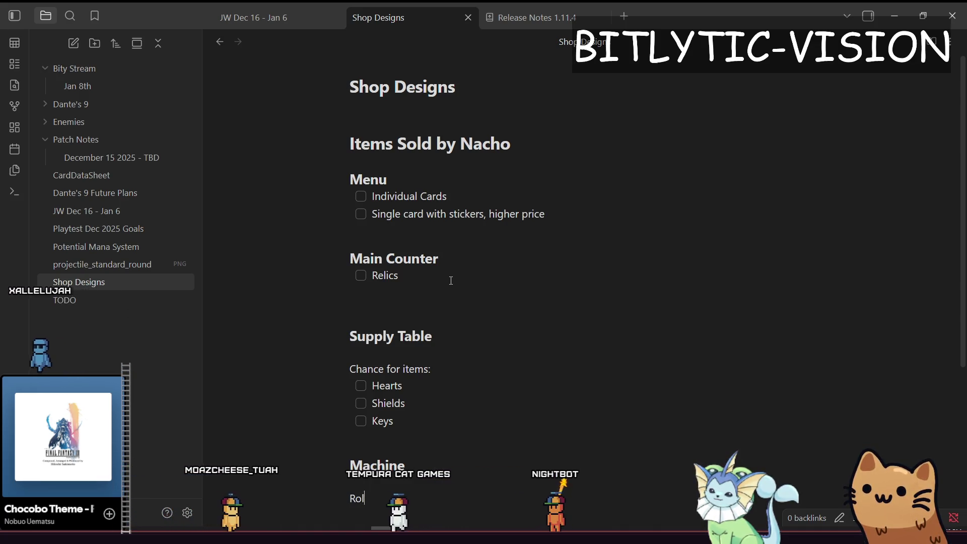
type("nce f")
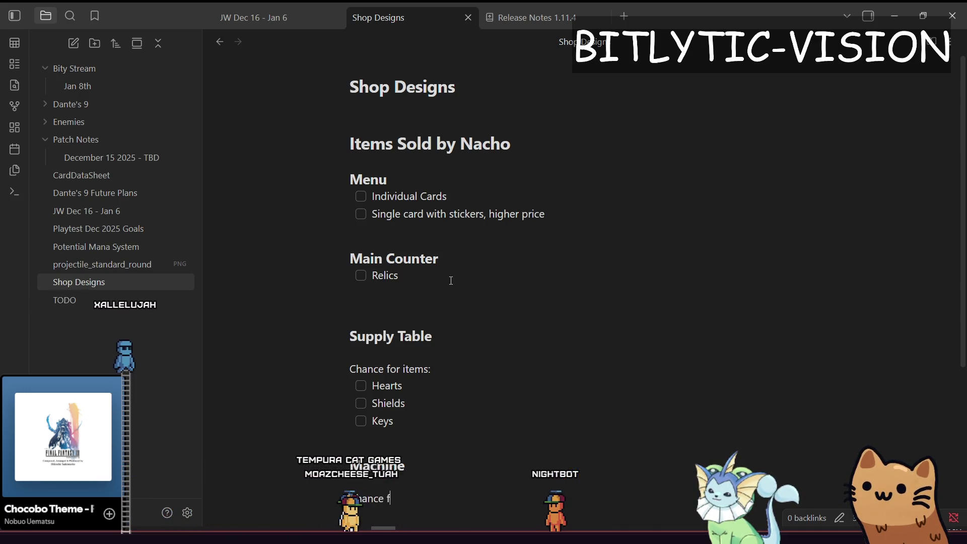
type("xtra machine room:")
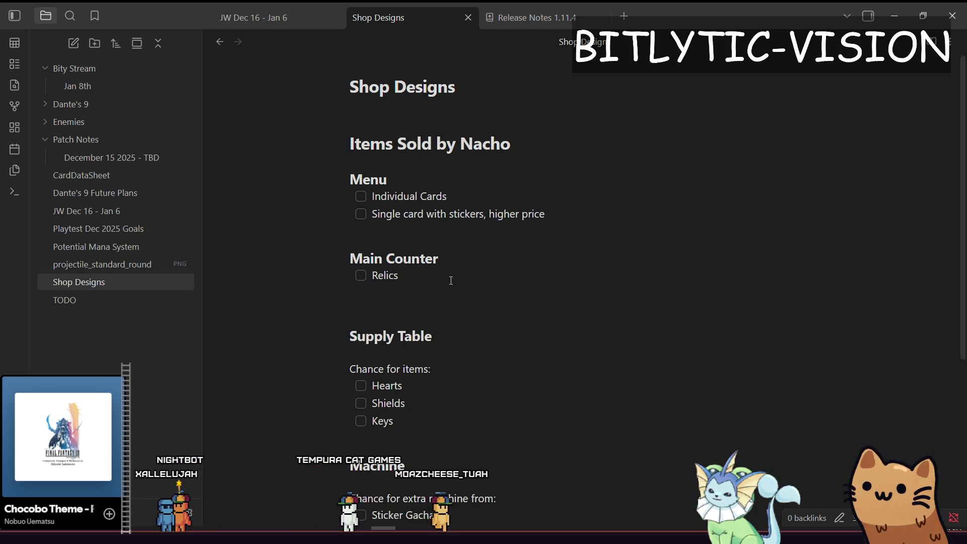
Add Trade-in, Minigame and etc. as checklist options, then scroll back to the top.
key("Return")
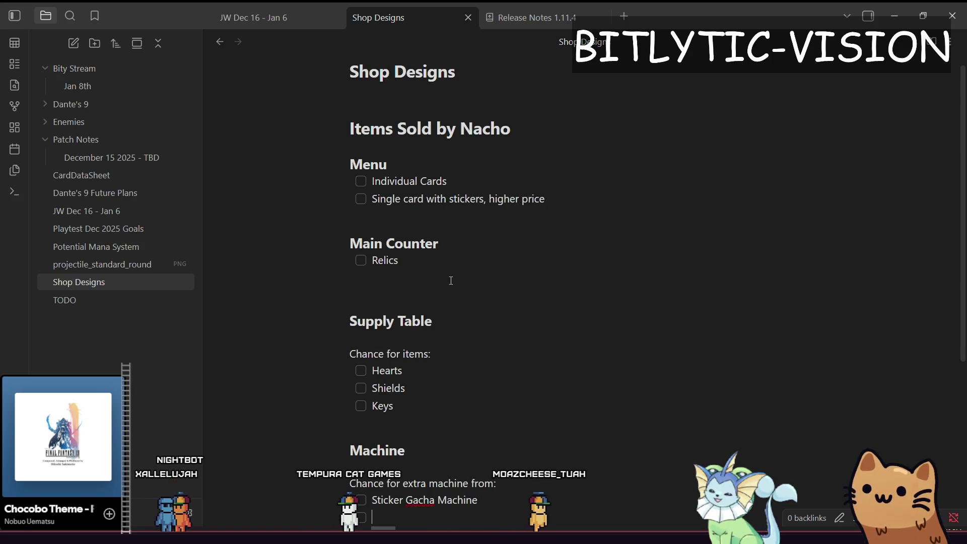
scroll(402, 276, "down", 5)
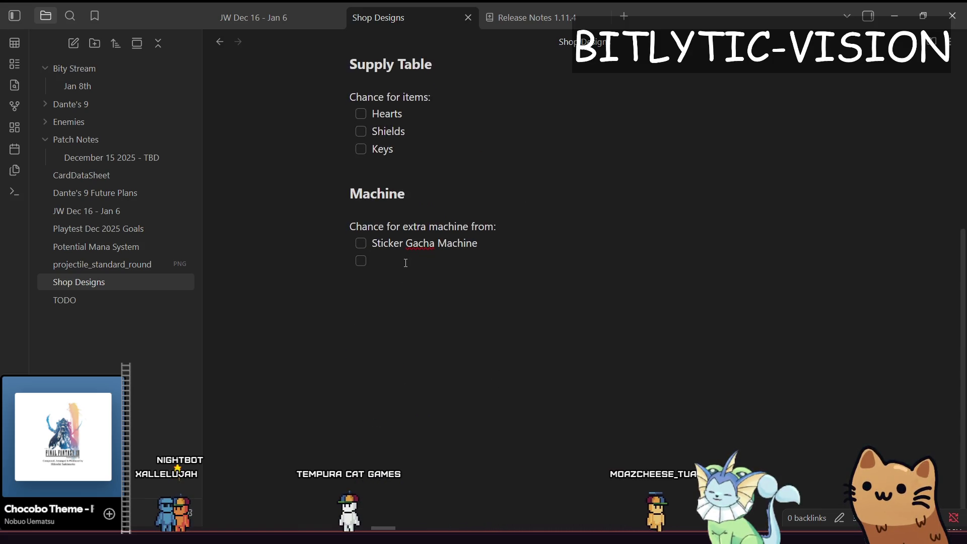
type("rade-in")
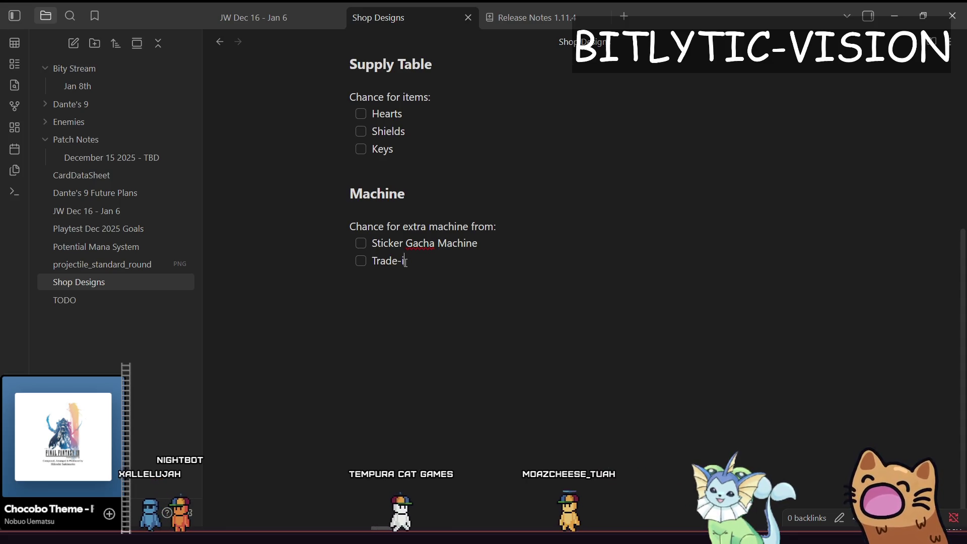
key("Return")
type("Mi")
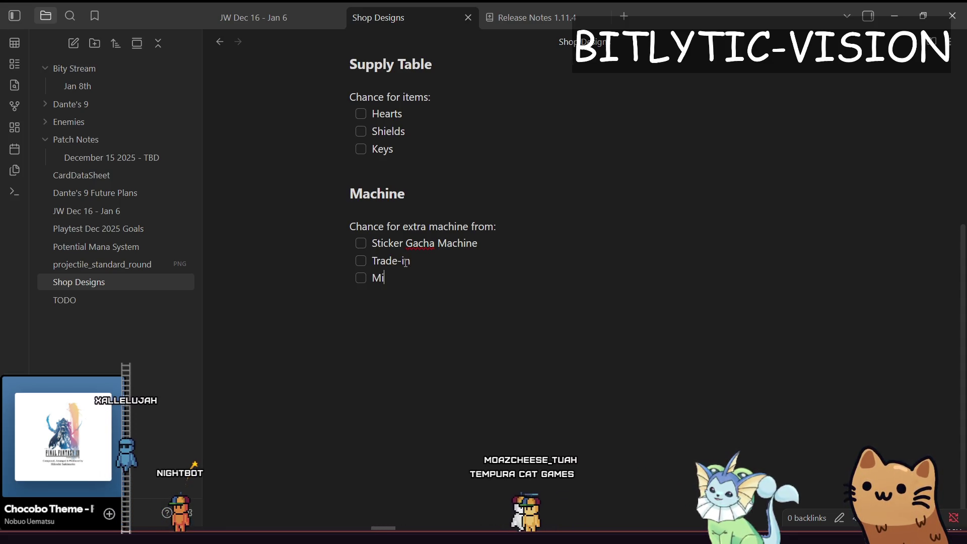
type("e")
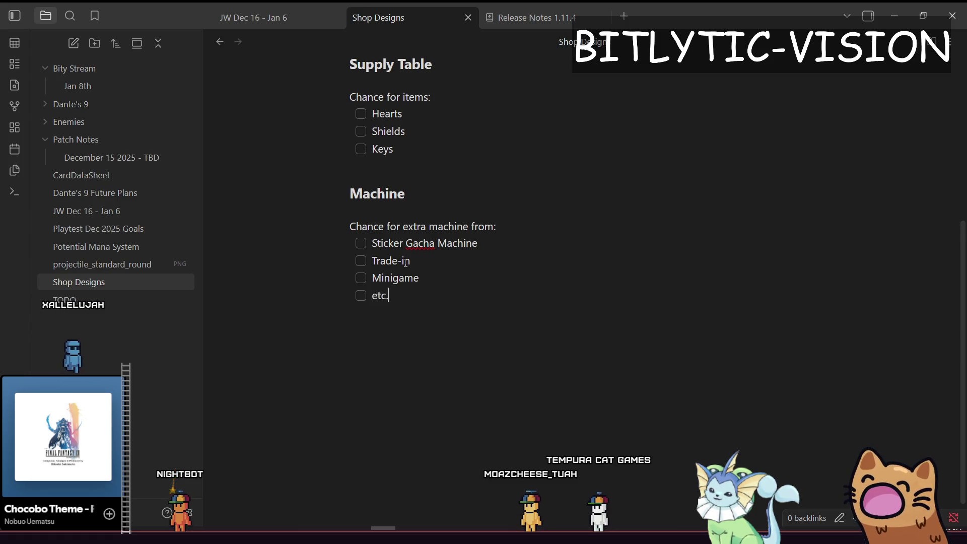
scroll(406, 263, "up", 4)
scroll(424, 289, "down", 2)
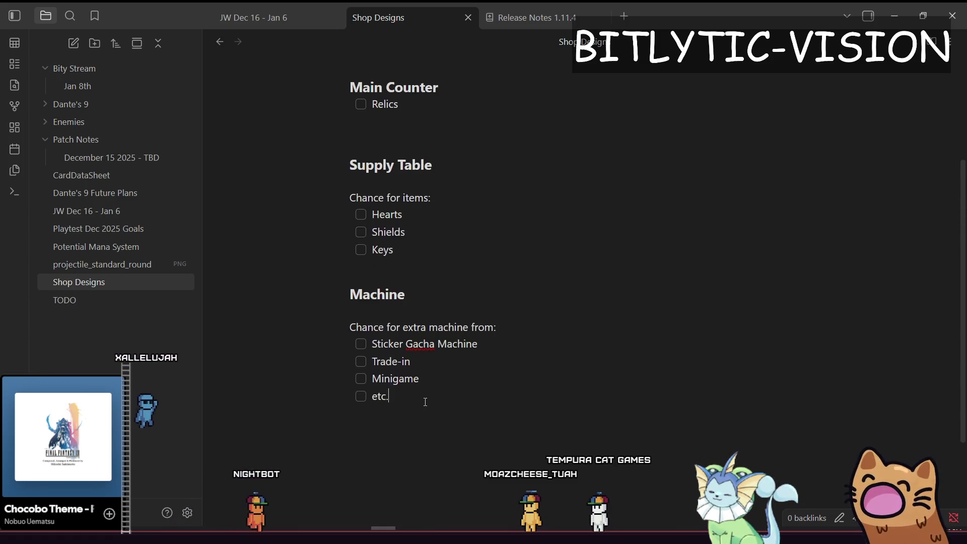
scroll(404, 355, "up", 2)
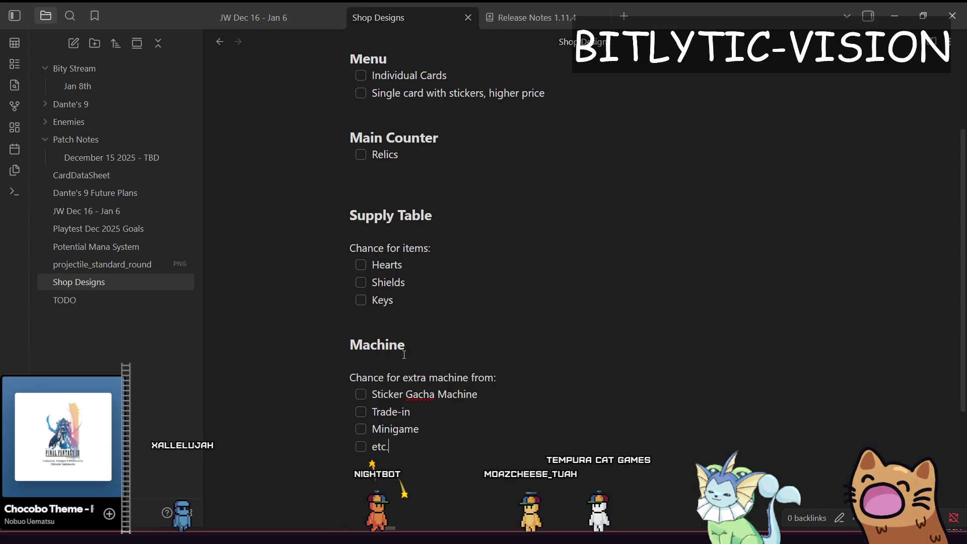
scroll(412, 327, "up", 2)
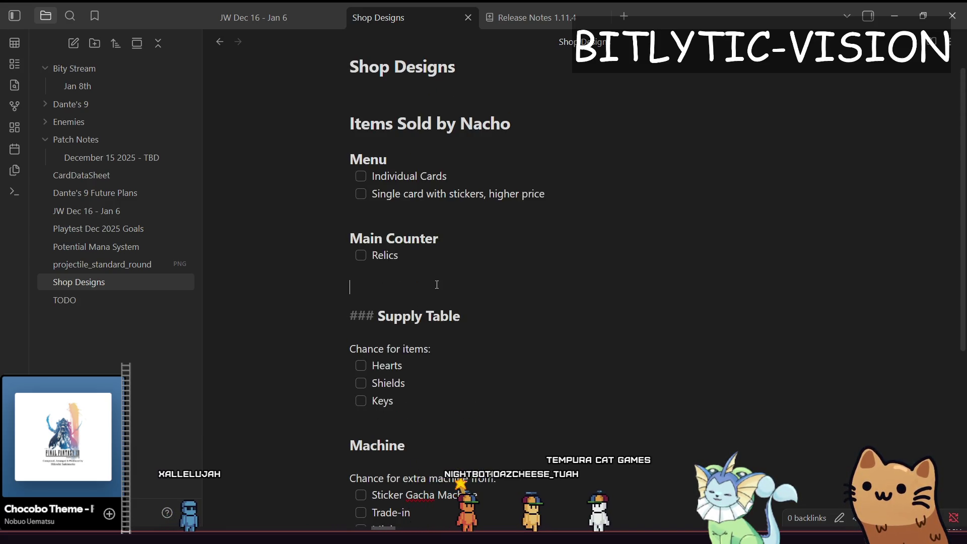
Add a new checklist item below Relics for Nacho's Card Binder.
scroll(445, 254, "up", 1)
left_click_drag(549, 218, 342, 158)
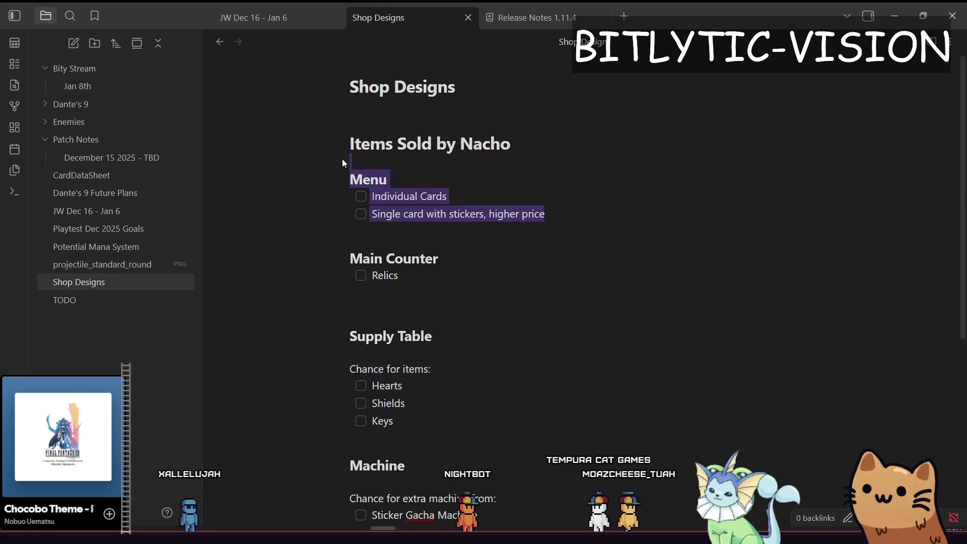
left_click(414, 214)
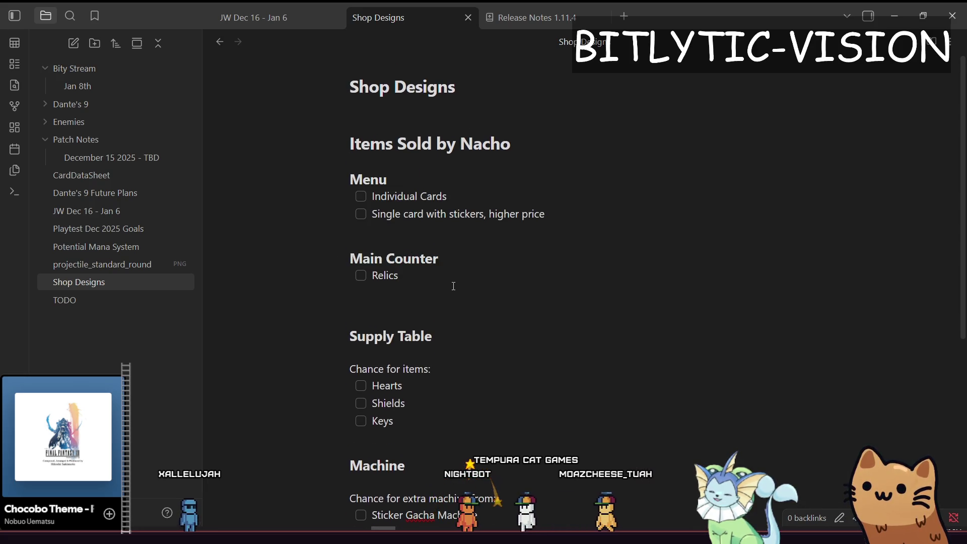
key("Return")
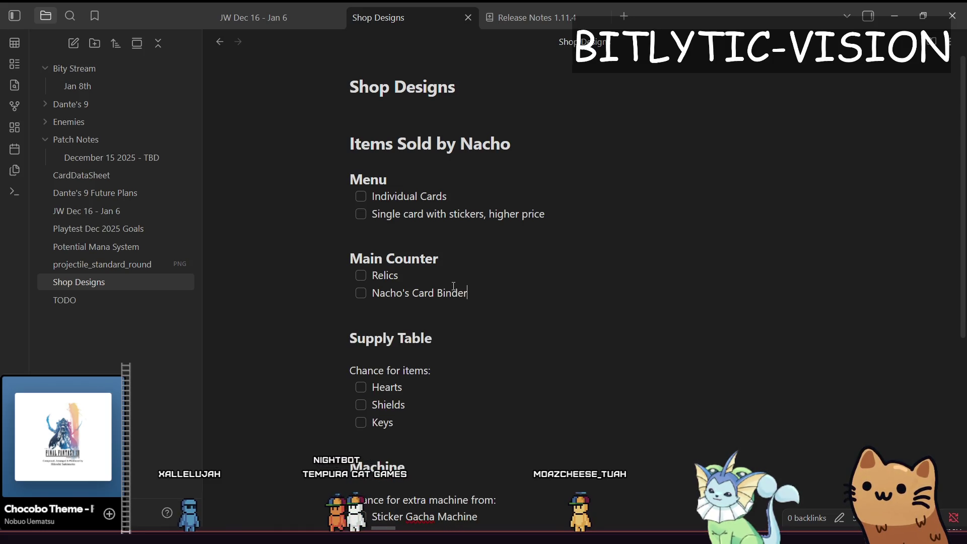
key("alt+Tab")
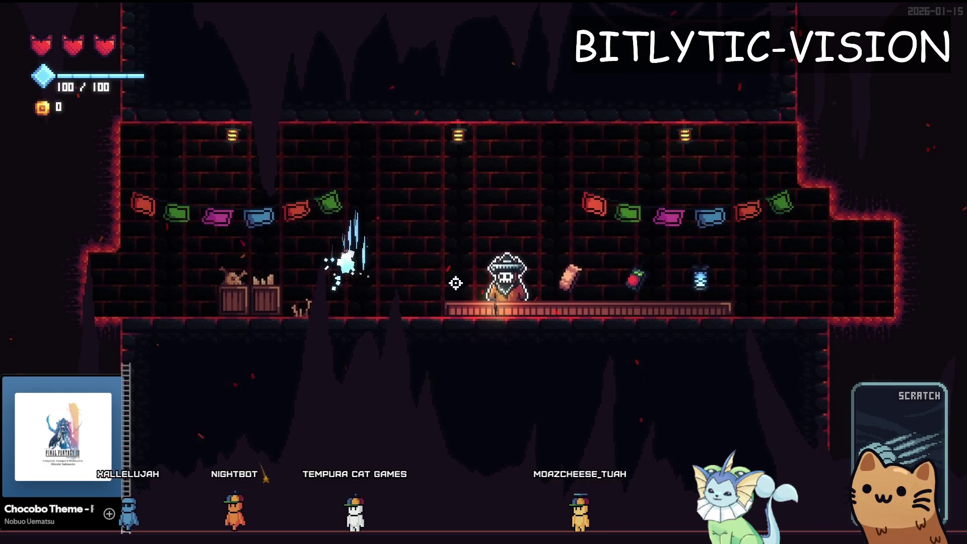
Walk the player to the shop counter to read the Remote Detonator's $50 price.
key("d")
key("a")
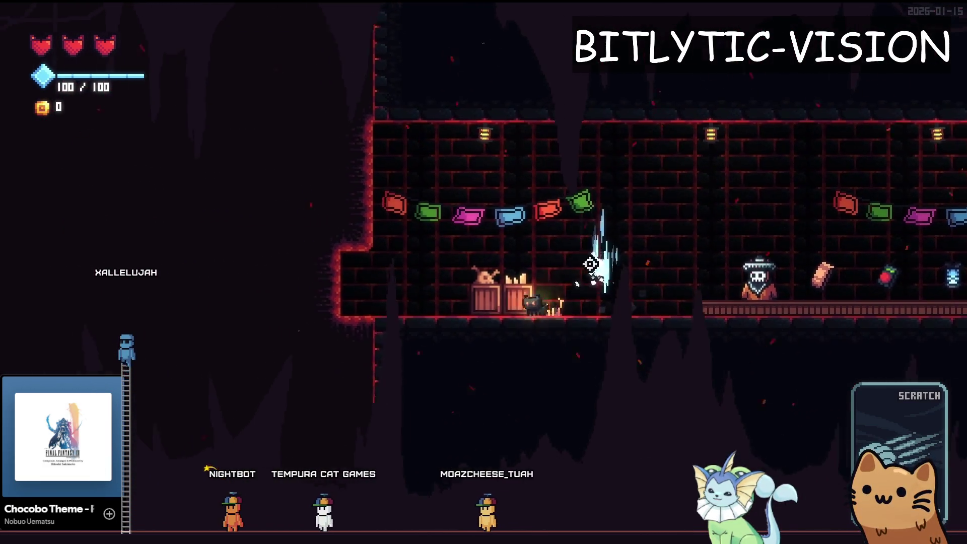
key("a")
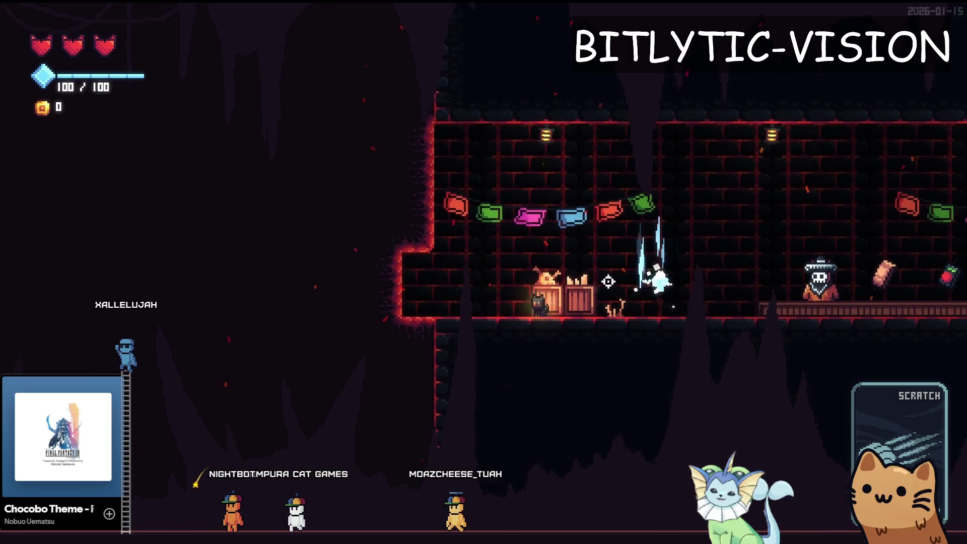
key("d")
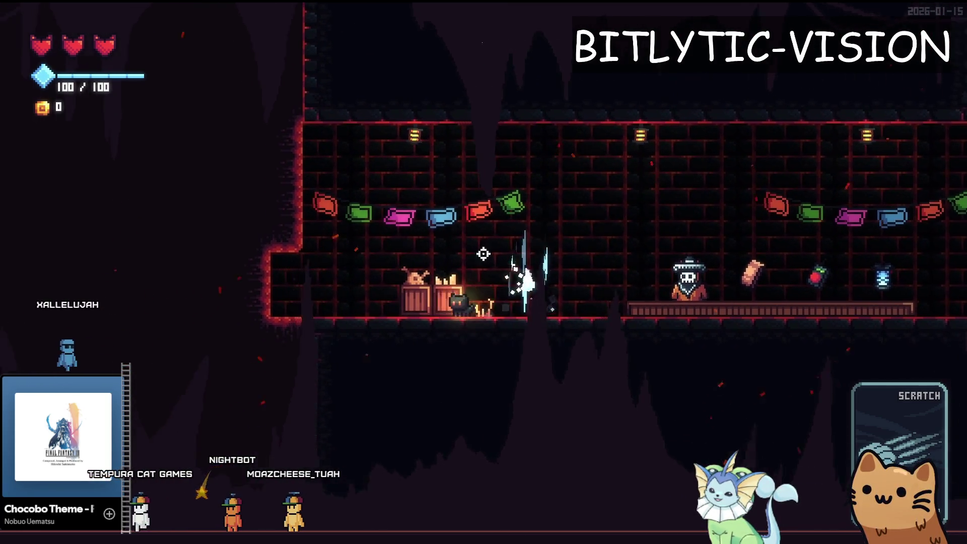
key("d")
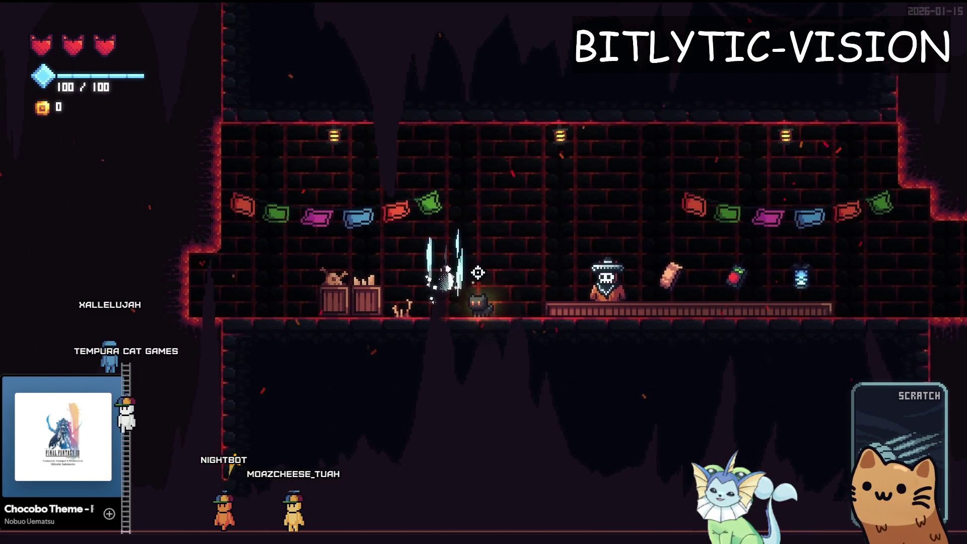
key("d")
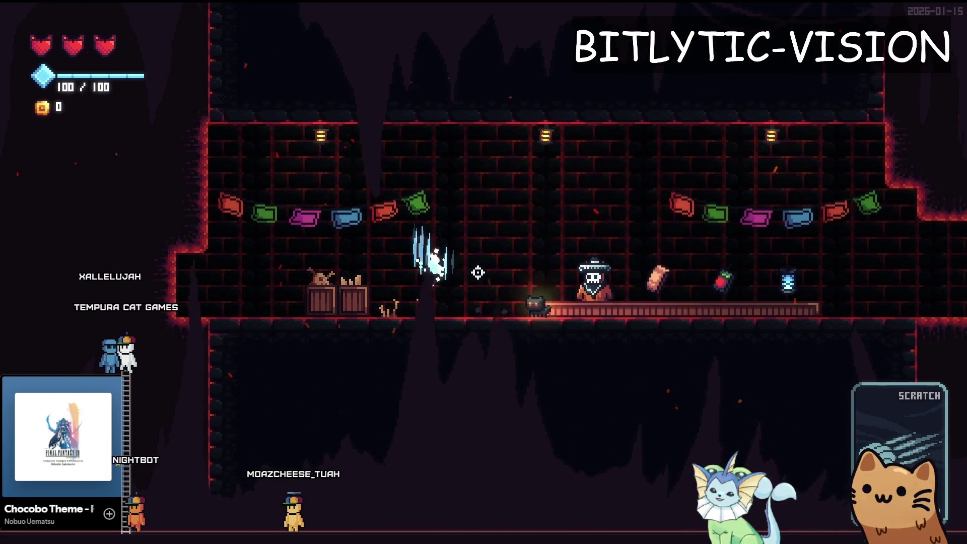
key("alt+Tab")
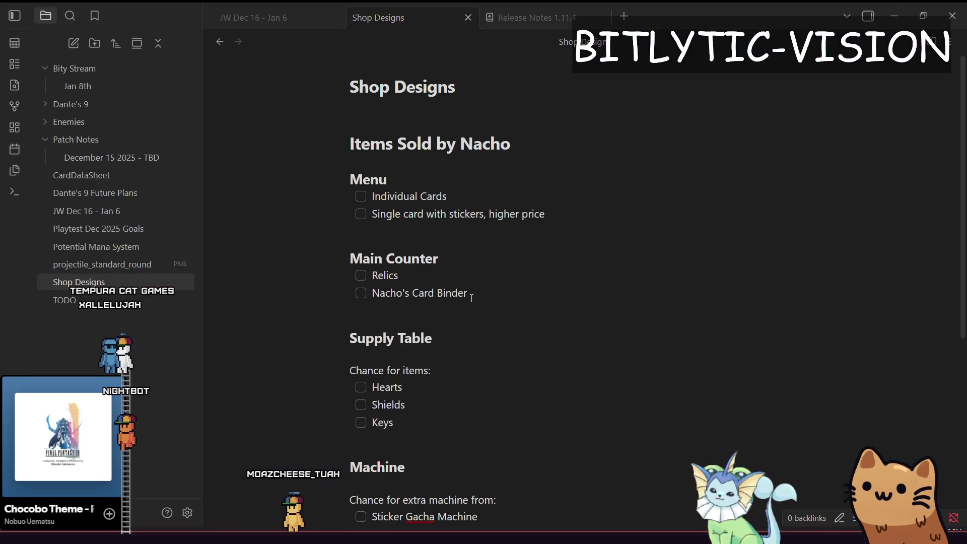
Quick-open the shop_menu.tscn scene in Godot.
key("alt+Tab")
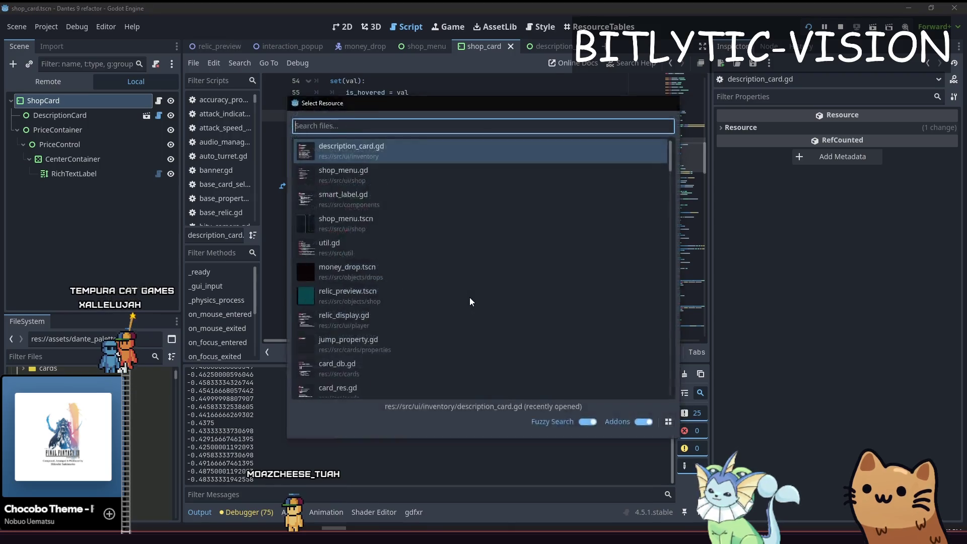
type("shop_menu.tscn")
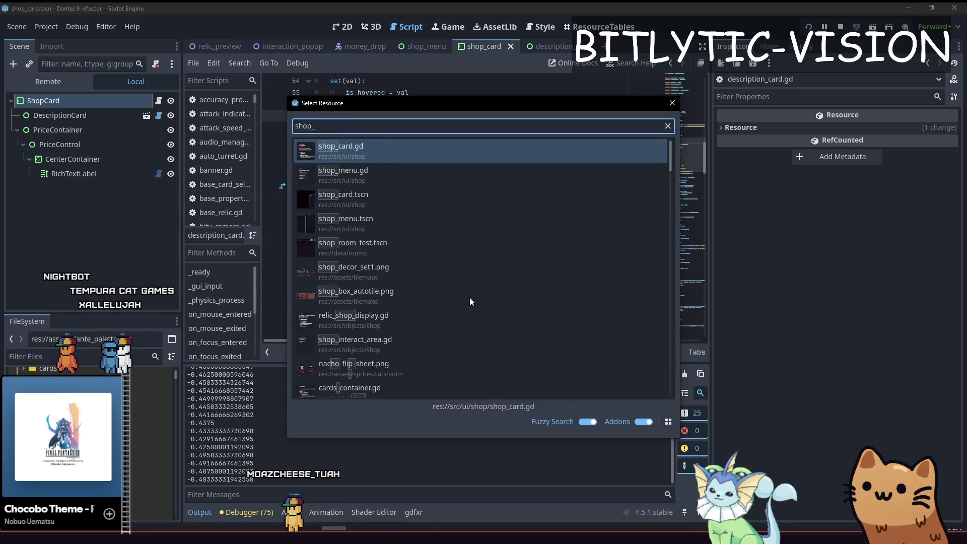
key("Return")
scroll(541, 259, "down", 4)
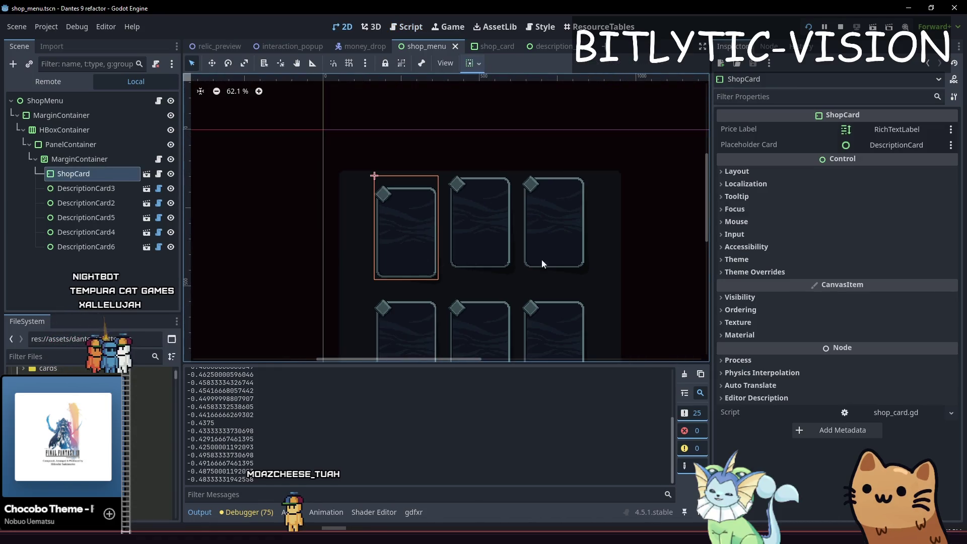
Quick-open the shop_room_test scene.
left_click_drag(561, 264, 469, 237)
key("alt+shift+o")
type("shop_test")
key("Return")
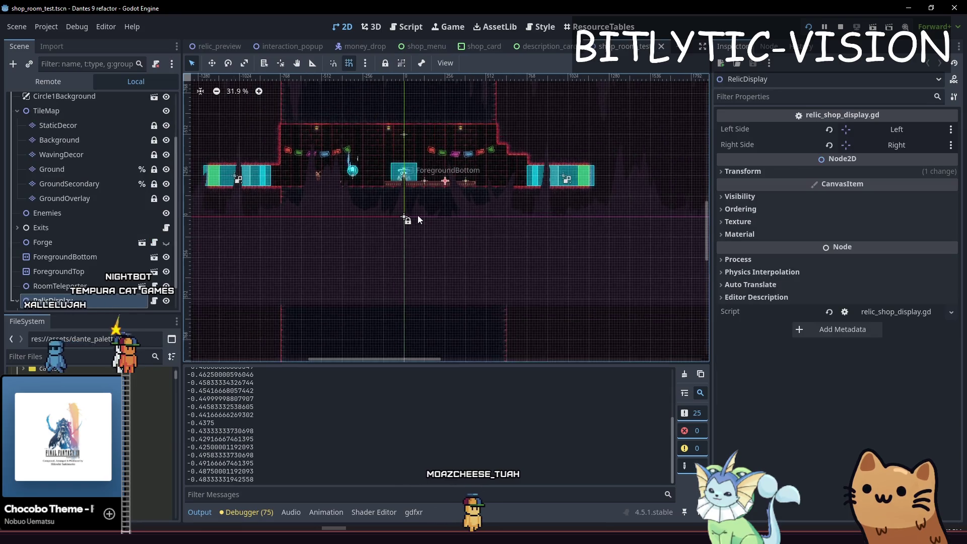
Hide the ForegroundBottom layer and select the Ground tile layer.
scroll(418, 215, "up", 2)
scroll(400, 249, "up", 1)
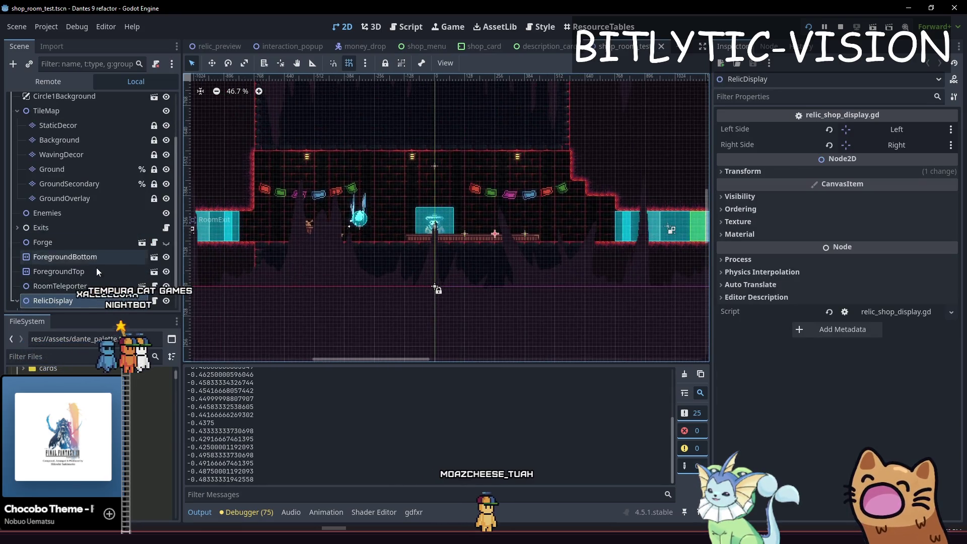
left_click(166, 257)
scroll(396, 252, "up", 1)
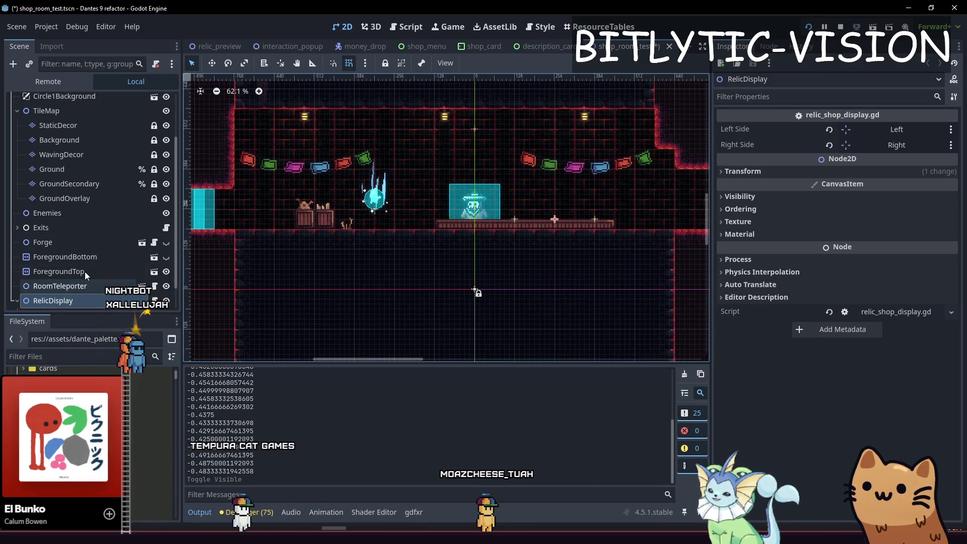
scroll(58, 206, "up", 3)
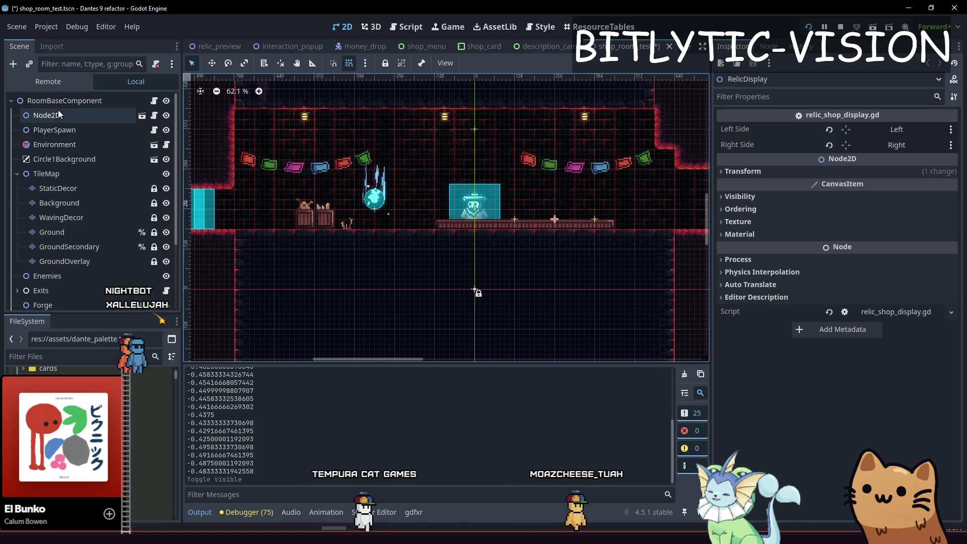
left_click(52, 232)
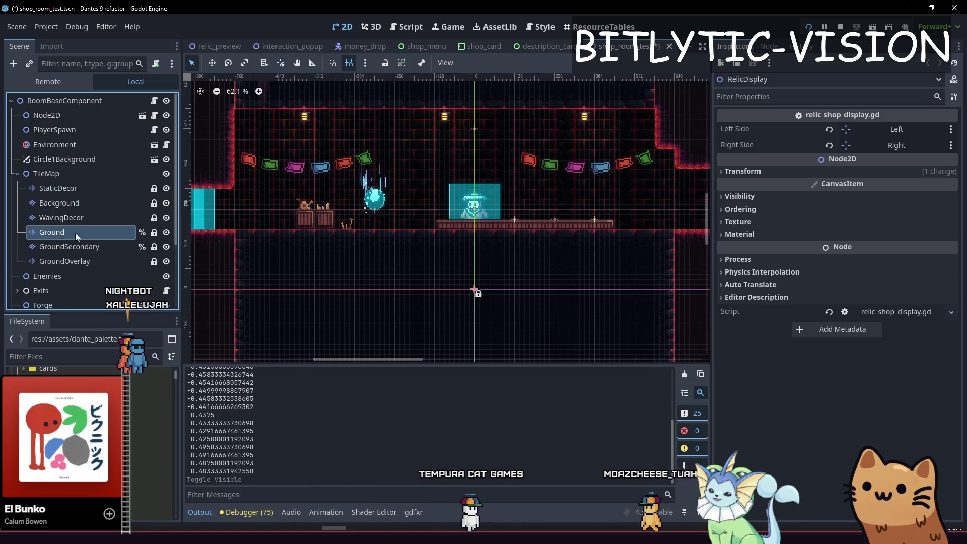
Carve a rectangular red_brick terrain pit beneath the shop floor.
left_click(253, 377)
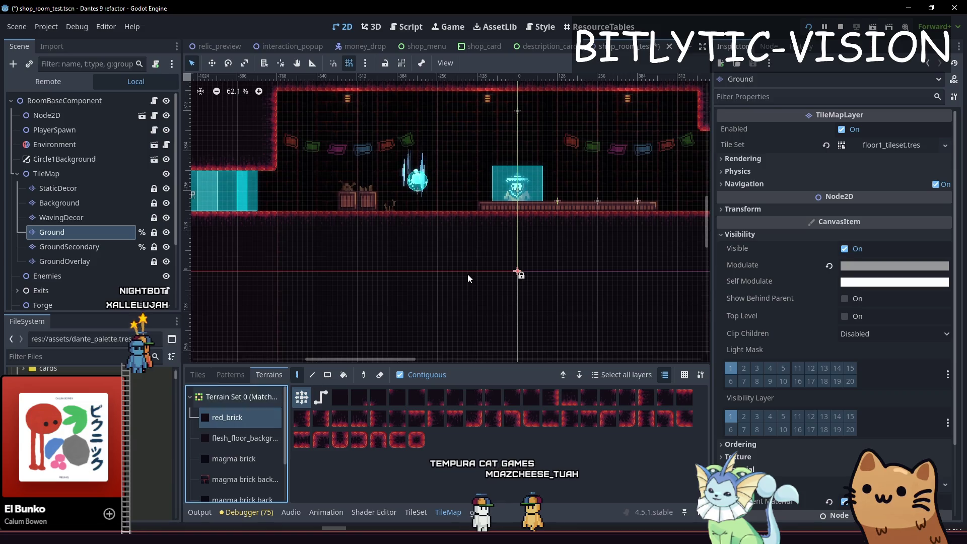
mouse_move(395, 220)
left_mouse_down()
mouse_move(468, 295)
mouse_move(456, 317)
mouse_move(441, 307)
left_mouse_up()
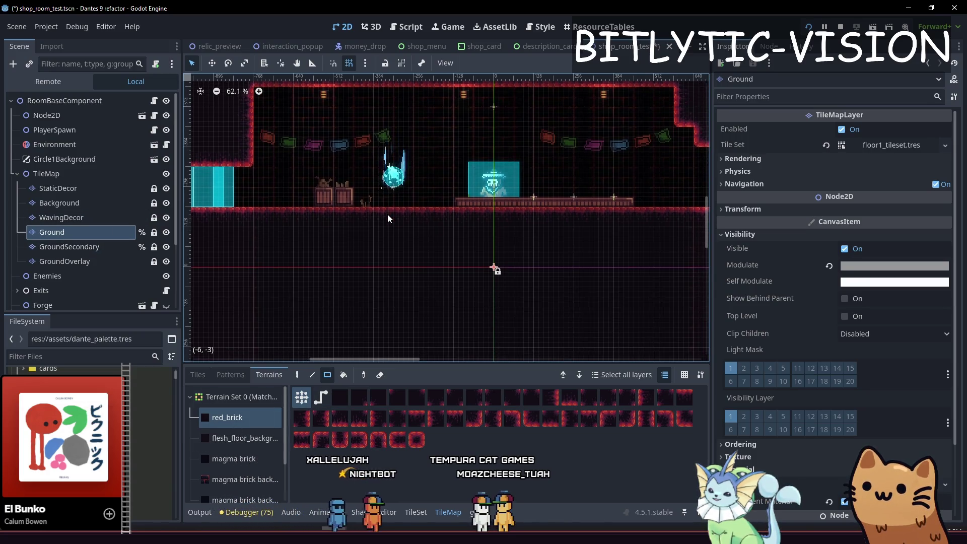
left_click_drag(388, 218, 426, 298)
mouse_move(322, 241)
left_mouse_down()
mouse_move(274, 240)
mouse_move(446, 267)
mouse_move(484, 302)
left_mouse_up()
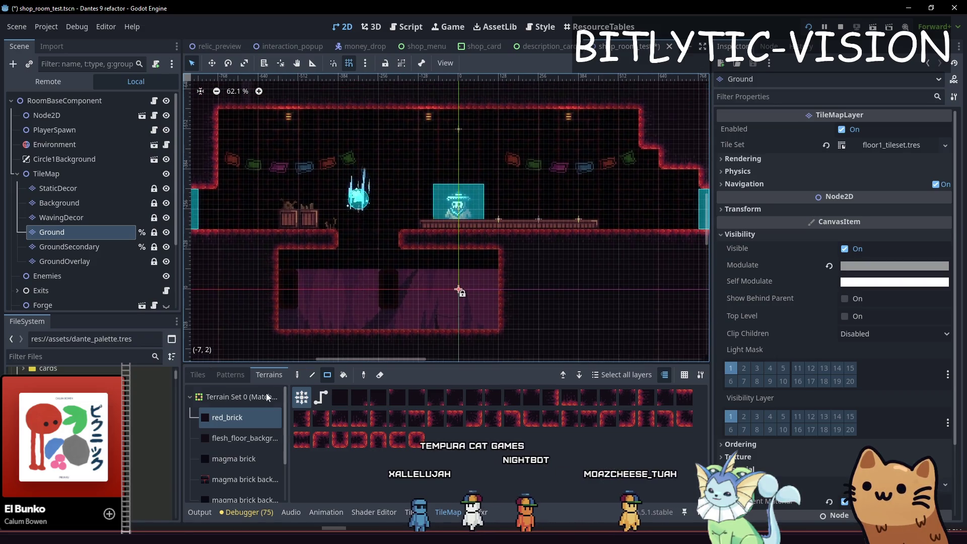
scroll(258, 440, "down", 3)
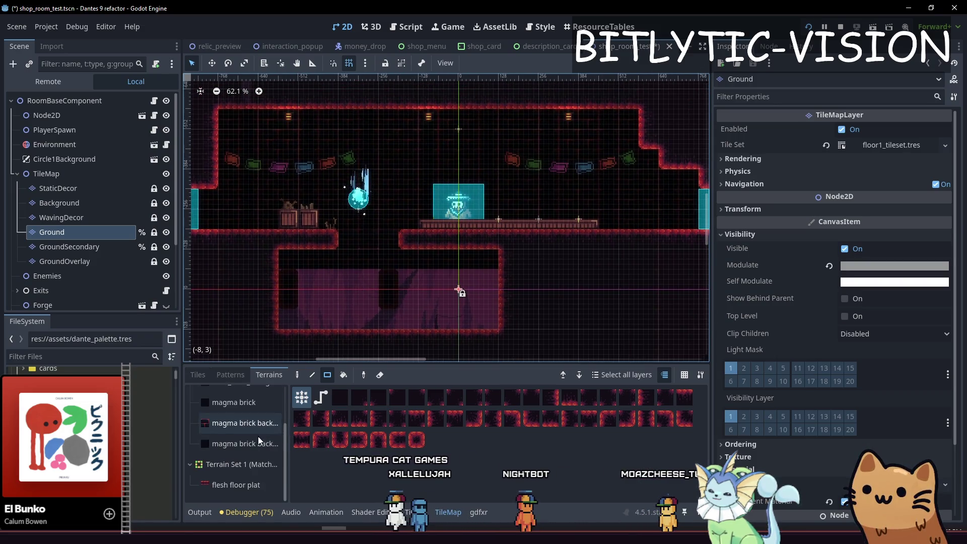
Paint flesh floor plat terrain in the lower room, then run the scene with F6.
left_click(229, 485)
left_click_drag(376, 288, 418, 301)
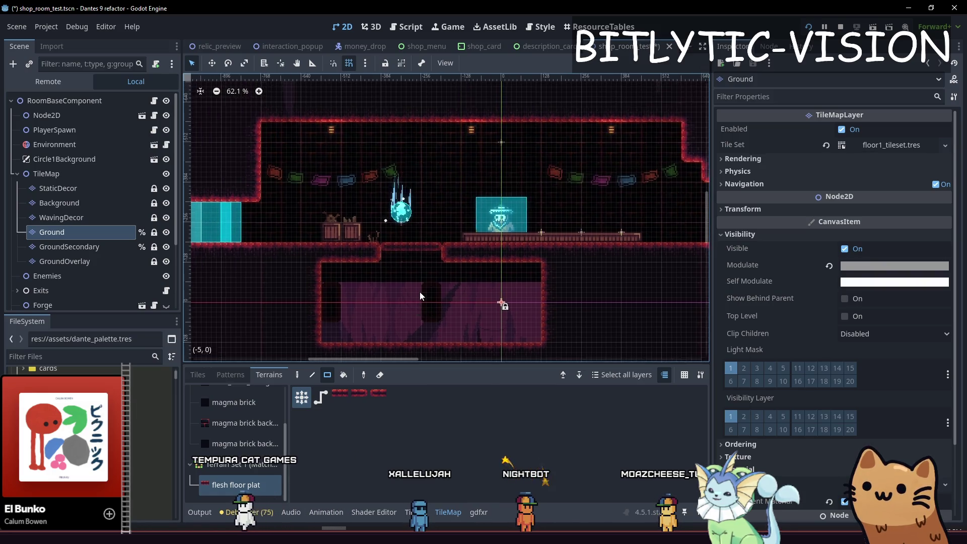
scroll(520, 268, "up", 3)
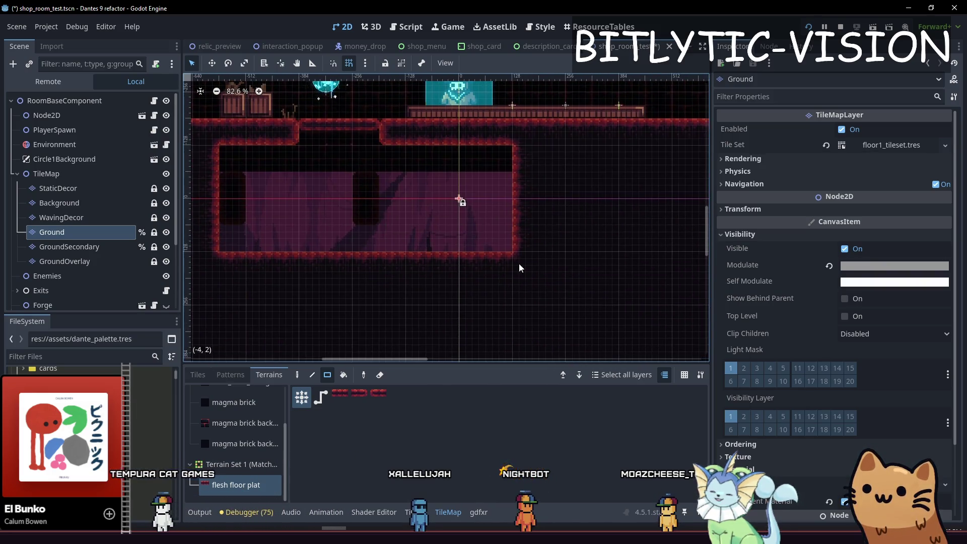
left_click_drag(425, 264, 438, 301)
key("F6")
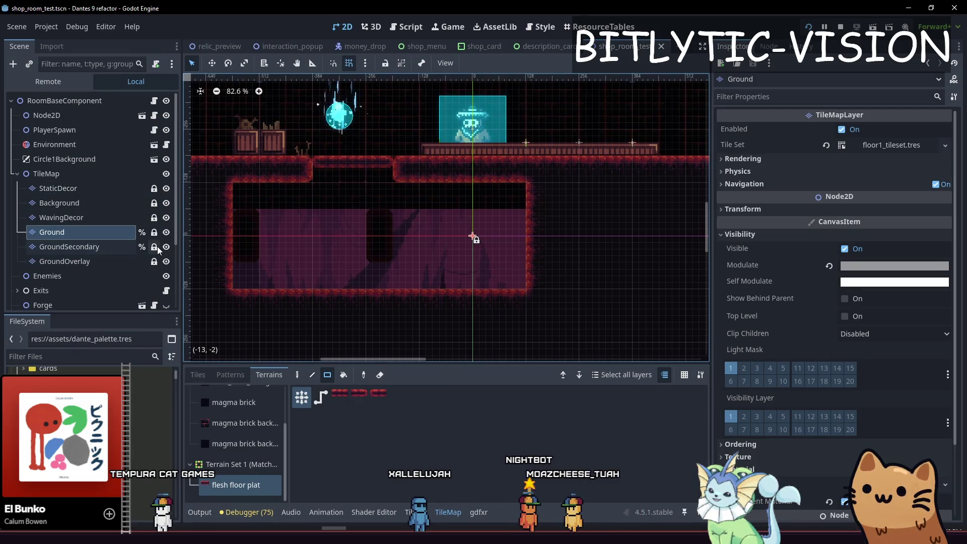
key("a")
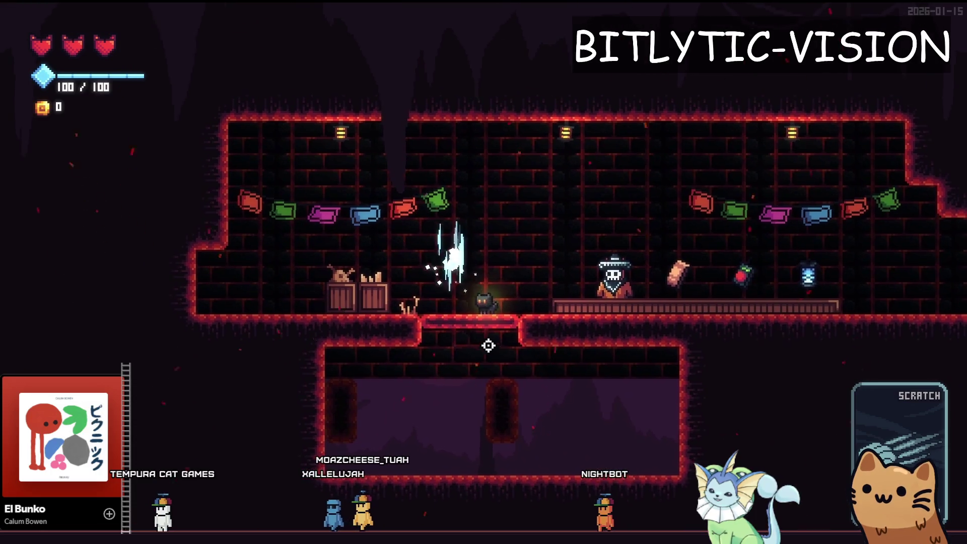
Stop the running game with F8 and save shop_room_test.tscn.
key("F8")
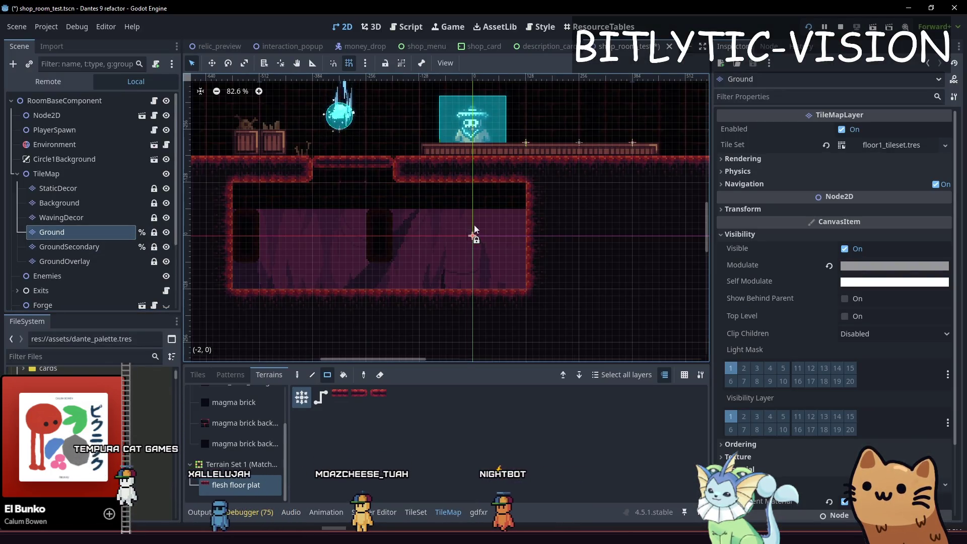
left_click_drag(434, 223, 434, 275)
scroll(433, 275, "down", 2)
key("ctrl+s")
scroll(419, 250, "down", 1)
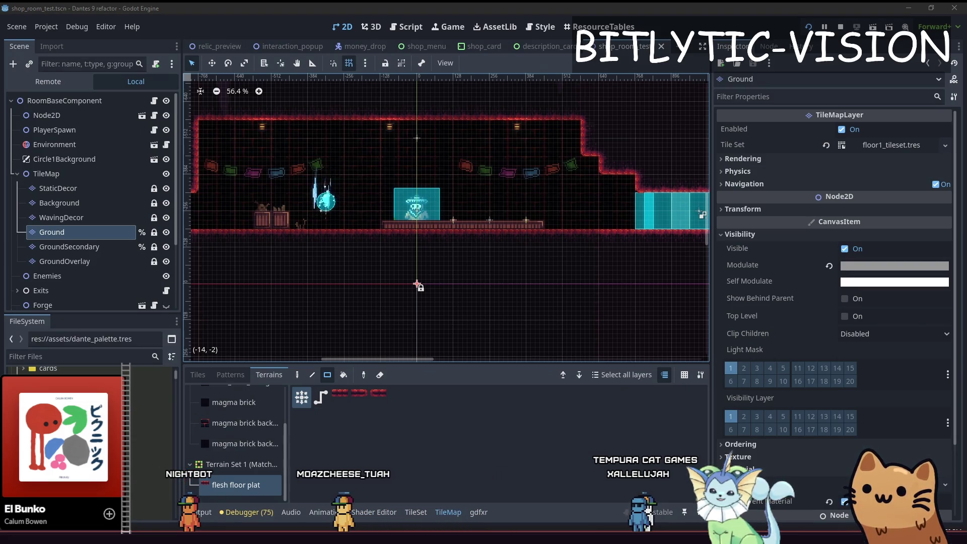
key("alt+Tab")
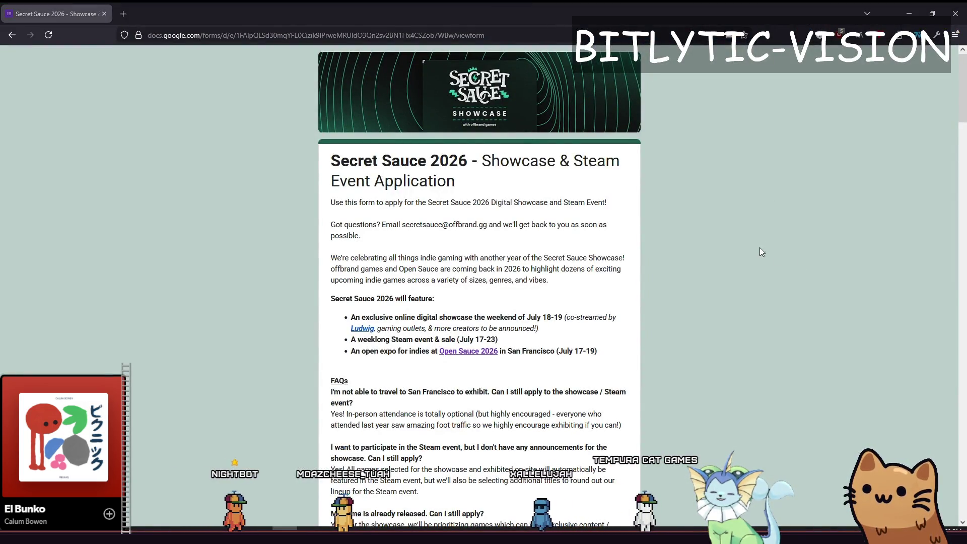
left_click_drag(364, 160, 398, 173)
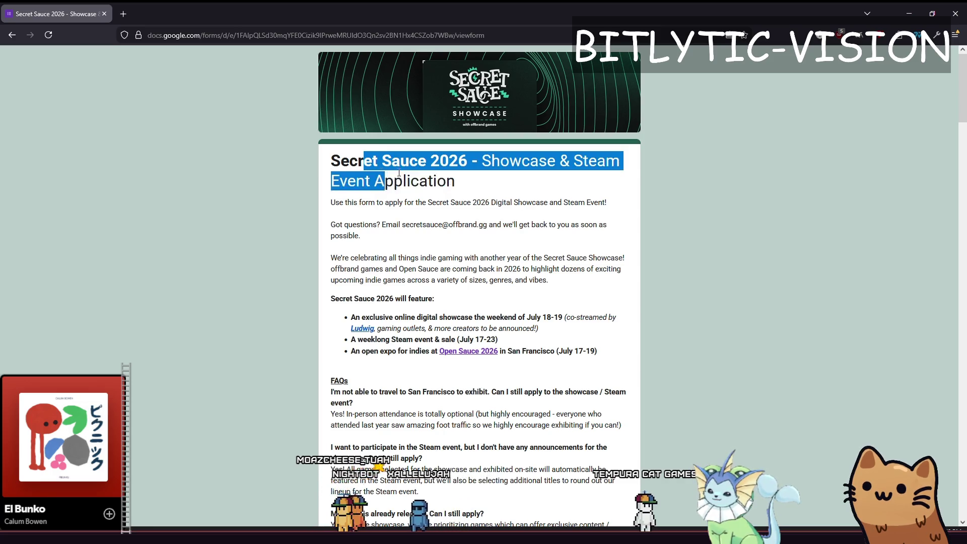
left_click(497, 166)
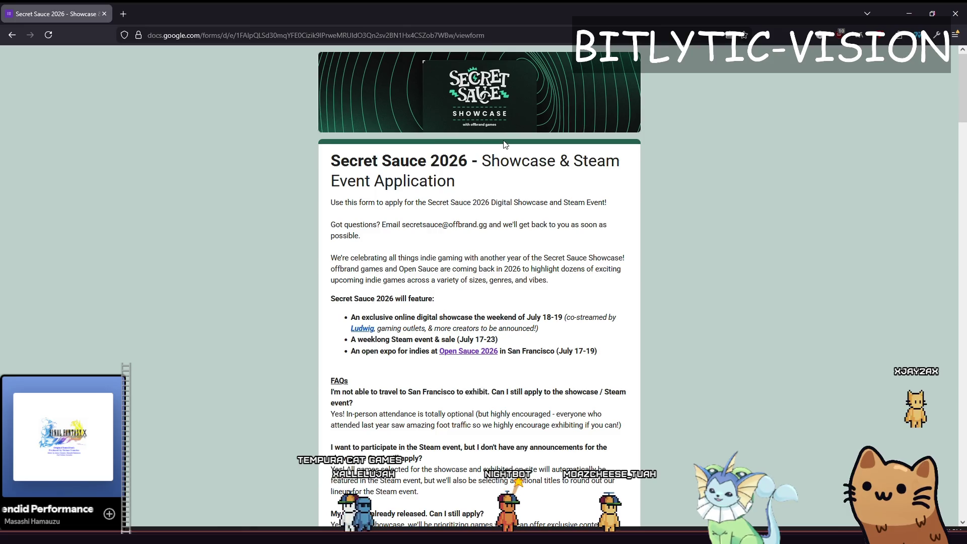
scroll(484, 214, "down", 3)
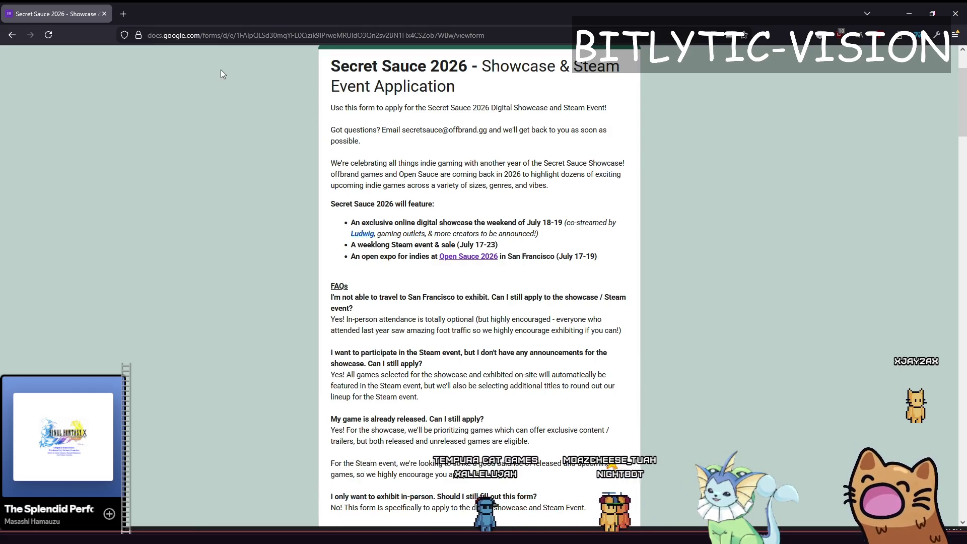
key("alt+Tab")
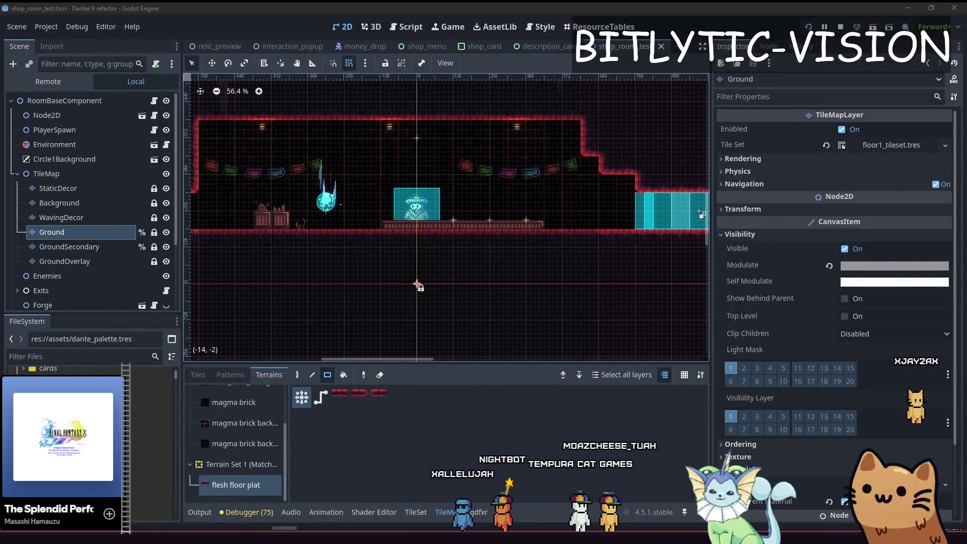
Select Node2D, then RoomBaseComponent to view its Shop room type and gato shop 1 trimmed.mp3 song.
scroll(555, 252, "down", 2)
scroll(462, 345, "up", 3)
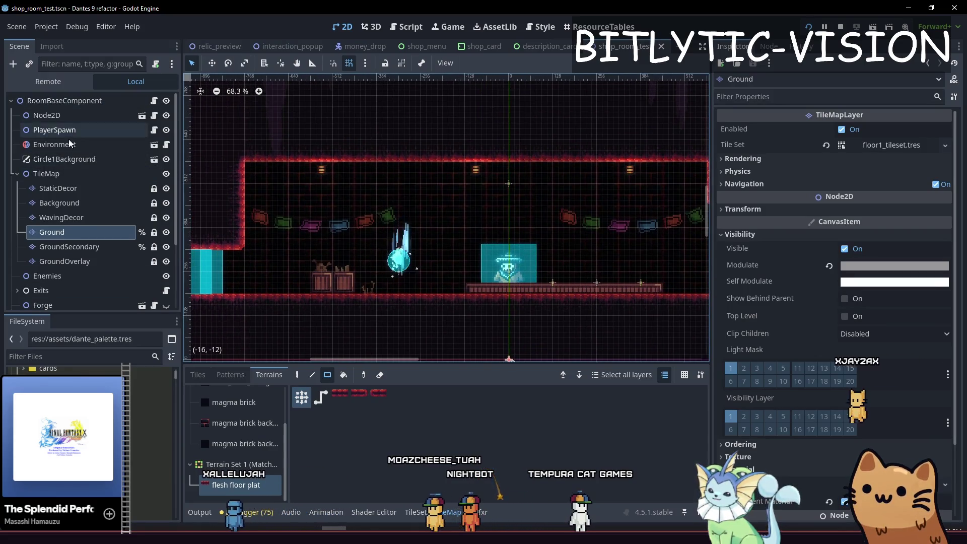
left_click(73, 115)
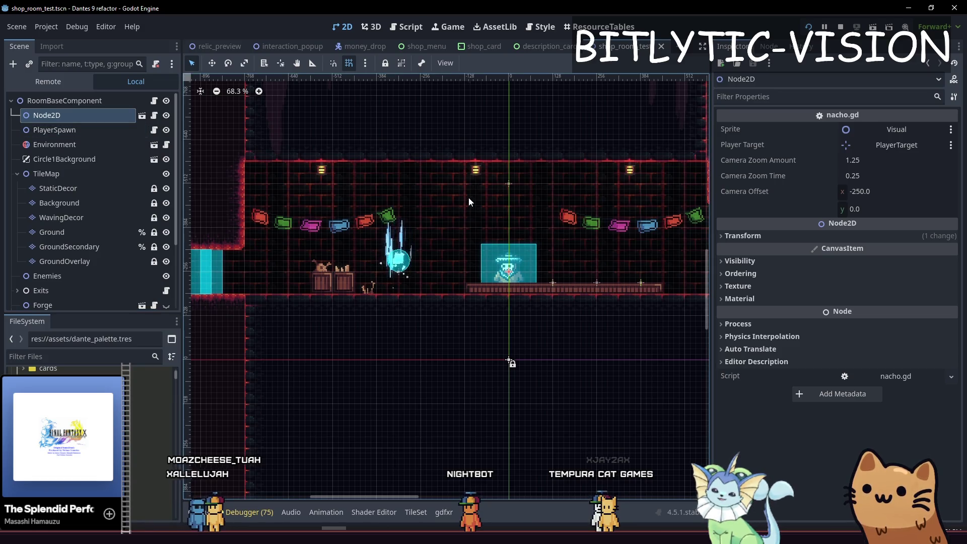
scroll(439, 207, "down", 4)
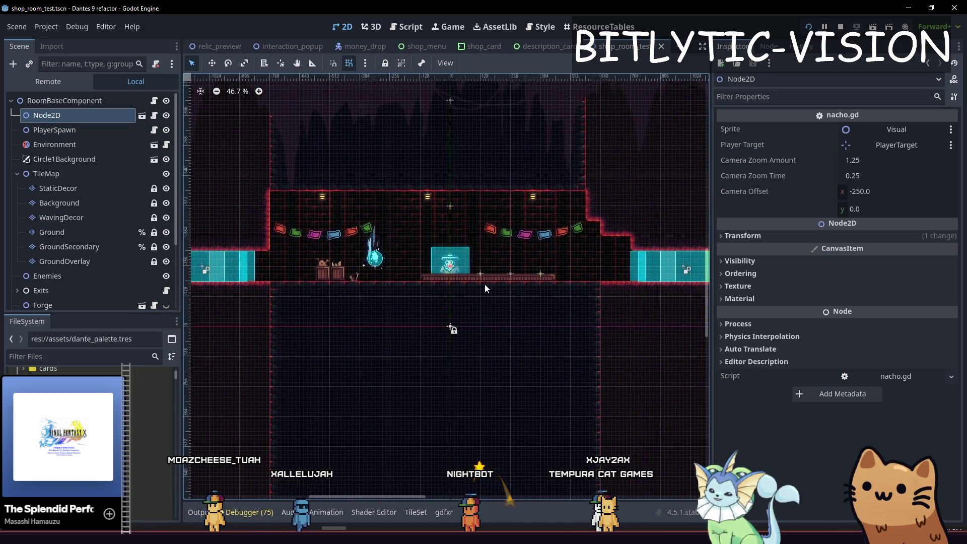
scroll(484, 288, "up", 4)
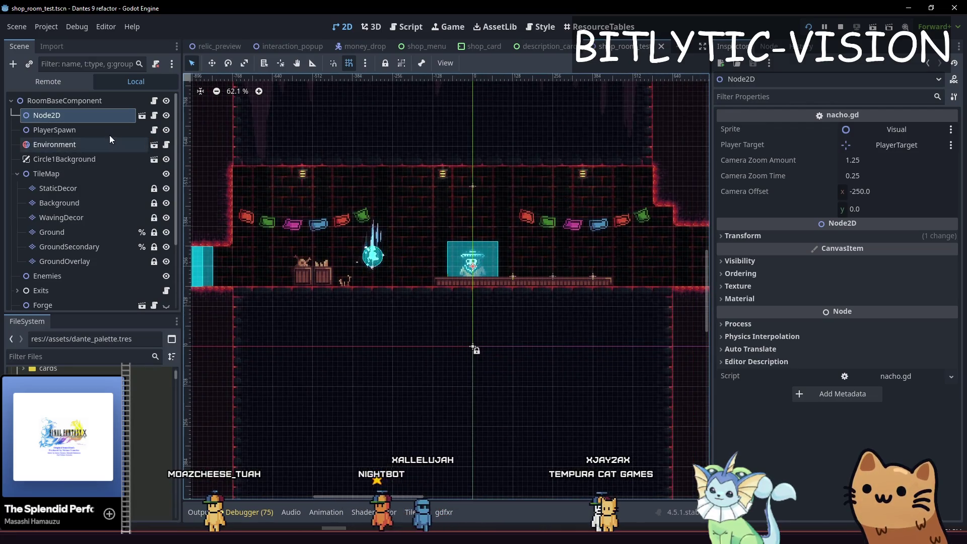
left_click(120, 101)
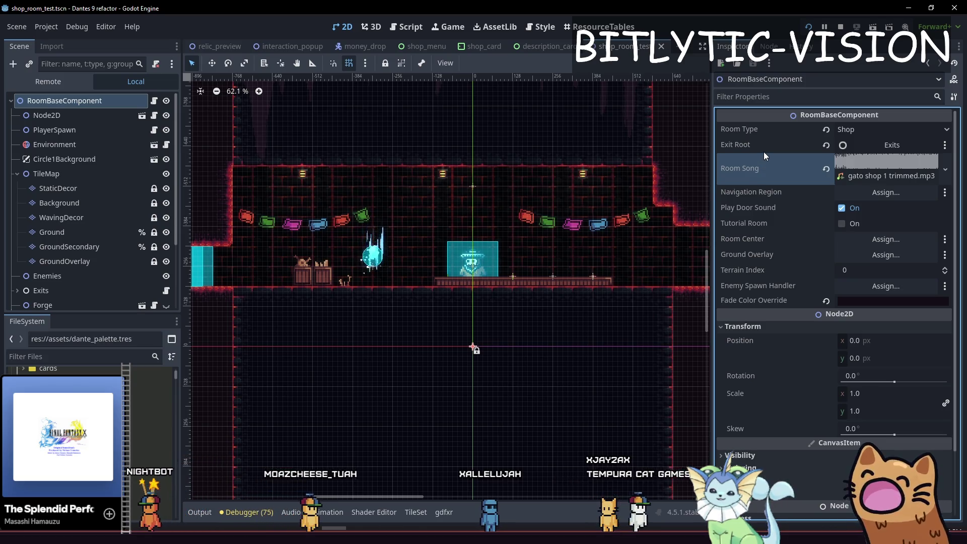
Expand and collapse the Room Song resource details in the Inspector.
left_click(851, 166)
left_click(864, 168)
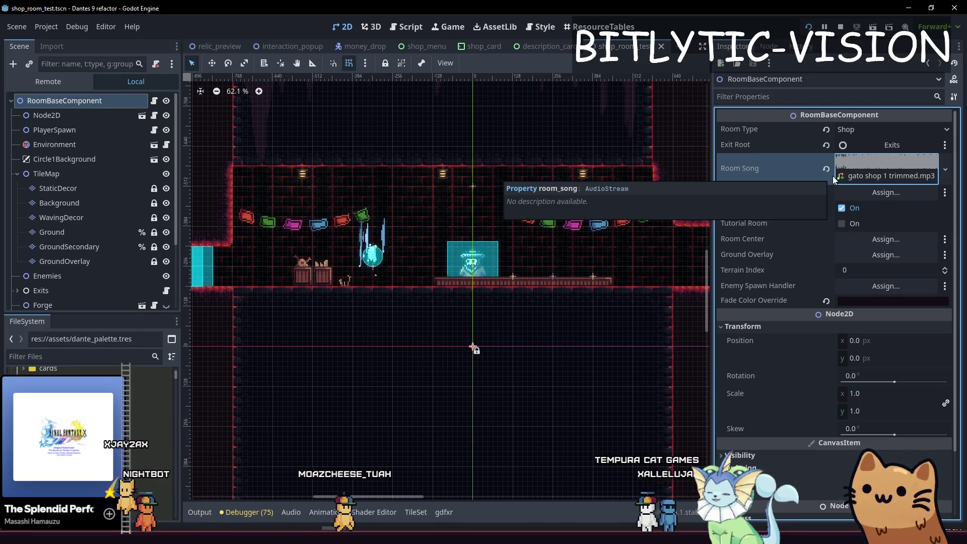
scroll(558, 216, "down", 5)
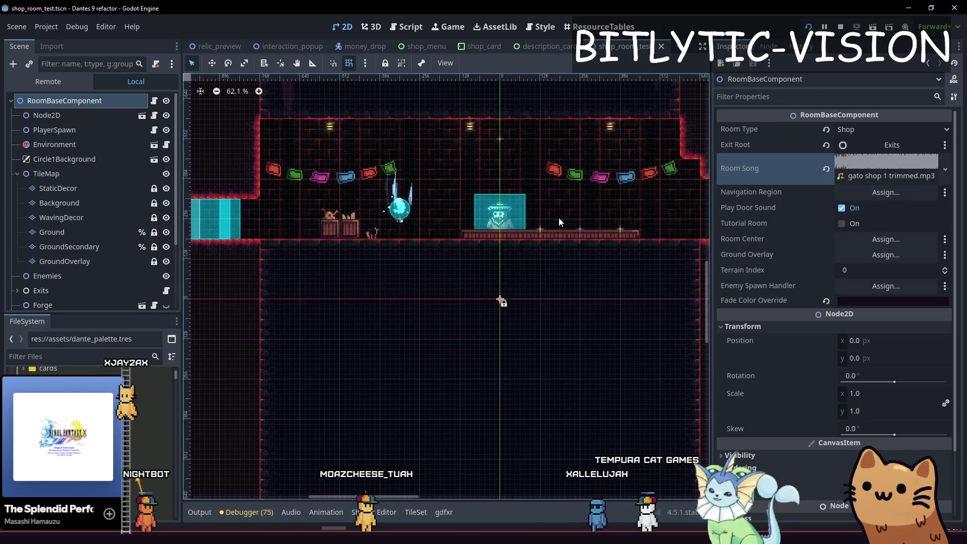
scroll(553, 216, "down", 2)
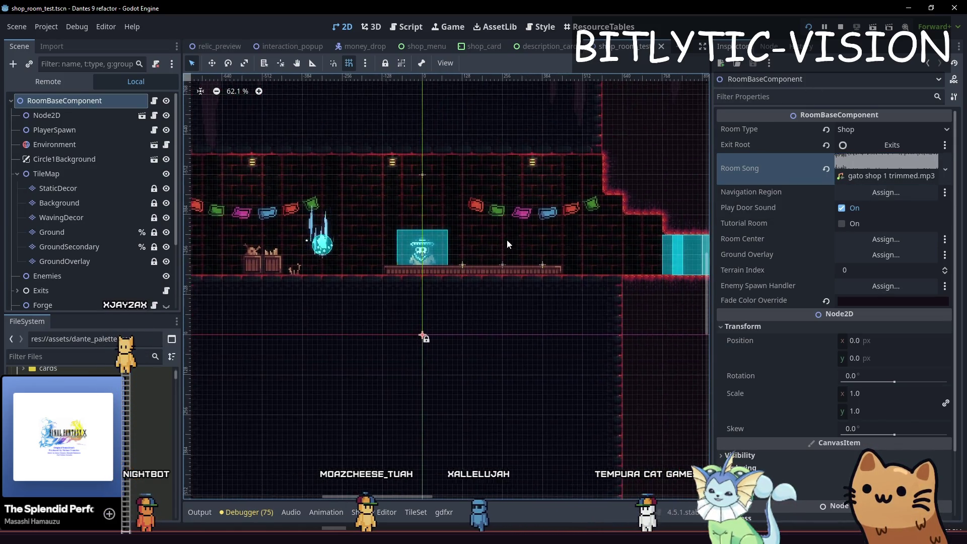
scroll(526, 314, "down", 3)
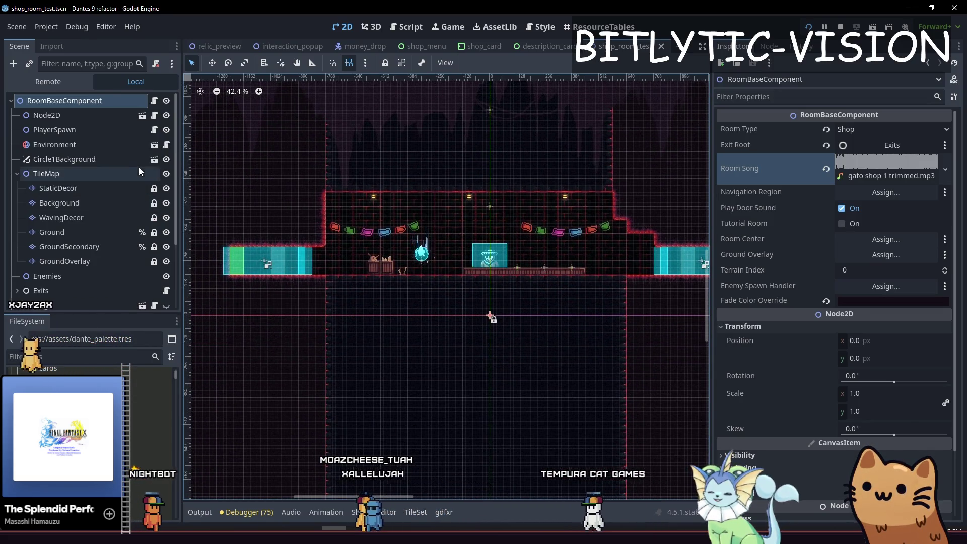
Inspect the Enemies and RelicDisplay nodes' properties, then run the scene with F6.
left_click(68, 277)
scroll(80, 216, "down", 3)
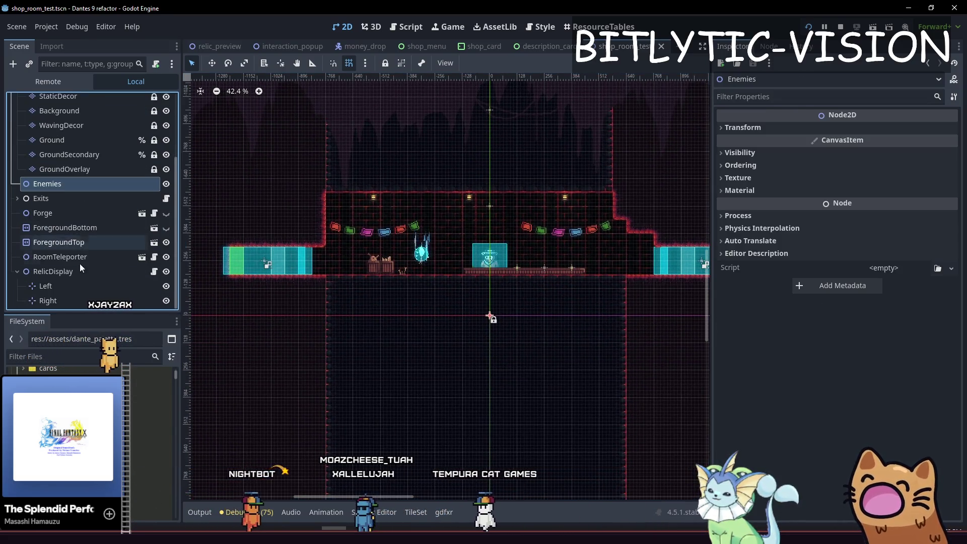
scroll(498, 322, "up", 3)
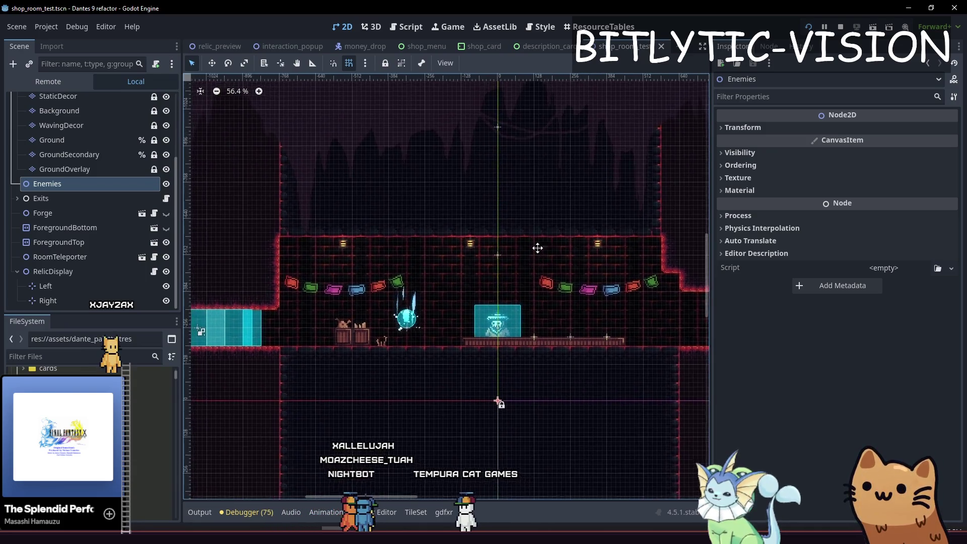
left_click(101, 272)
scroll(500, 275, "down", 1)
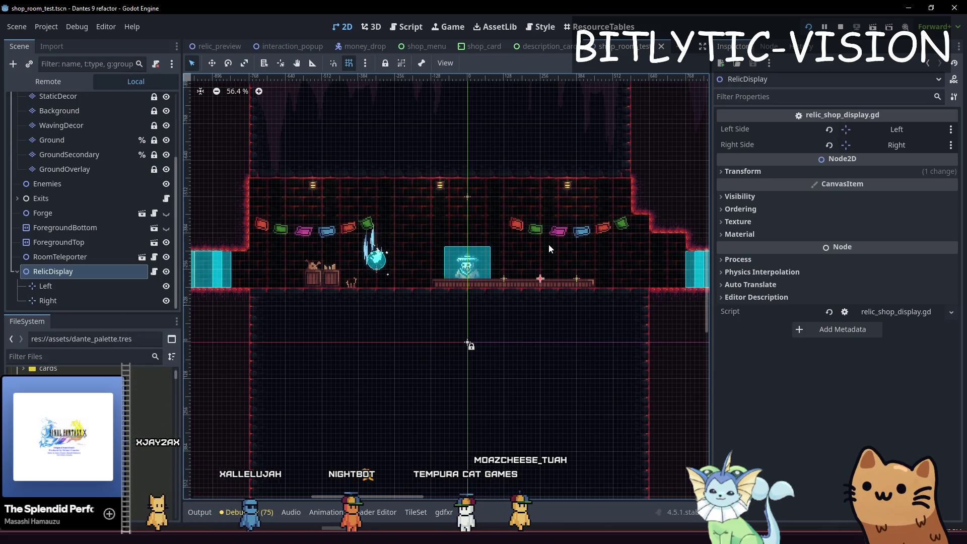
key("F6")
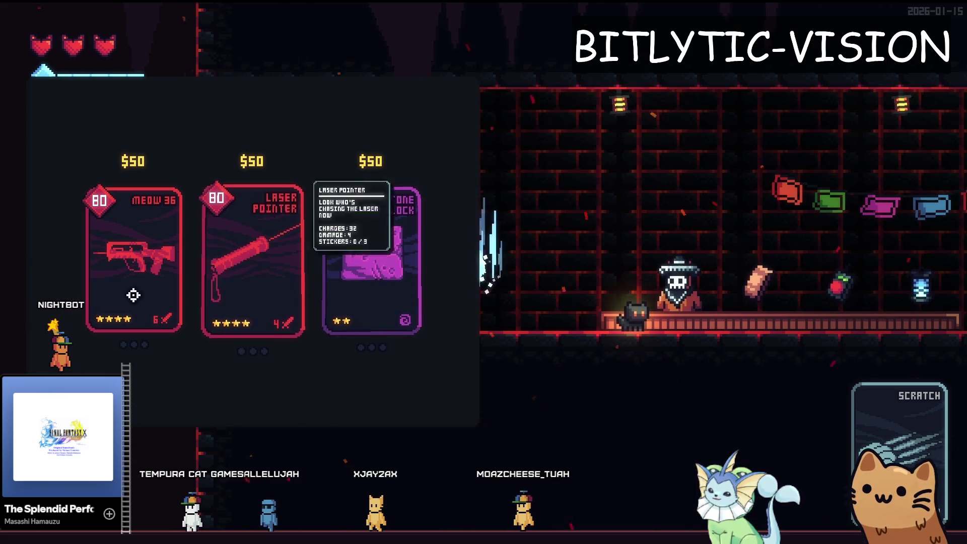
Close the relic card preview, walk the counter's full length, and try a screenshot capture.
mouse_move(394, 215)
left_click(539, 317)
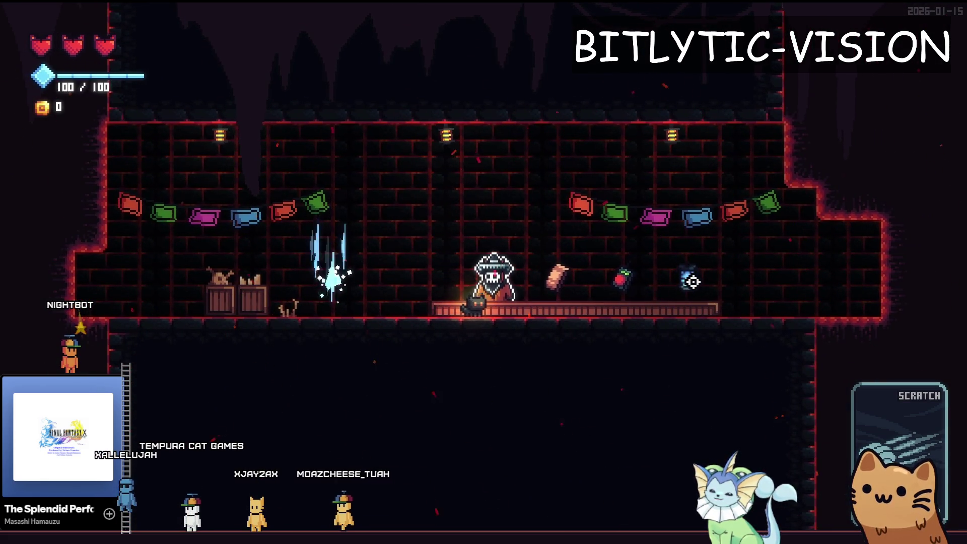
key("d")
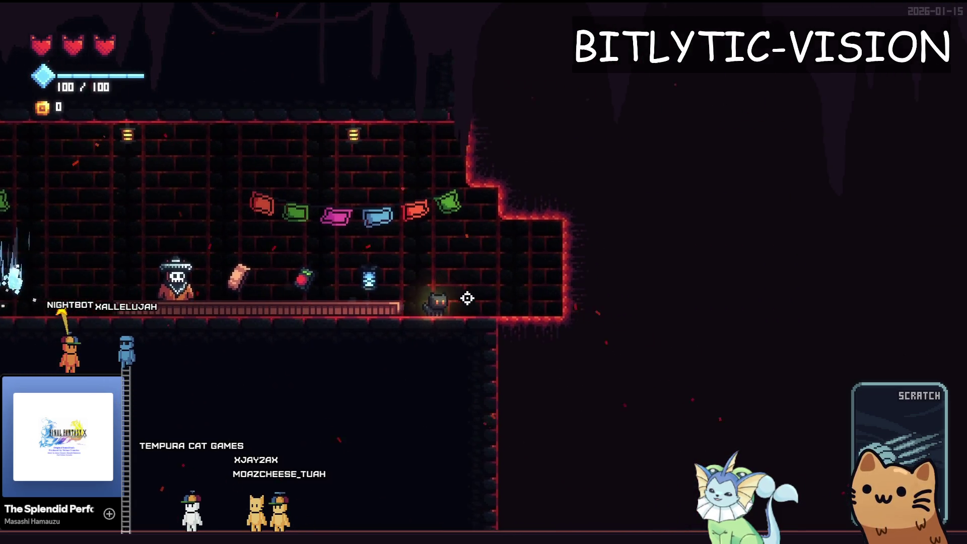
key("a")
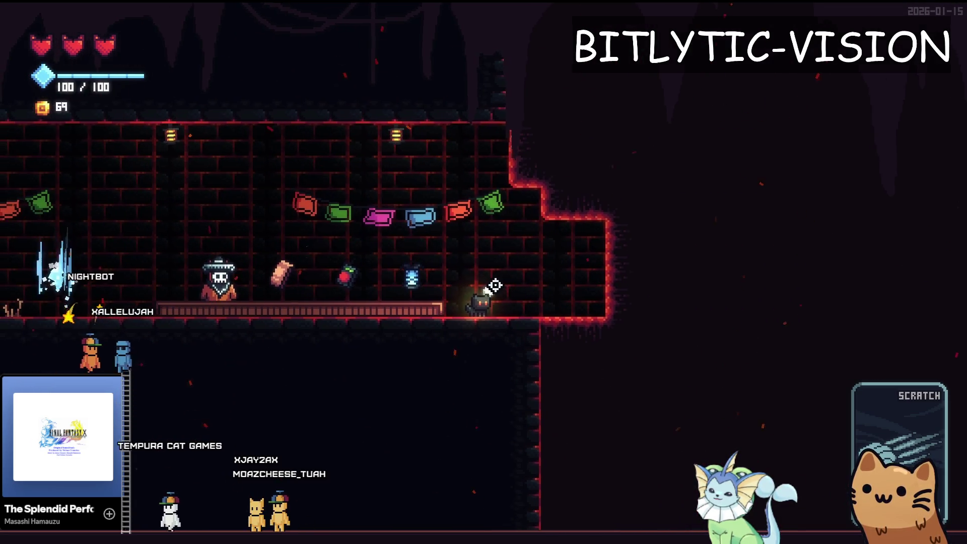
key("d")
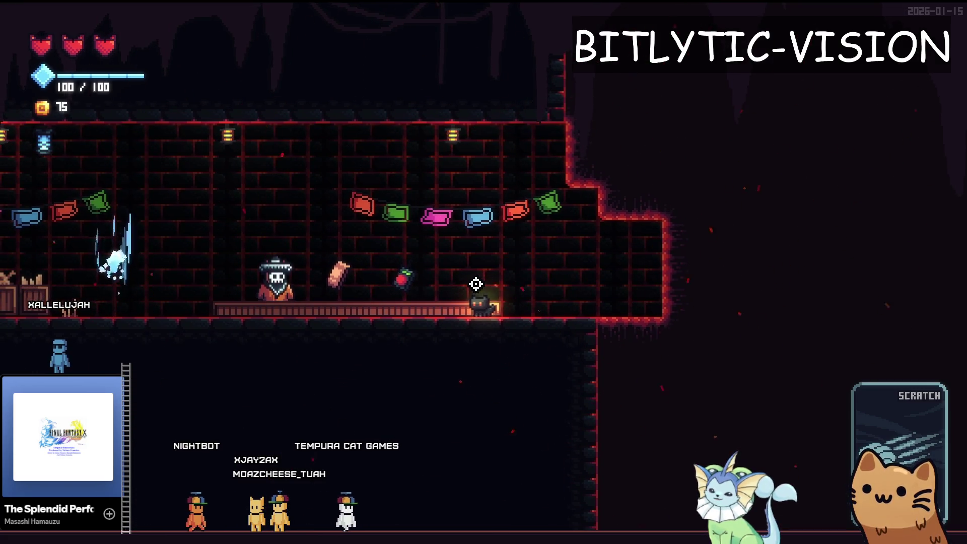
key("a")
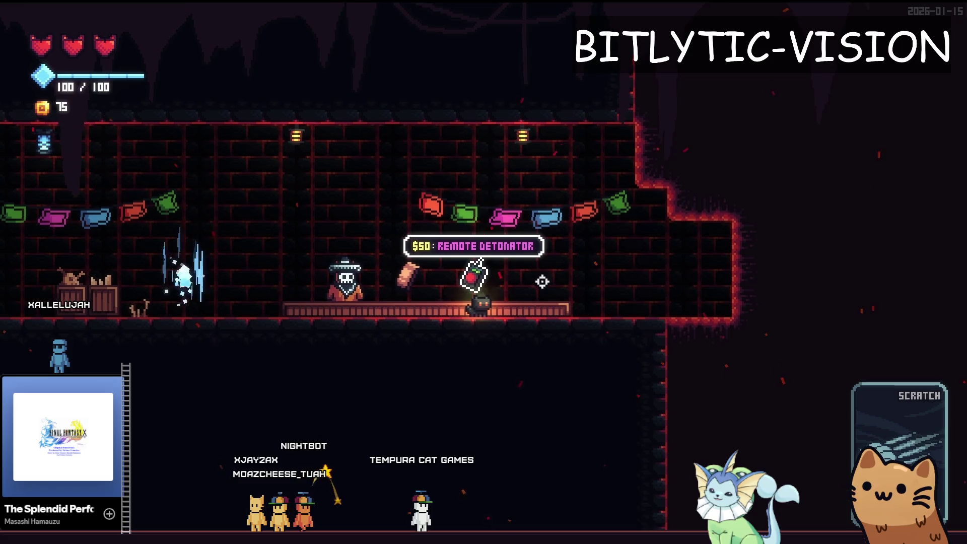
key("d")
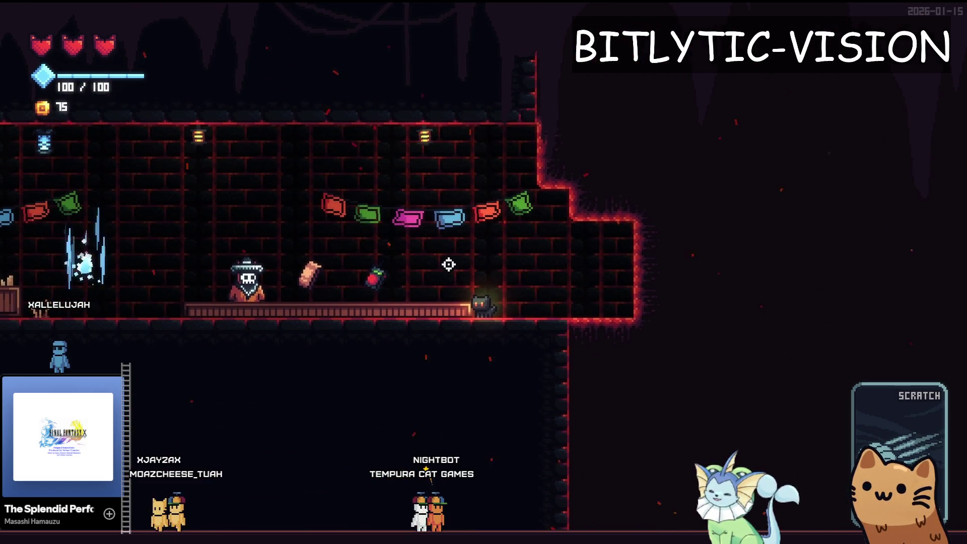
key("a")
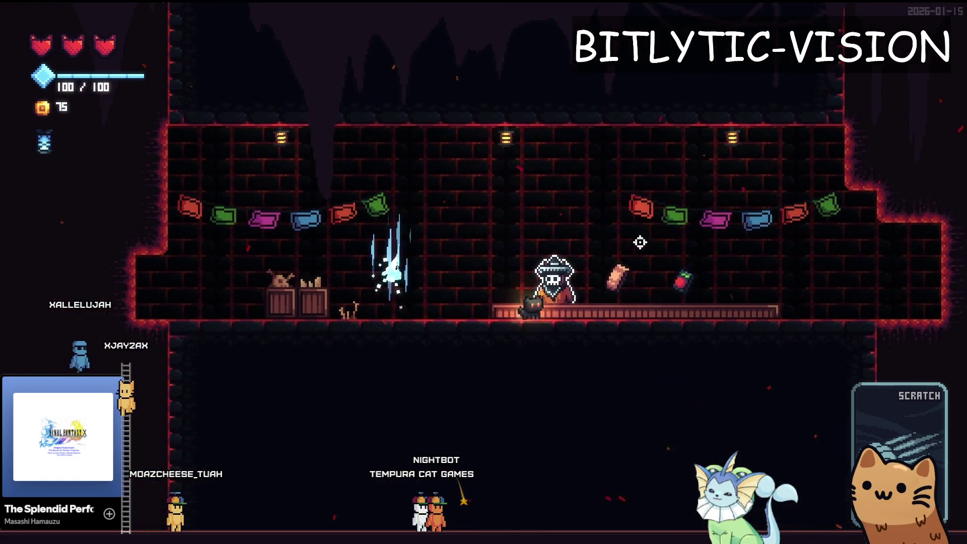
key("a")
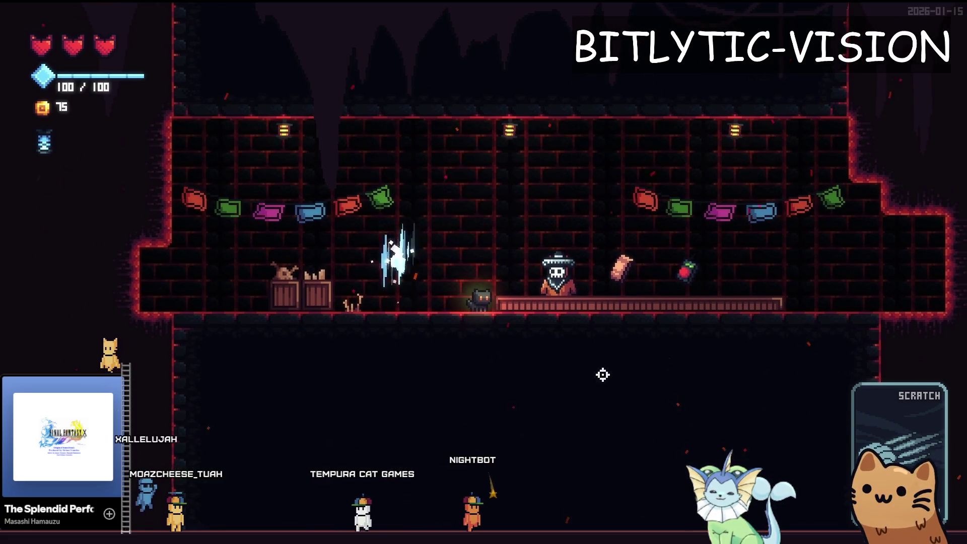
key("d")
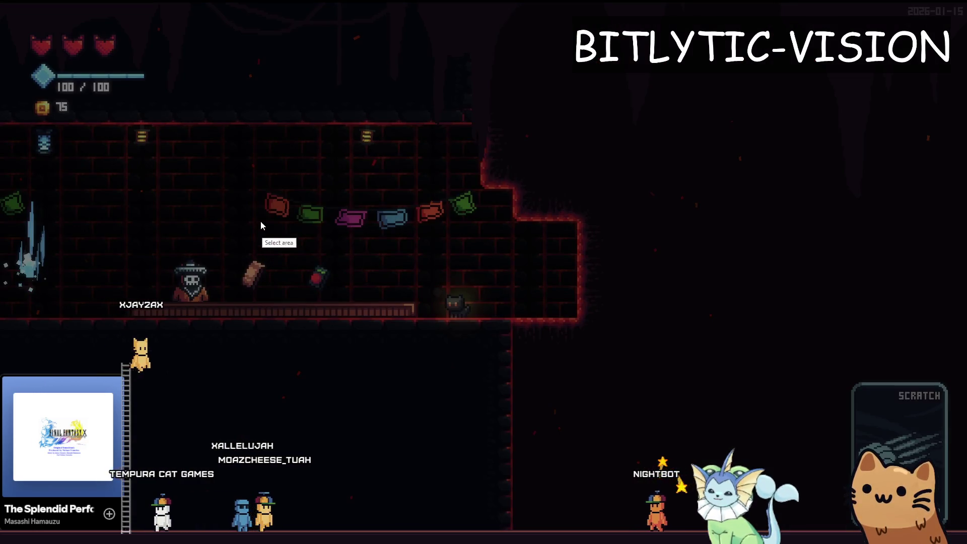
left_click_drag(239, 216, 542, 400)
mouse_move(357, 275)
left_mouse_down()
mouse_move(391, 267)
mouse_move(353, 298)
mouse_move(389, 292)
left_mouse_up()
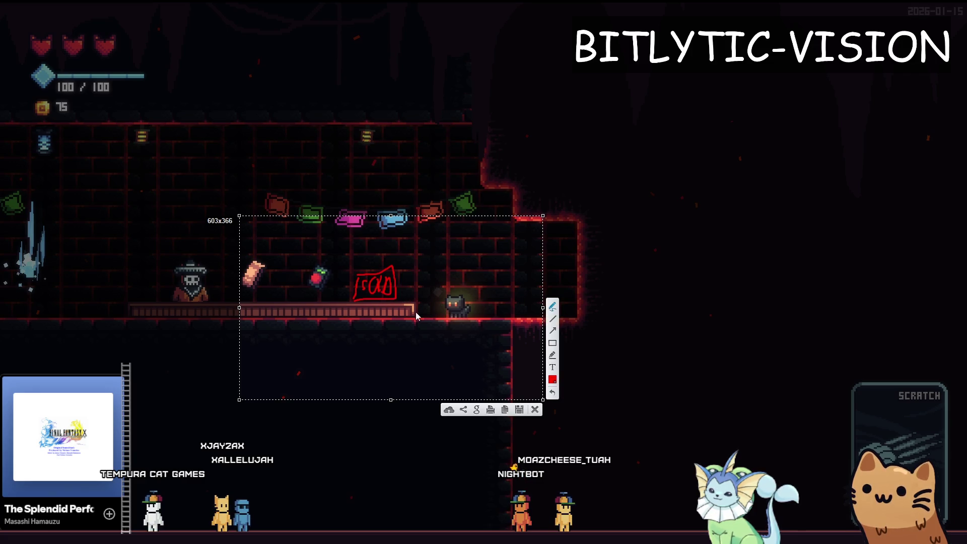
key("Escape")
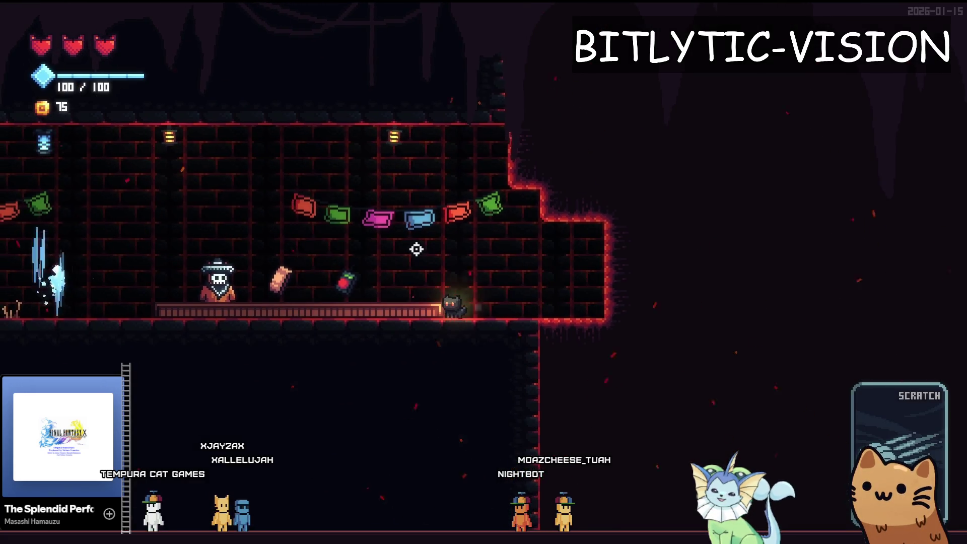
Check the Remote Detonator and Emergency Rations price tags along the counter.
key("d")
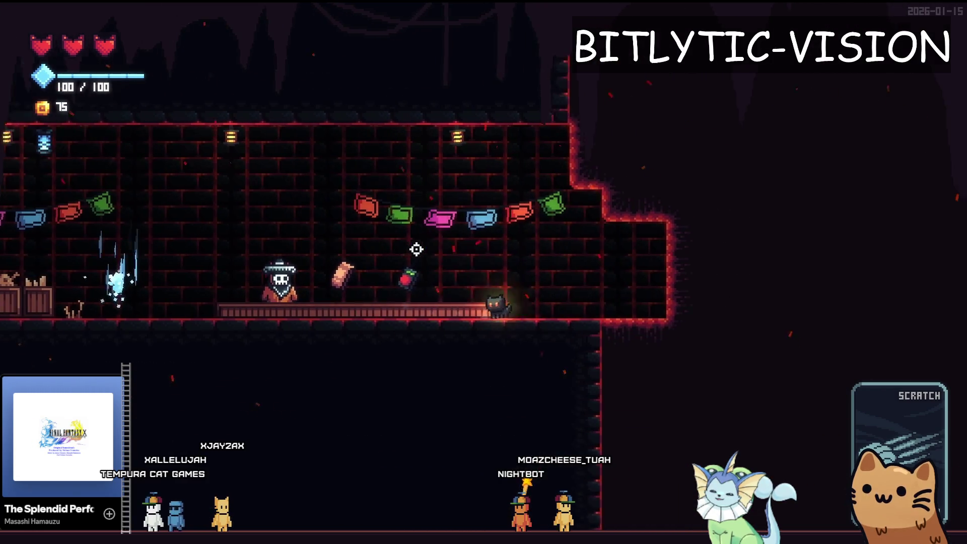
key("a")
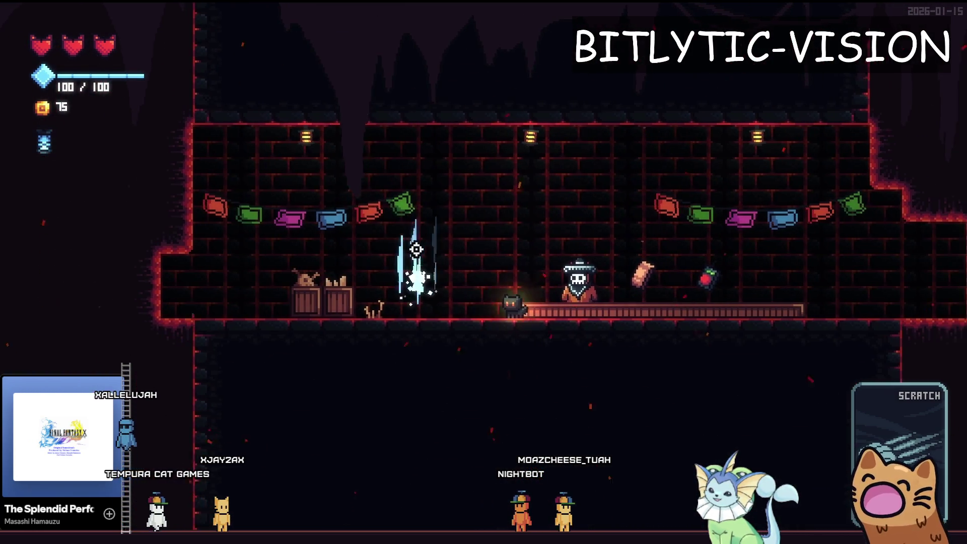
key("d")
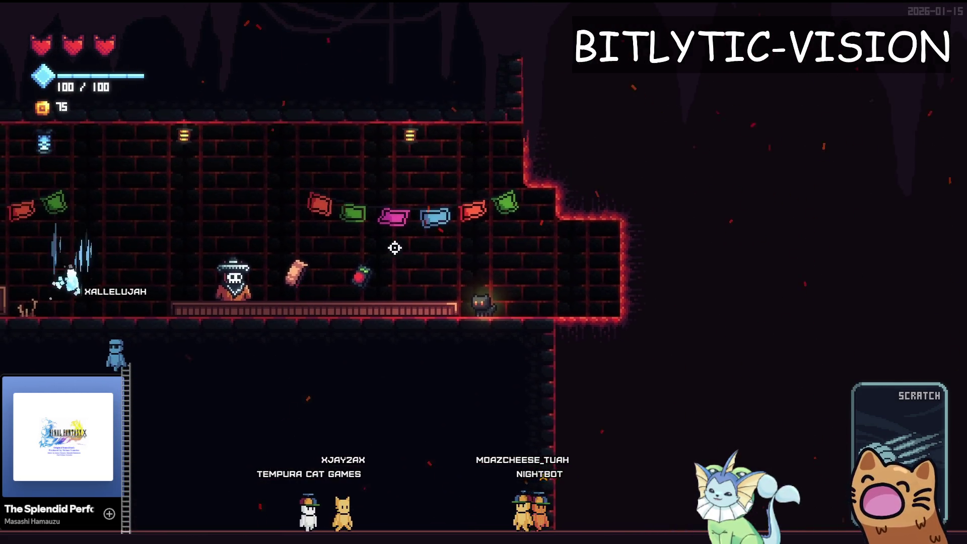
key("a")
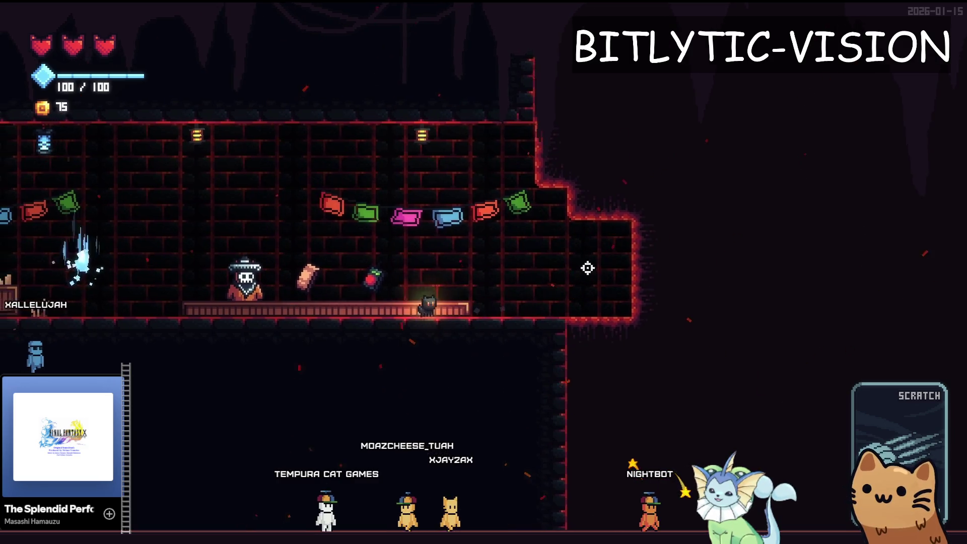
key("d")
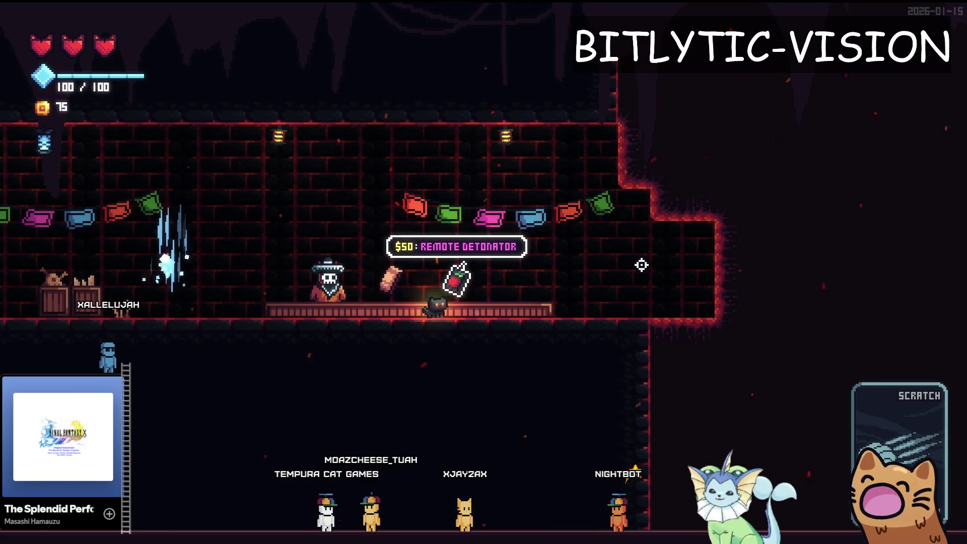
key("a")
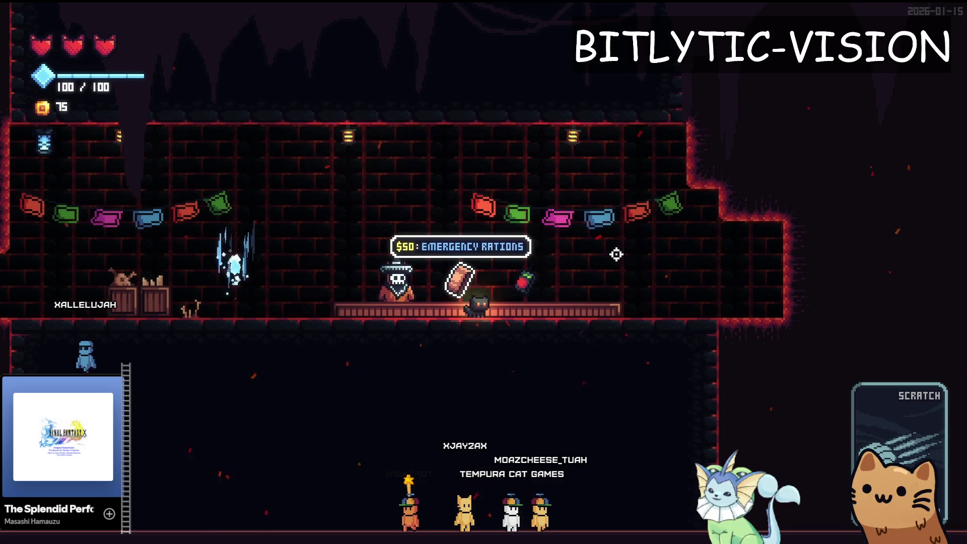
Walk up to the shopkeeper, toggling the F3 debug overlay, and try talking to them.
key("a")
key("F3")
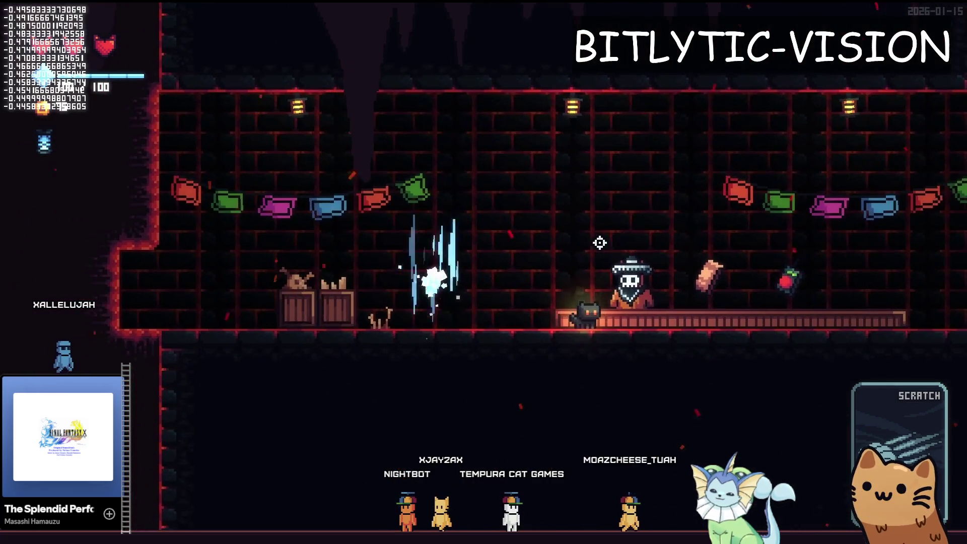
key("a")
key("e")
key("e")
key("a")
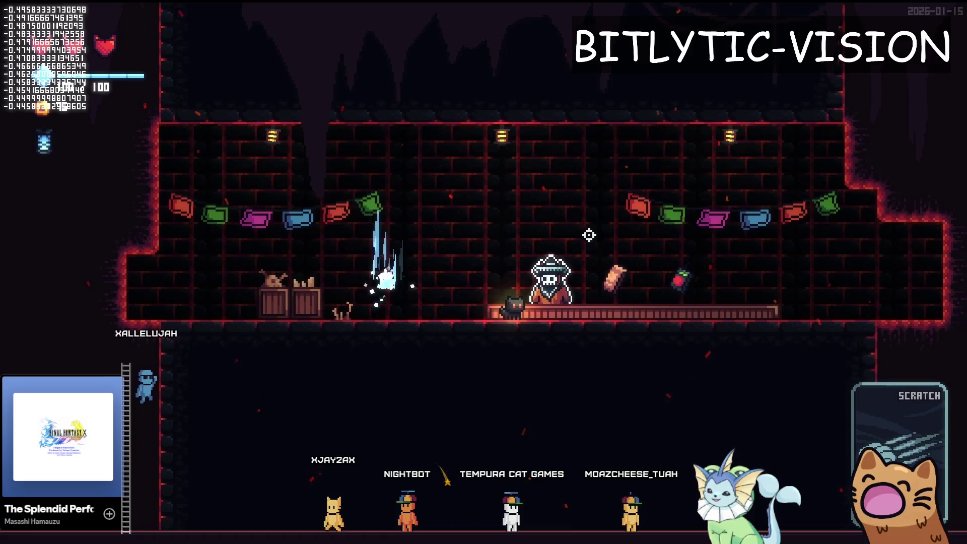
key("d")
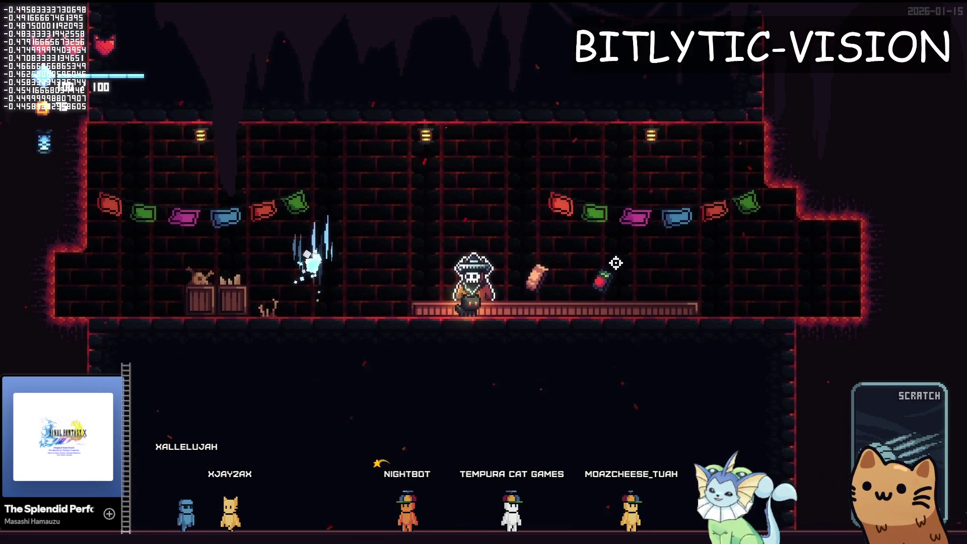
key("F3")
key("a")
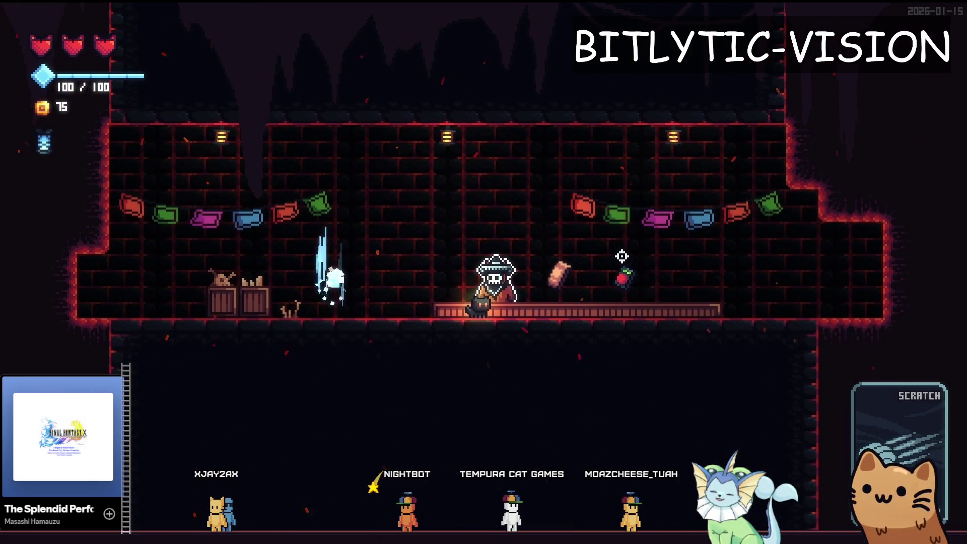
key("d")
key("a")
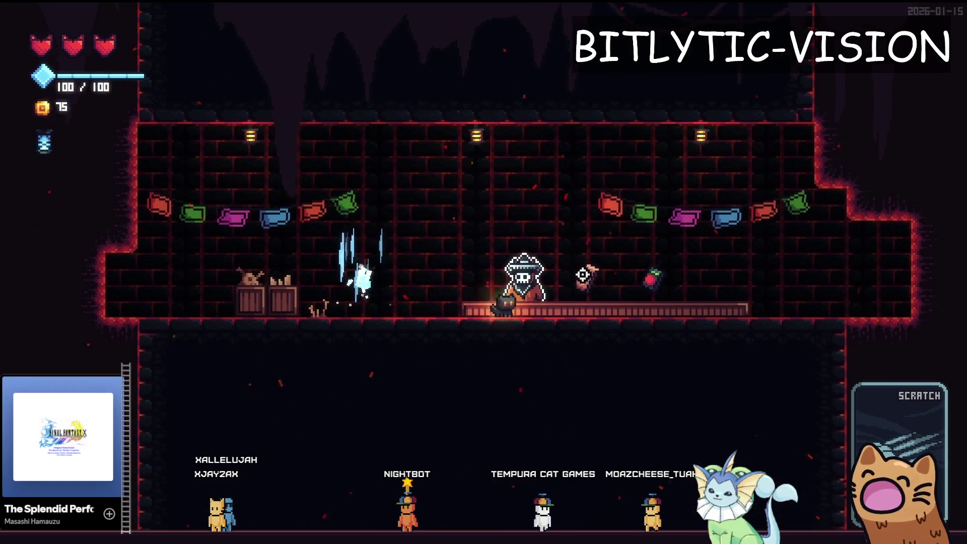
Open the shopkeeper's three-card item panel, close it, and stop the game with F8.
key("F3")
key("e")
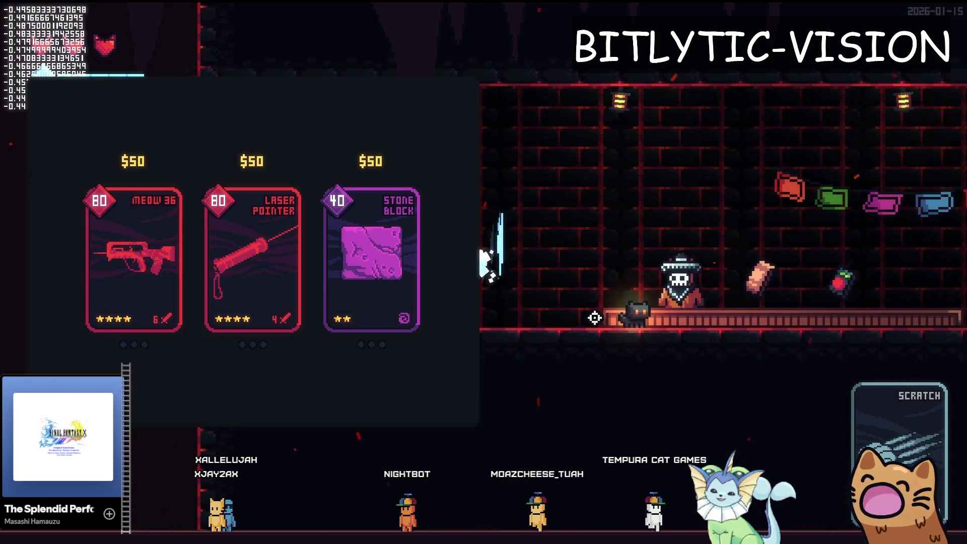
key("Escape")
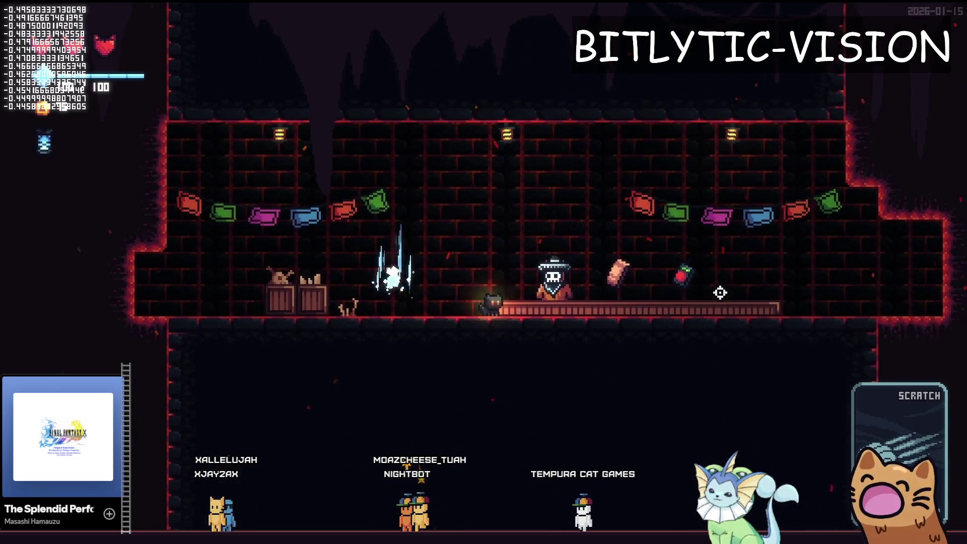
key("F8")
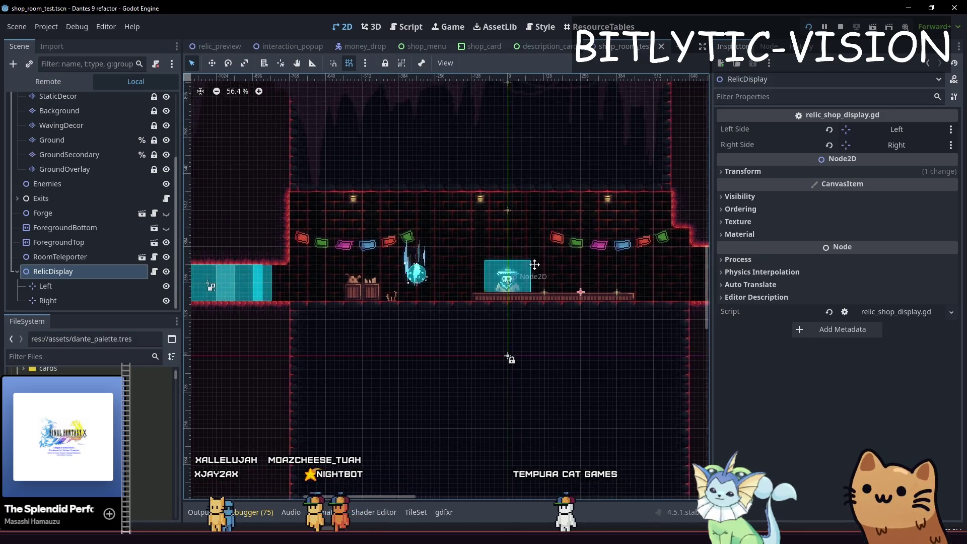
scroll(534, 264, "down", 1)
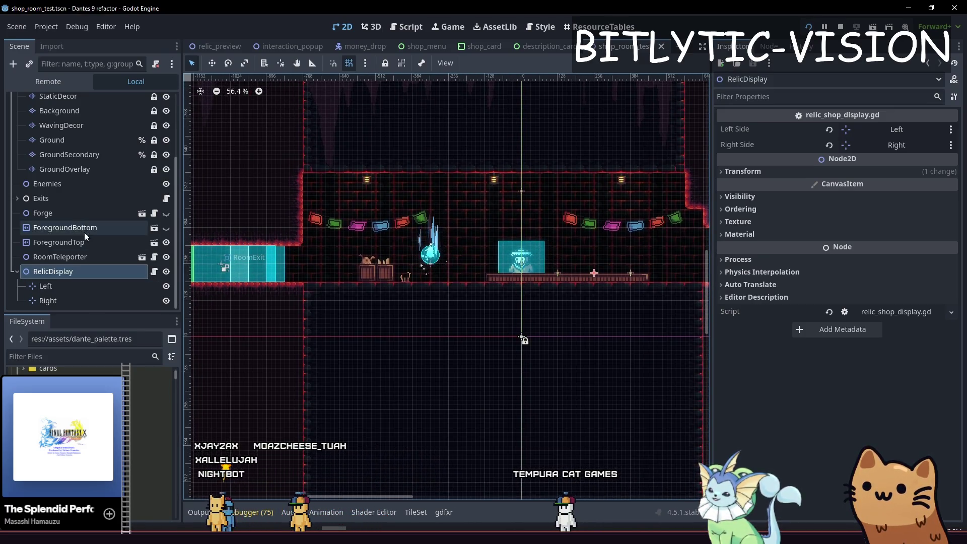
scroll(83, 227, "up", 3)
scroll(71, 174, "down", 3)
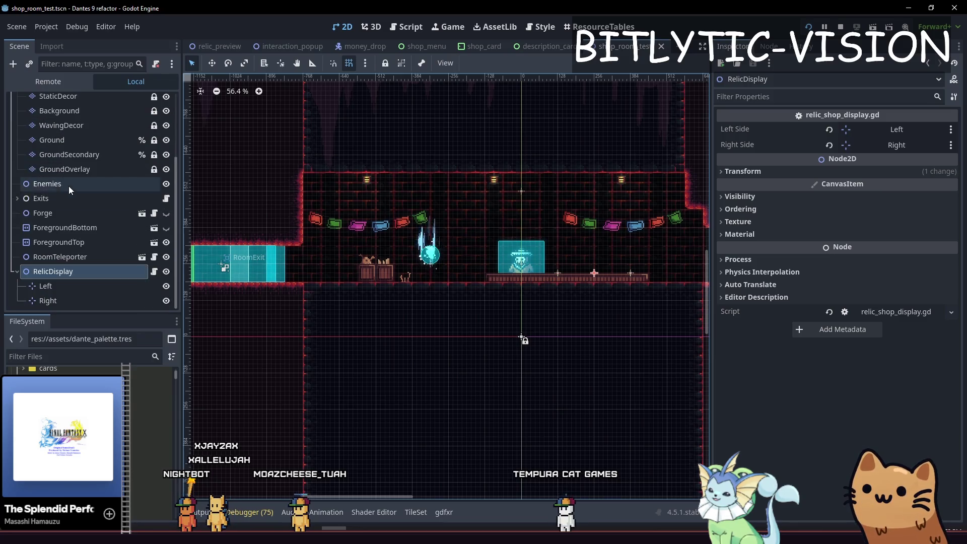
left_click(86, 213)
left_click(168, 213)
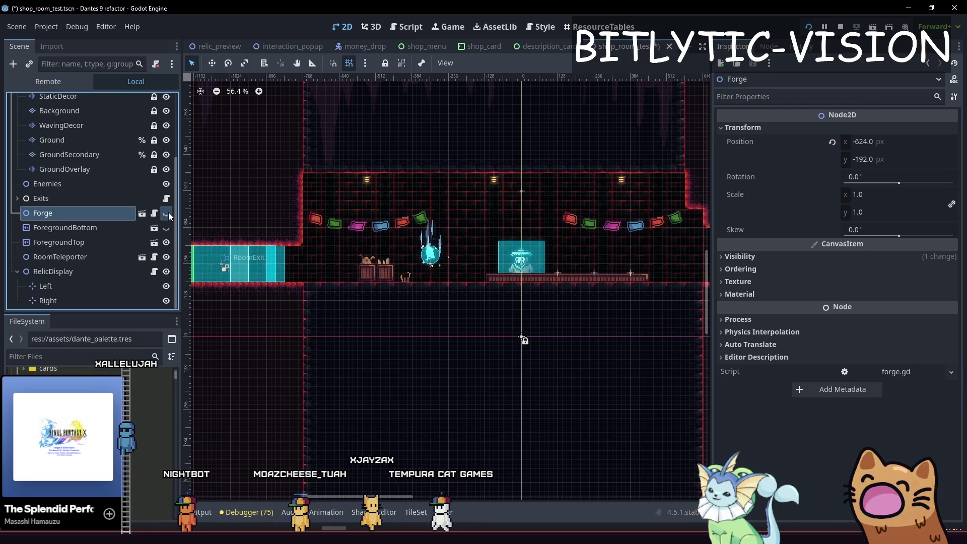
left_click(168, 212)
left_click(168, 213)
left_click(168, 213)
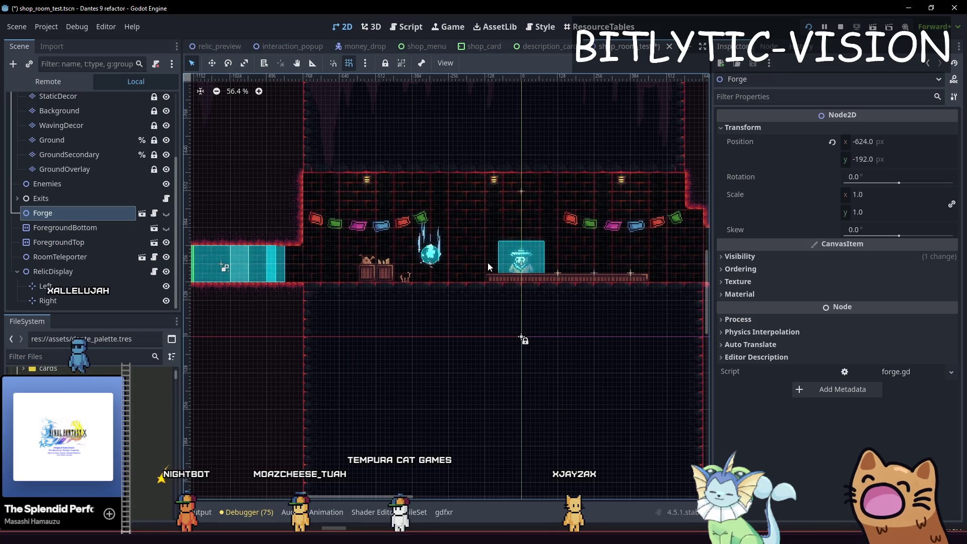
scroll(485, 262, "down", 4)
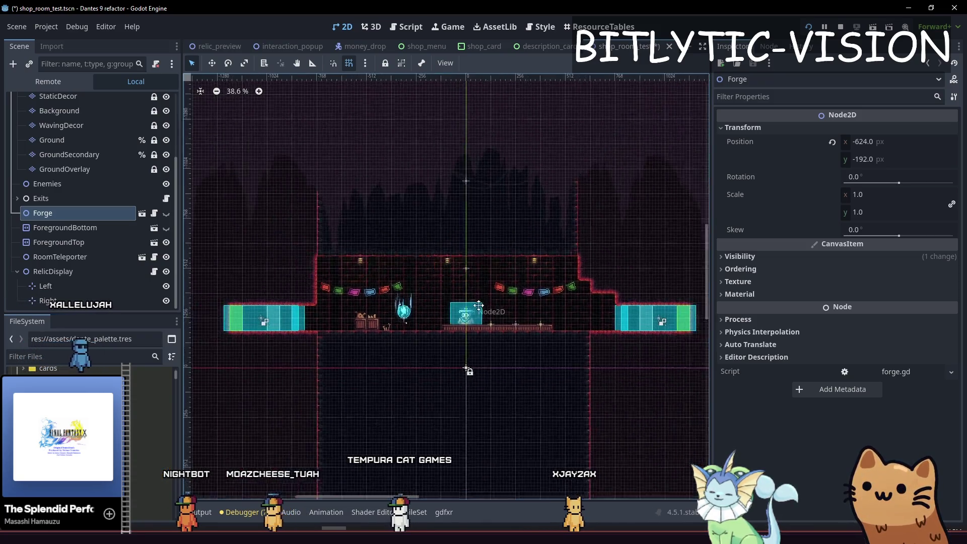
scroll(451, 285, "up", 2)
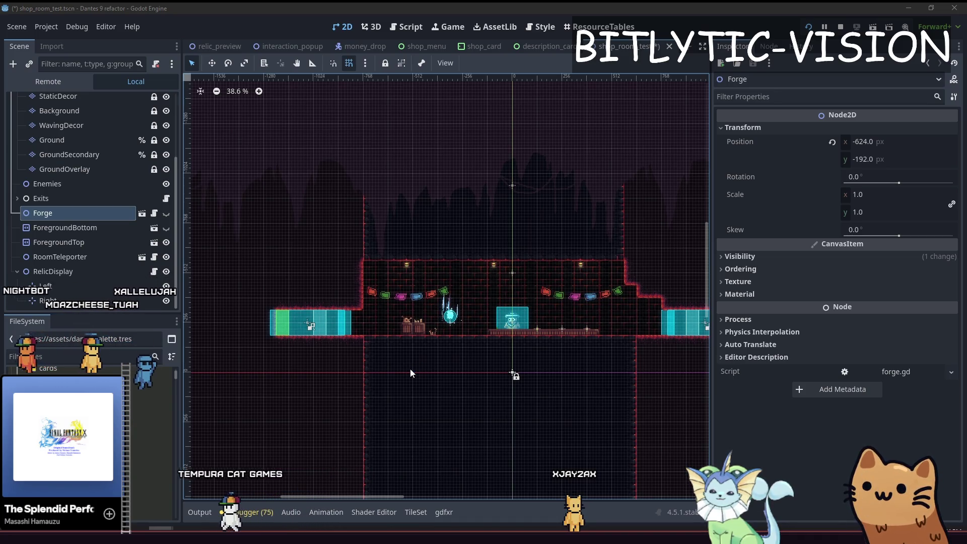
key("F6")
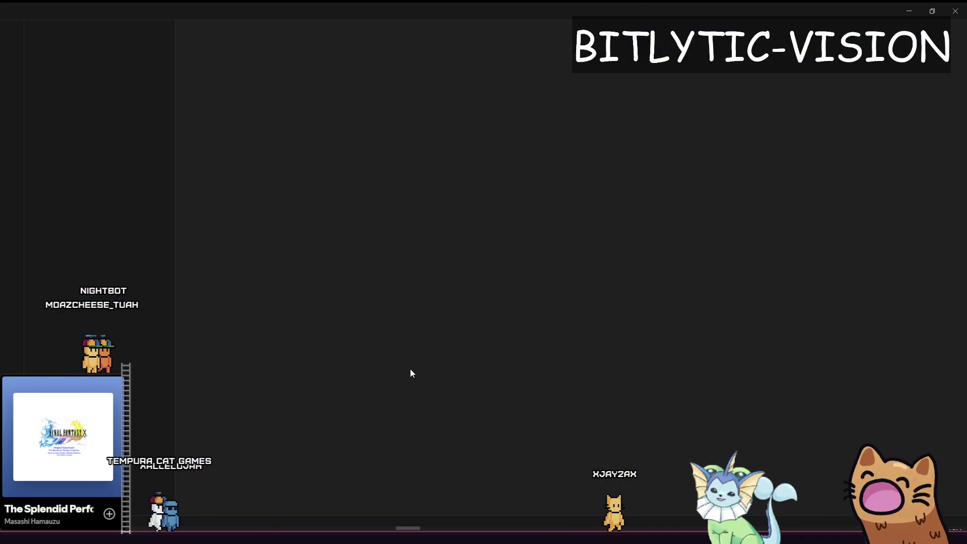
key("alt+Tab")
key("alt+Tab")
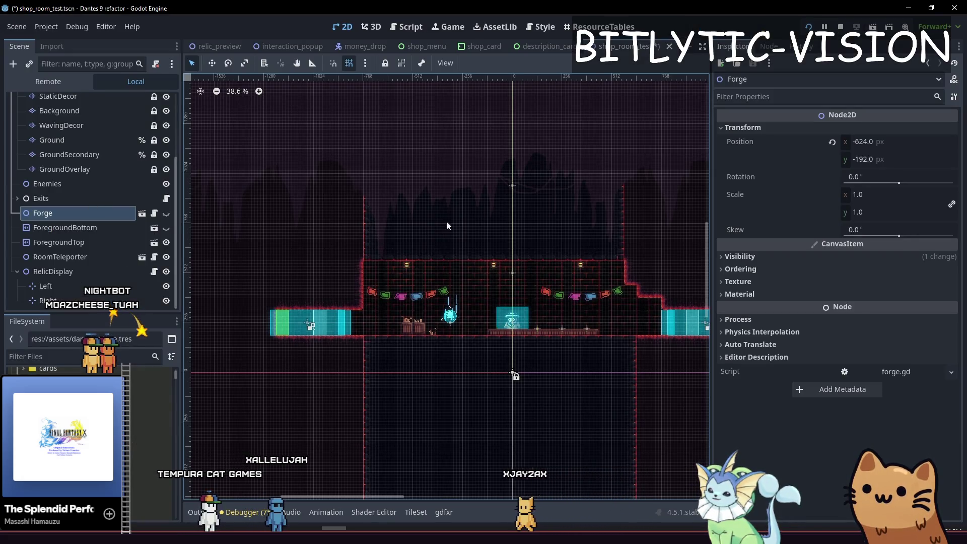
key("ctrl+s")
scroll(485, 282, "right", 10)
scroll(485, 282, "down", 3)
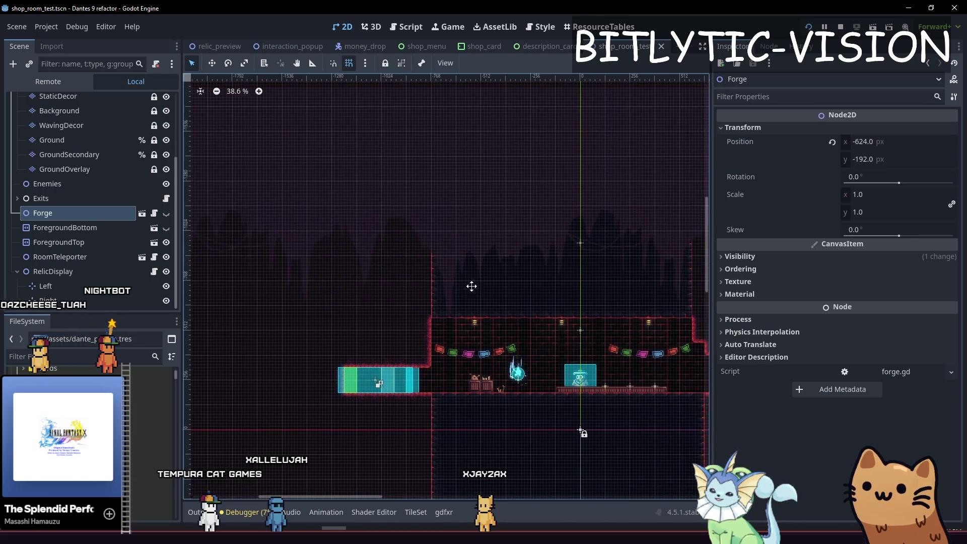
scroll(81, 204, "up", 3)
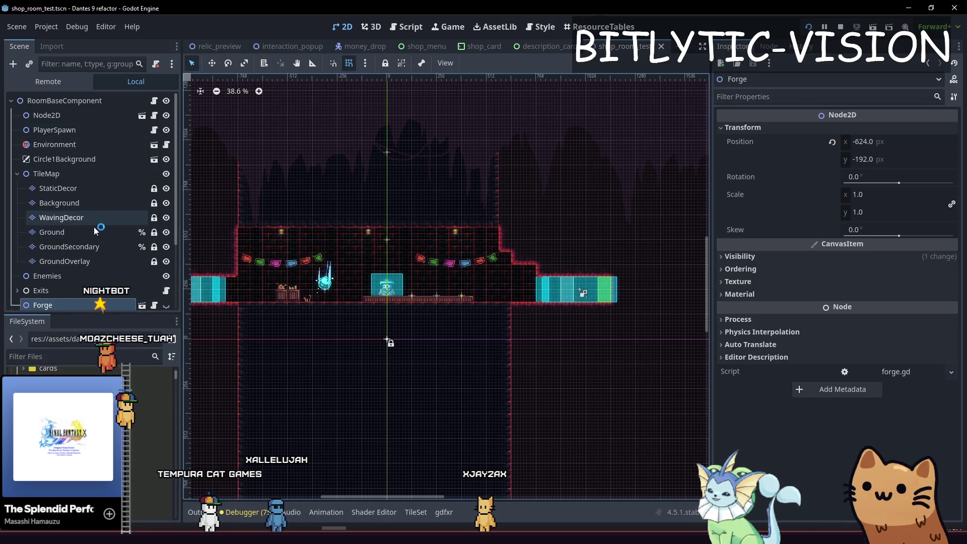
scroll(95, 230, "down", 2)
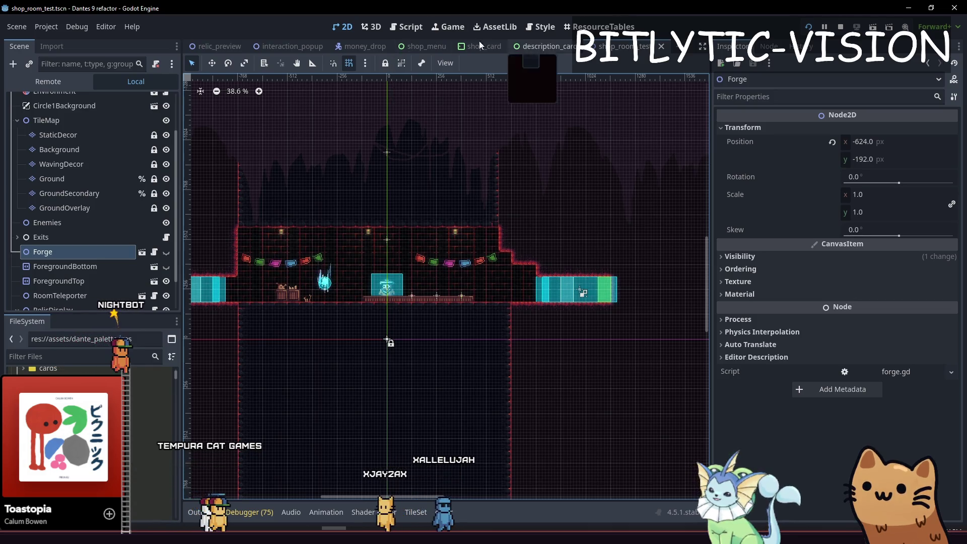
left_click(222, 47)
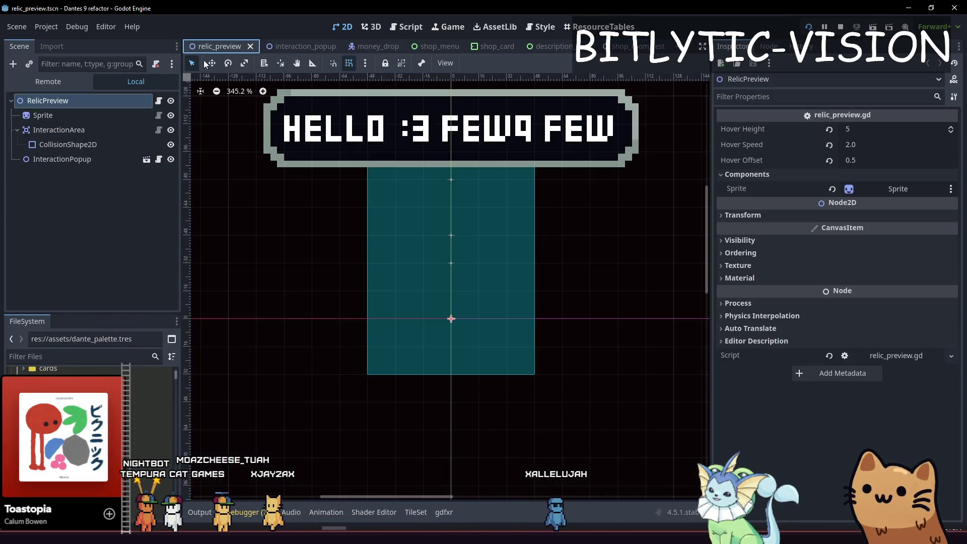
Inspect the RelicPreview scene's child nodes, then open the relic_preview.gd script.
left_click(872, 175)
left_click(59, 157)
left_click(90, 130)
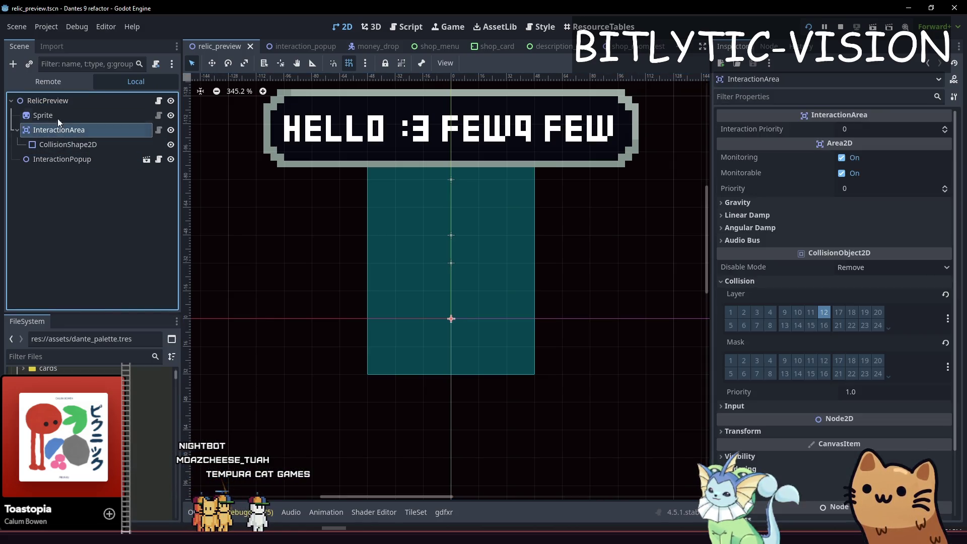
left_click(116, 115)
left_click(137, 100)
left_click(159, 102)
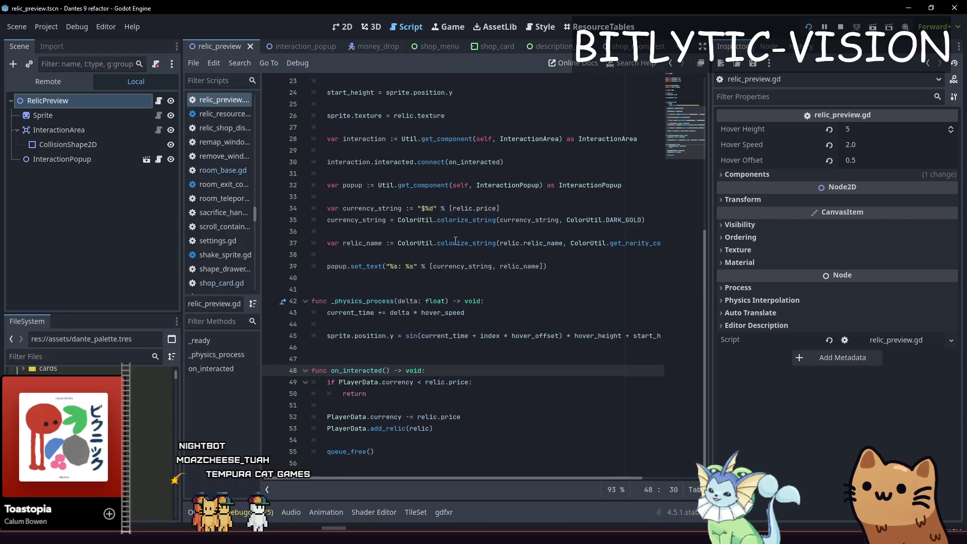
Add a new collect() -> void function at the end of relic_preview.gd.
left_click(448, 440)
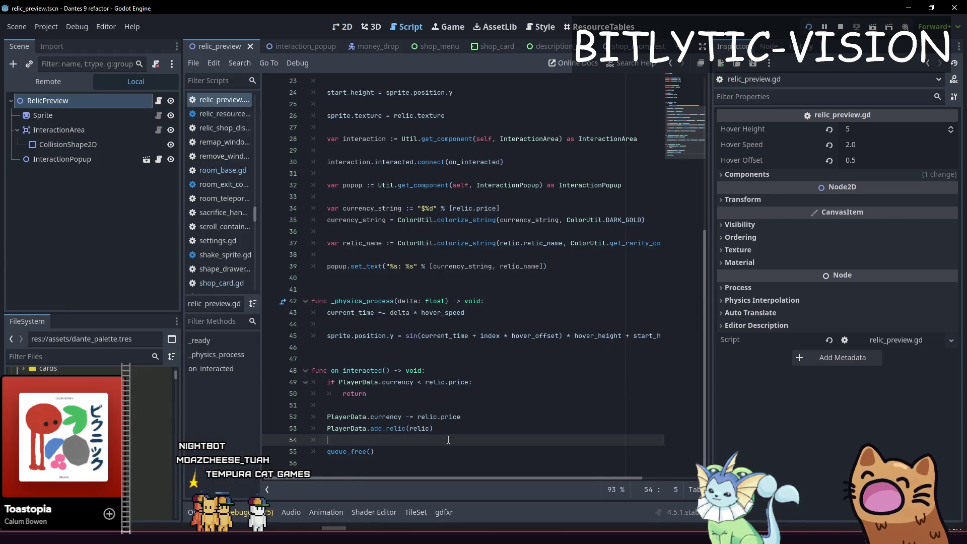
scroll(448, 409, "up", 4)
scroll(447, 383, "up", 1)
scroll(426, 179, "up", 3)
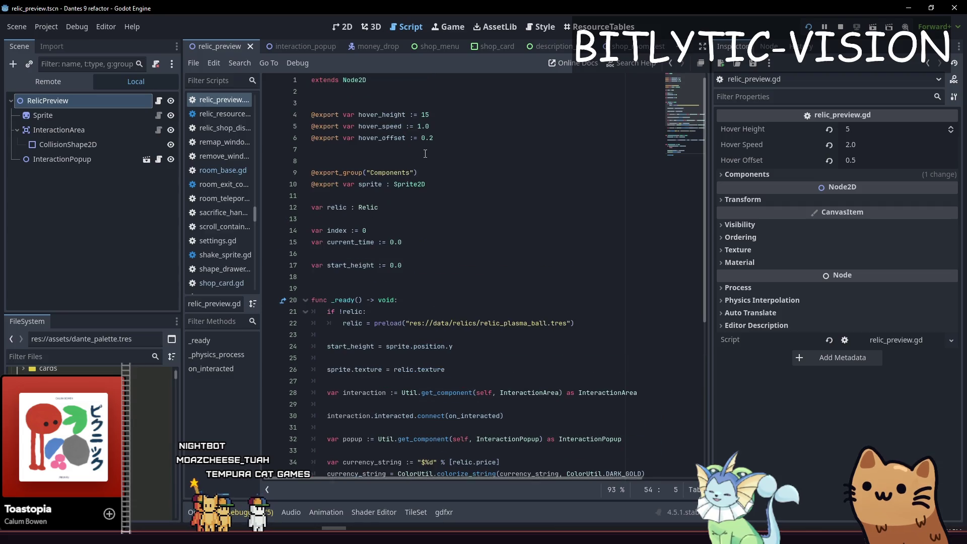
left_click(446, 139)
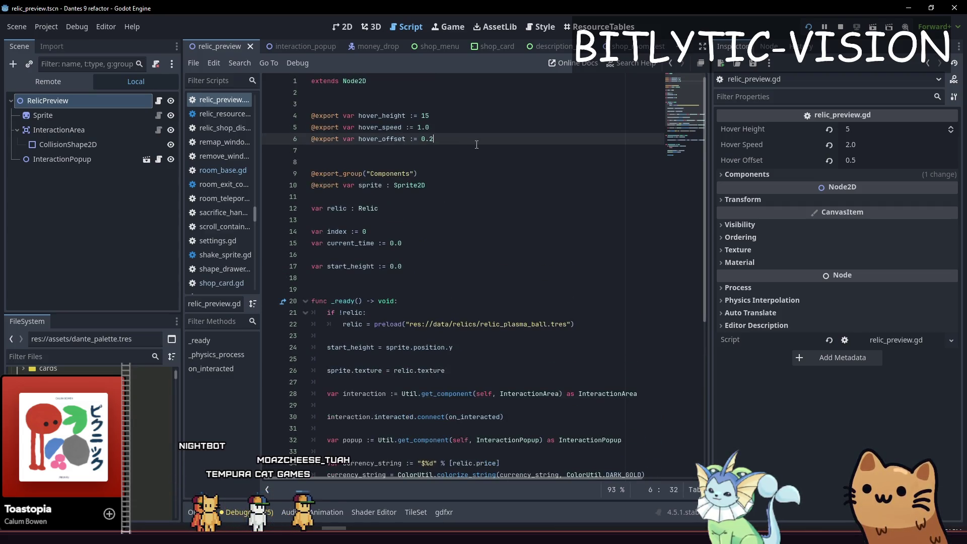
scroll(440, 302, "down", 7)
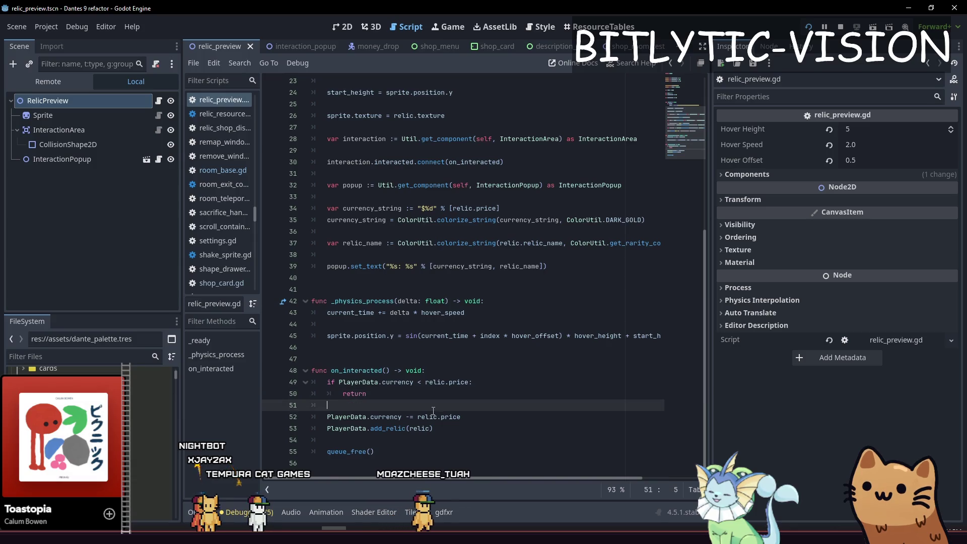
left_click(431, 466)
key("Return")
key("Return")
type("func collect() -> ")
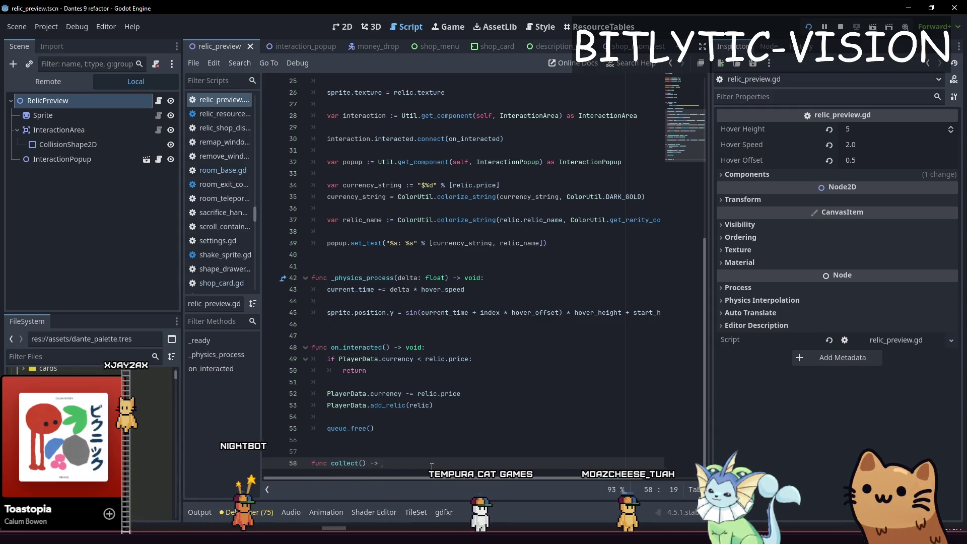
type("void:")
key("Return")
Move the relic purchase lines out of on_interacted into collect().
type("ss")
key("Up")
key("Up")
key("Up")
key("End")
key("shift+Up")
key("shift+Up")
key("shift+Up")
key("shift+Home")
key("shift+Home")
key("ctrl+c")
key("BackSpace")
key("BackSpace")
key("Down")
key("Down")
key("Down")
key("End")
key("ctrl+v")
Add a can_collect() -> bool function comparing PlayerData against relic.price.
key("Up")
key("Up")
key("Up")
key("Return")
key("Return")
key("Up")
key("Up")
key("Return")
type("fu")
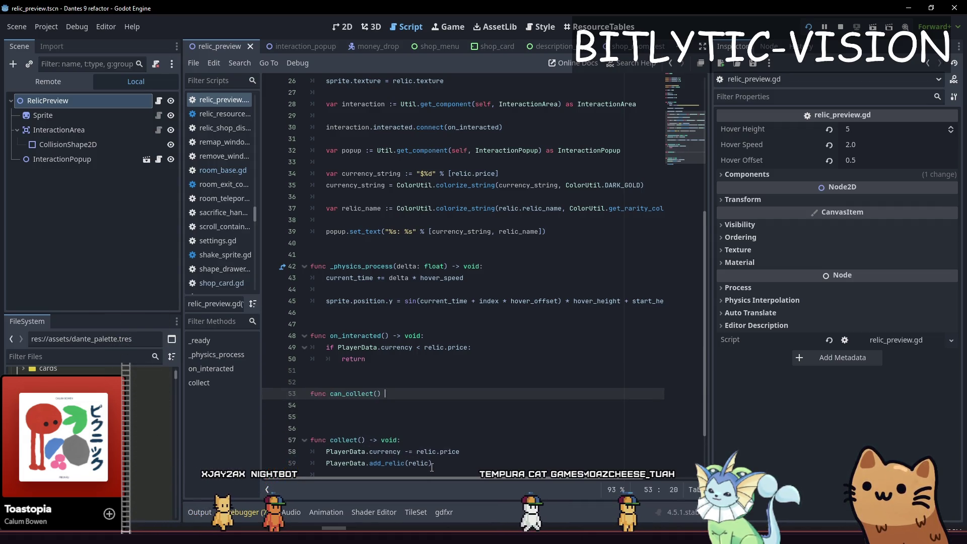
type(":")
key("Return")
type("return p")
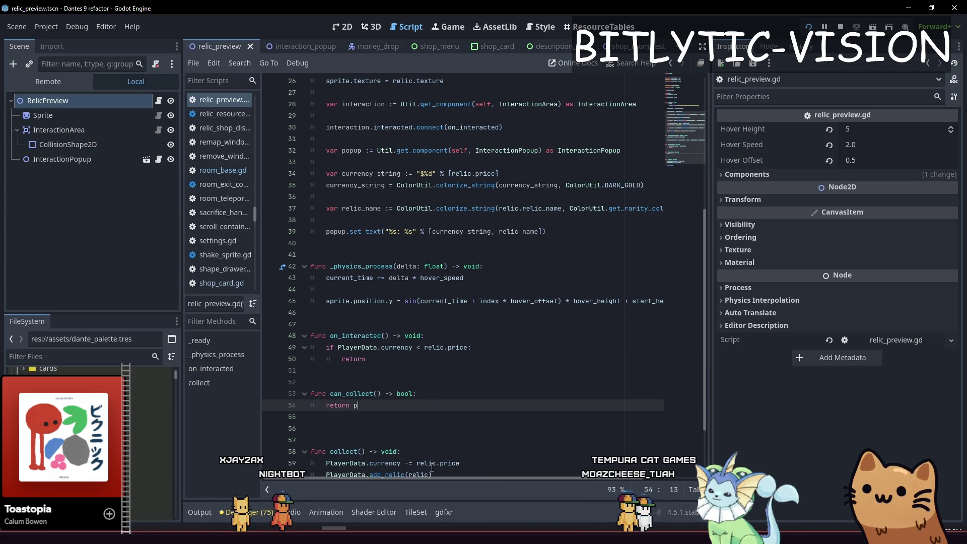
type("laye")
key("Return")
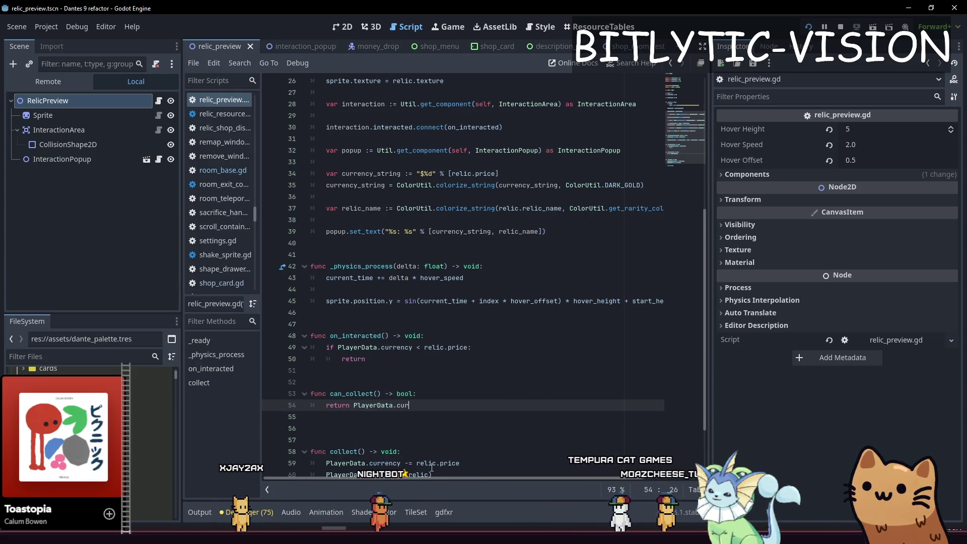
type(">= relic.pri")
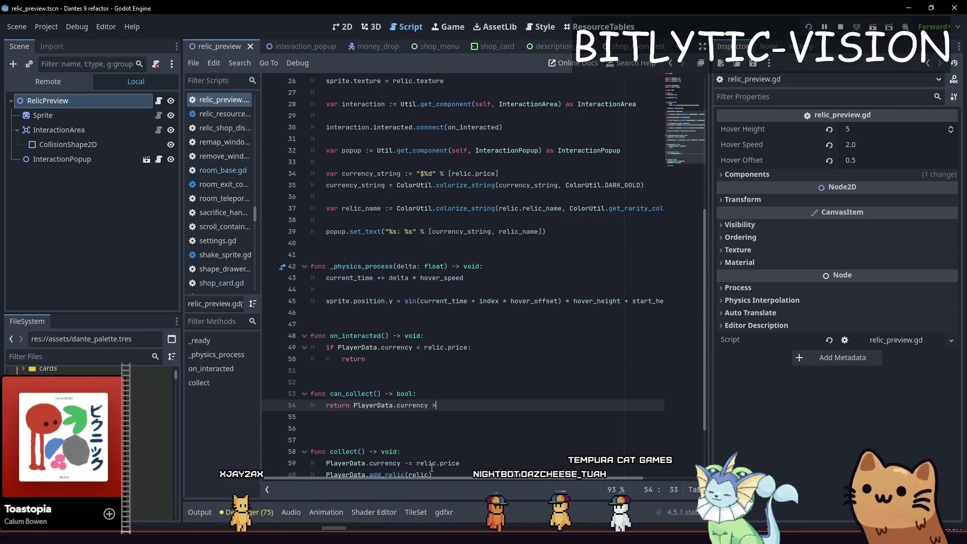
type("ce")
key("Up")
key("Up")
key("Up")
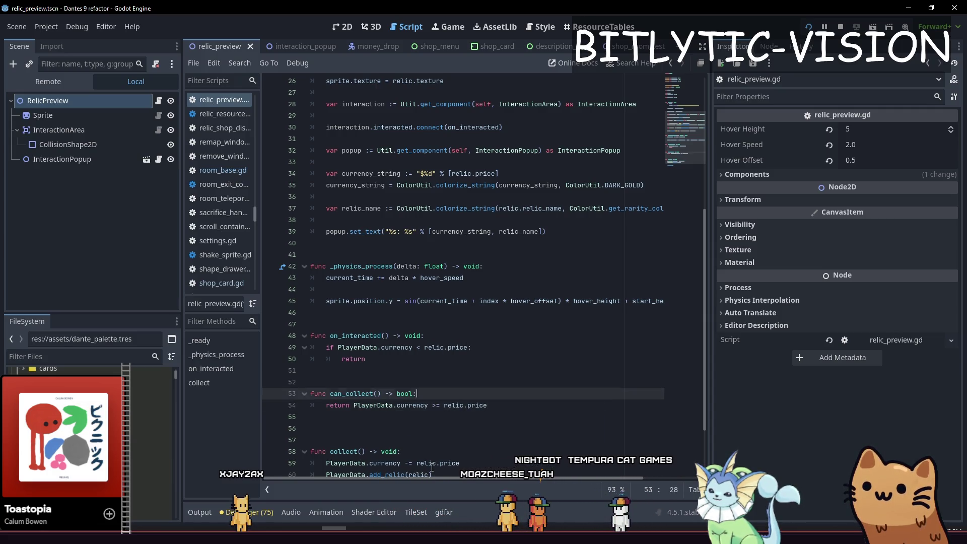
Make on_interacted return when !can_collect() and otherwise call collect().
type(":")
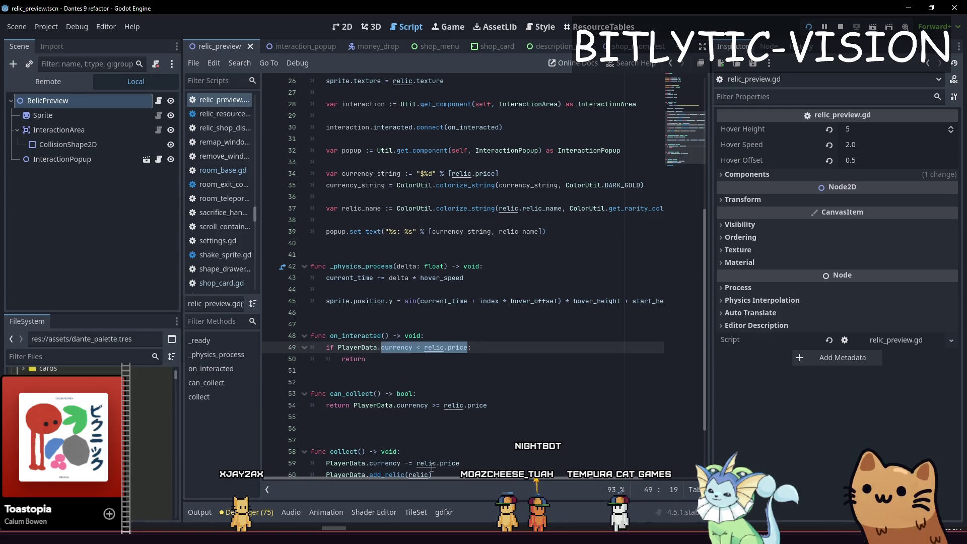
type("can_c")
key("Return")
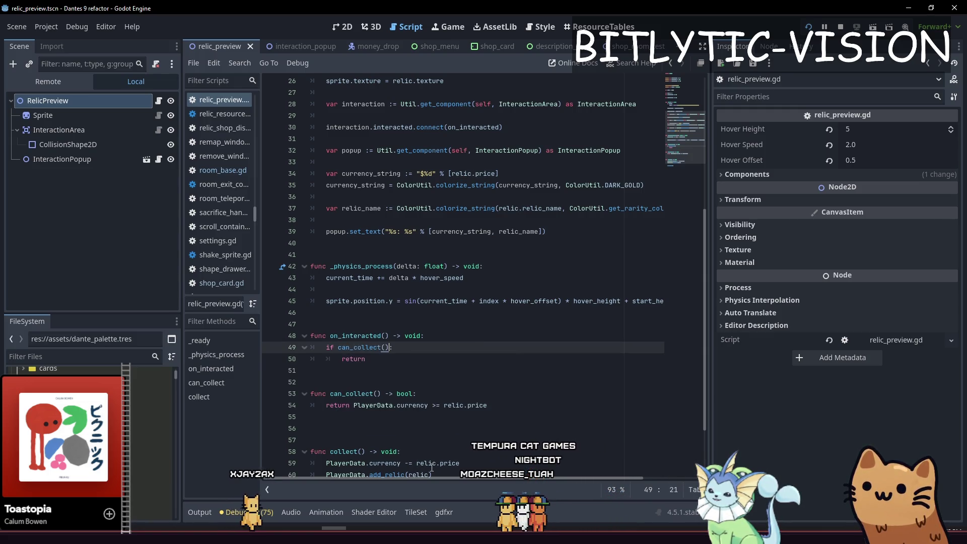
key("Down")
key("Return")
key("Up")
key("Up")
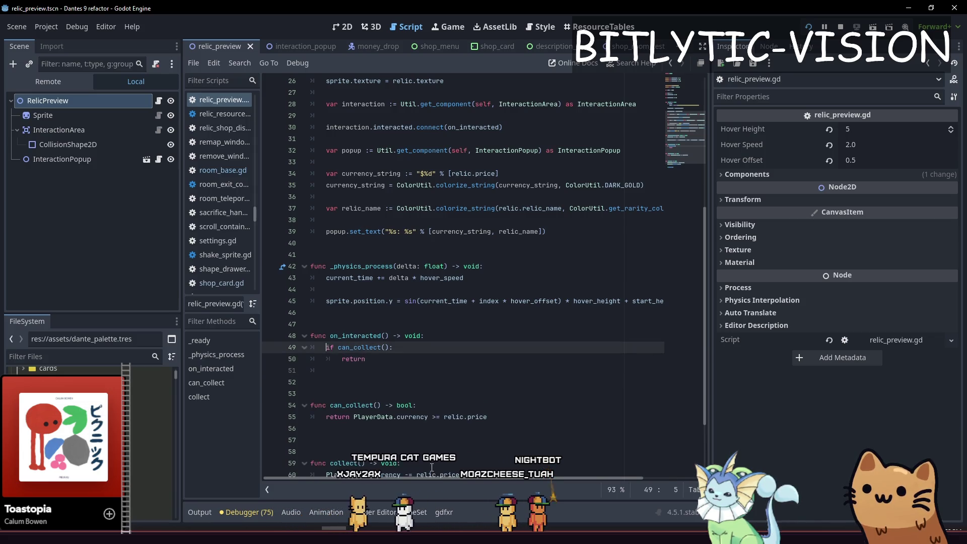
type("!")
key("Down")
key("Down")
key("Return")
type("ect")
key("Return")
key("Down")
key("Down")
key("Down")
key("BackSpace")
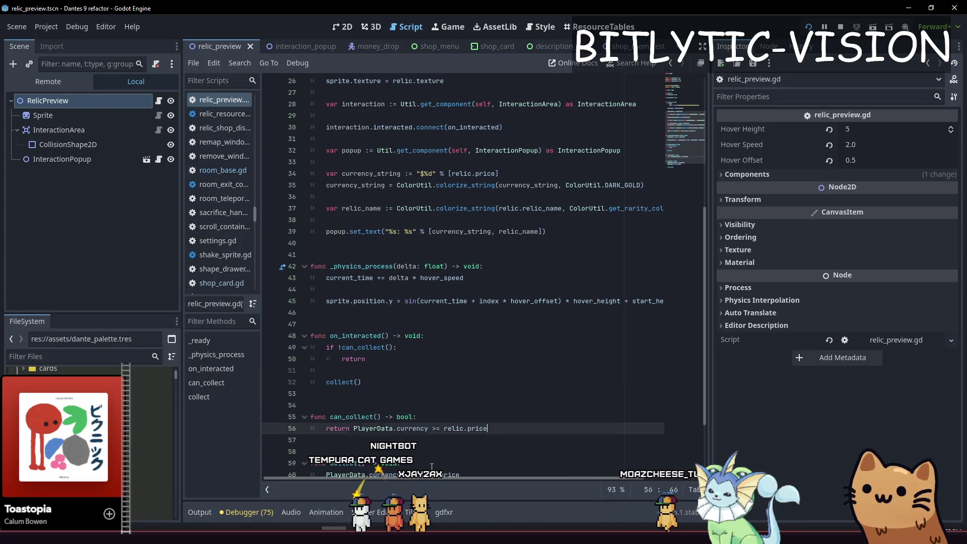
Make collect() play collect_sound with AudioManager.play_sound_random_pitch.
key("Down")
key("Down")
key("Down")
key("Left")
key("Left")
key("Left")
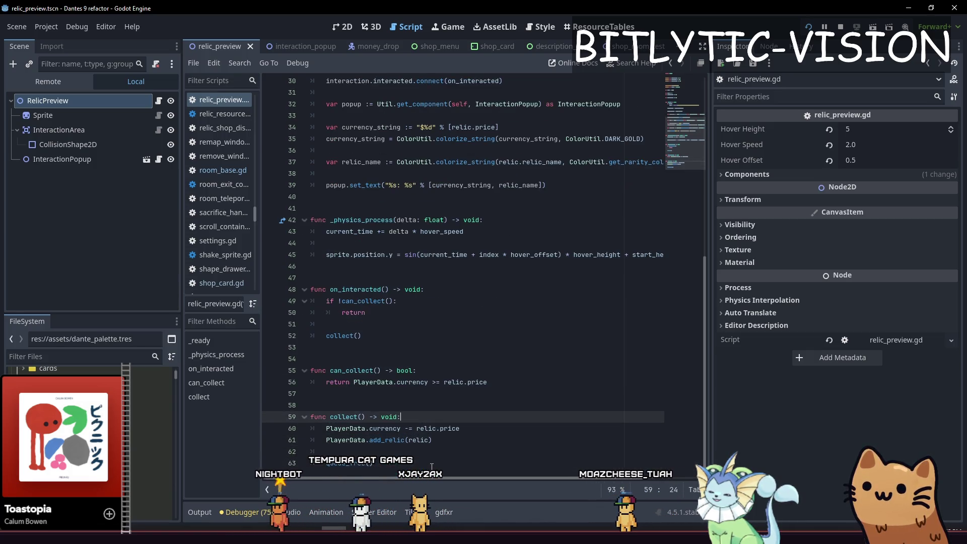
key("Return")
key("Return")
key("Up")
type("collect_sou")
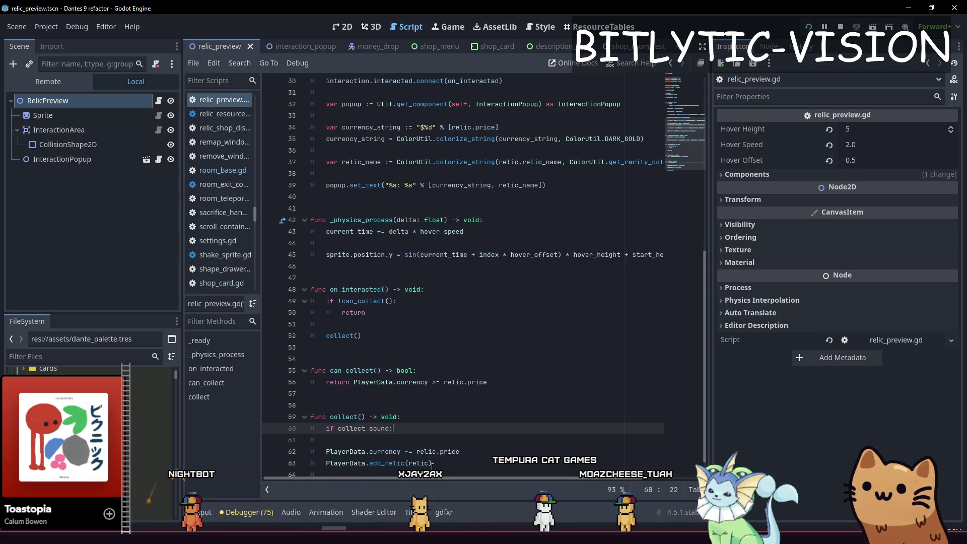
key("Return")
type("AudioManager.play_")
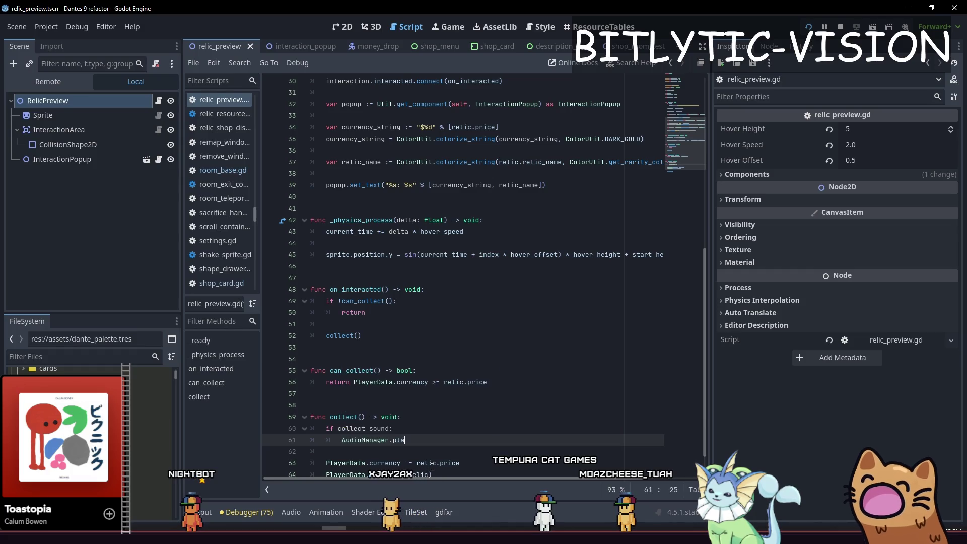
type("sound_ran")
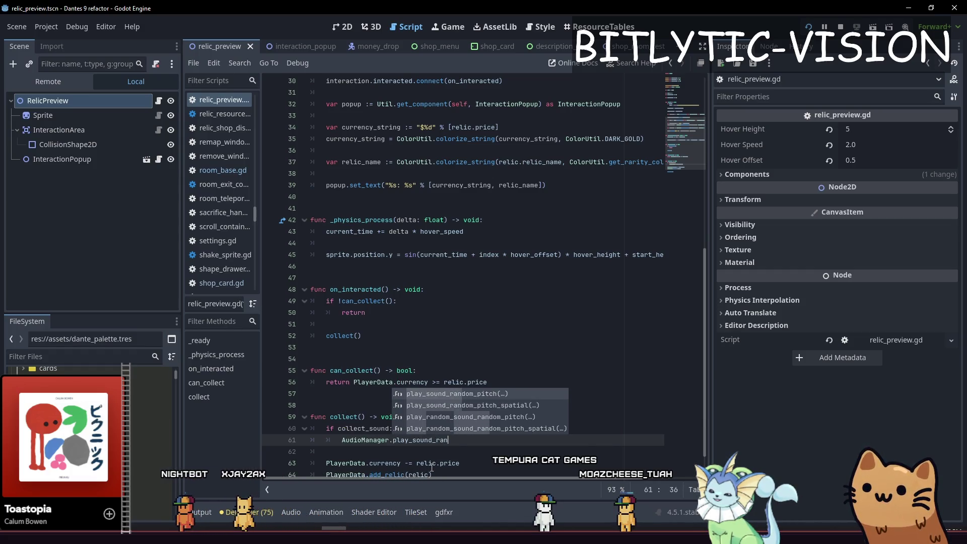
key("Return")
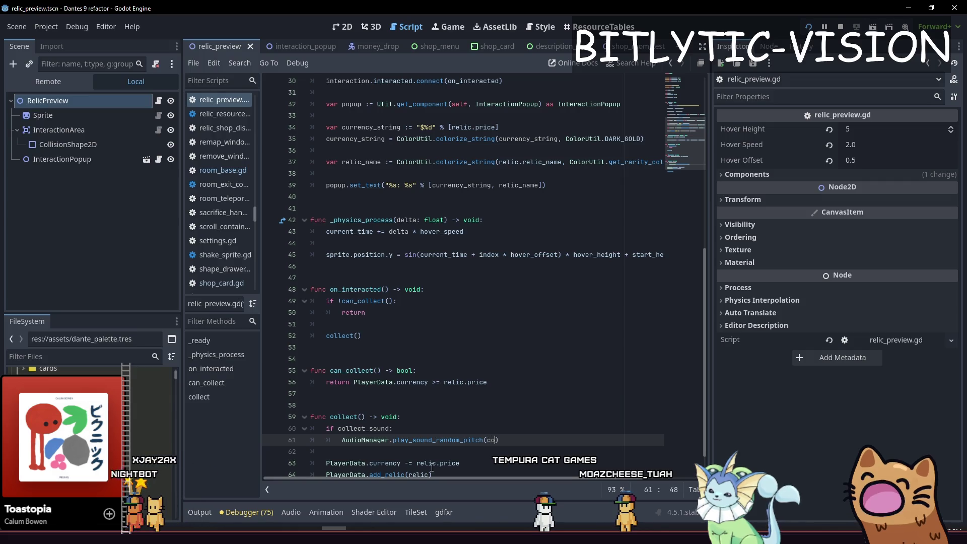
Declare an exported collect_sound variable at the top of the script.
key("ctrl+Home")
key("Down")
key("Return")
key("Return")
key("Down")
type("@export var collect_")
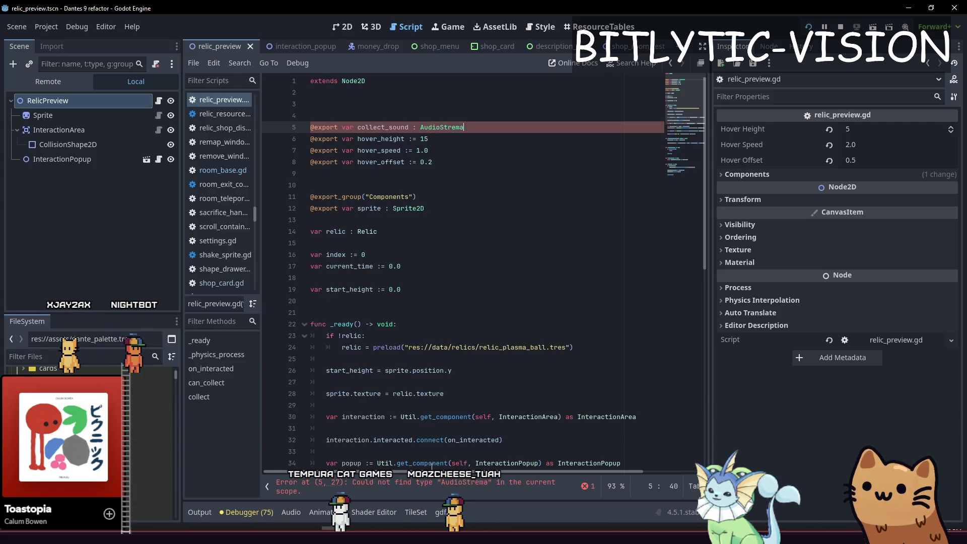
key("BackSpace")
key("BackSpace")
Fix the collect_sound type to AudioStream, delete the stray blank line, and save the scene.
type("a")
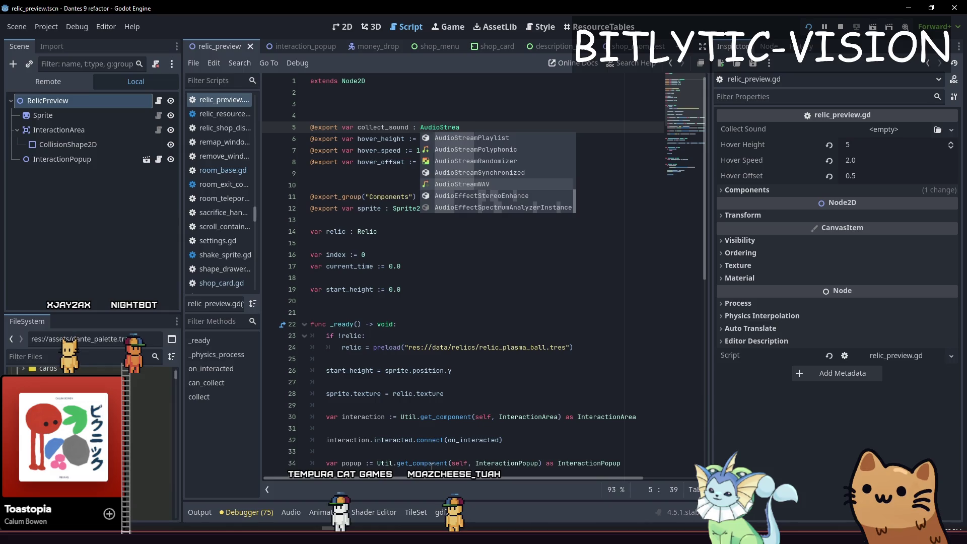
key("Escape")
key("Up")
key("Delete")
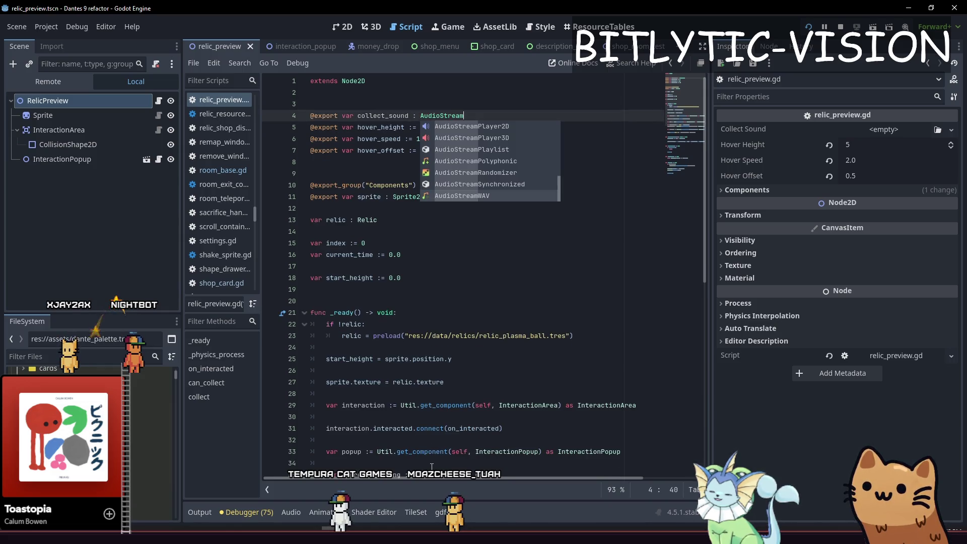
key("ctrl+s")
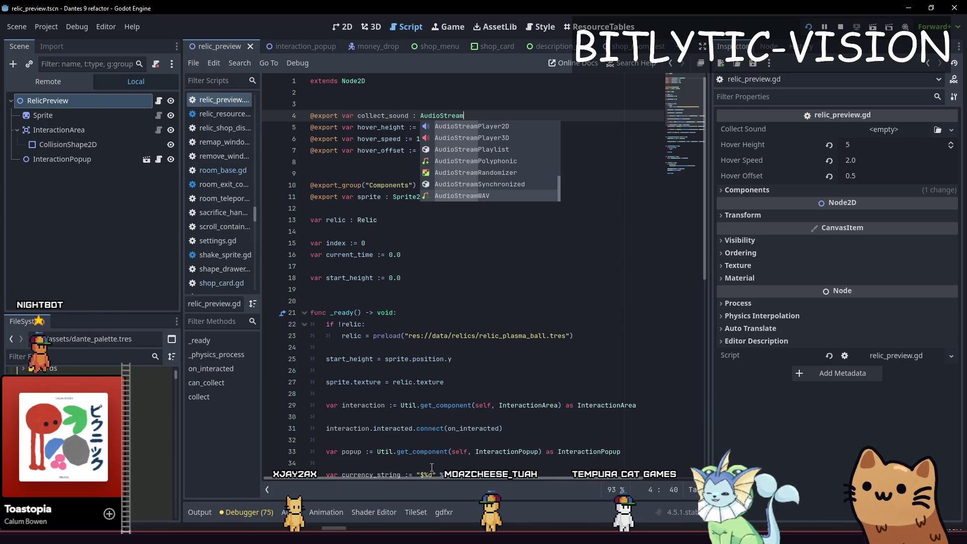
key("Escape")
key("ctrl+s")
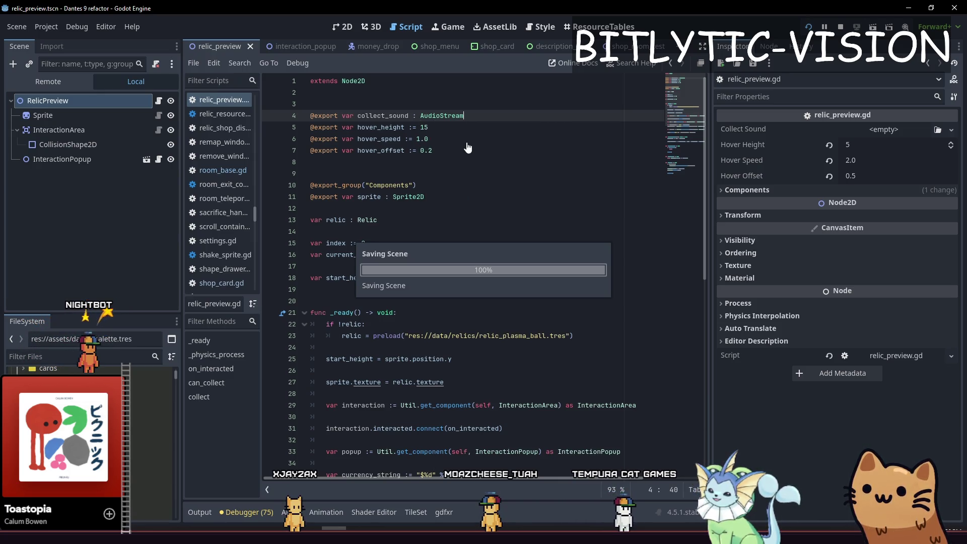
left_click(500, 151)
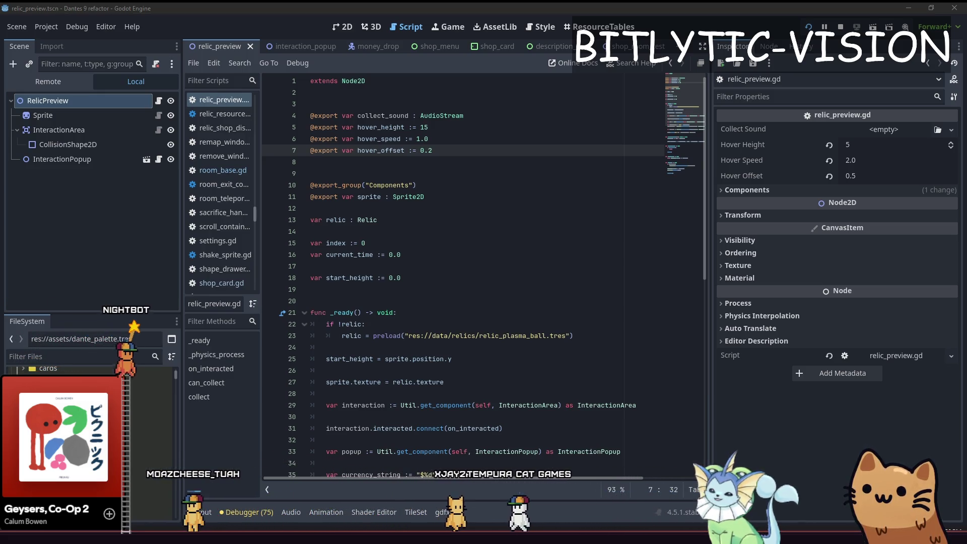
key("alt+Tab")
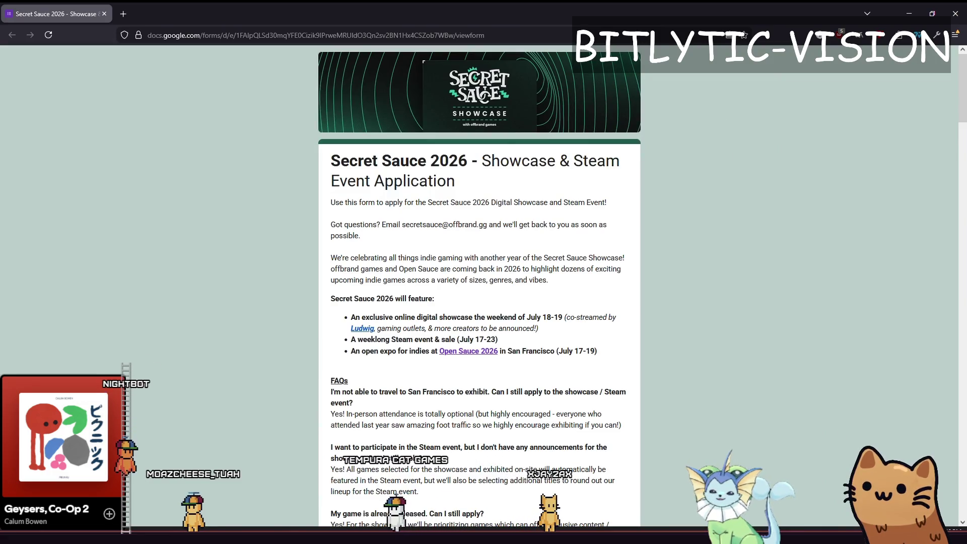
left_click_drag(456, 181, 402, 153)
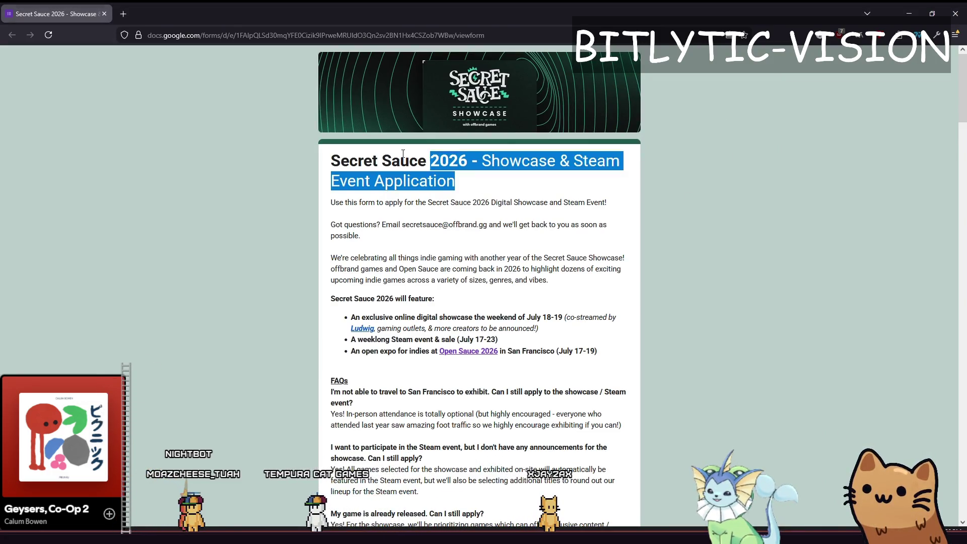
left_click(392, 215)
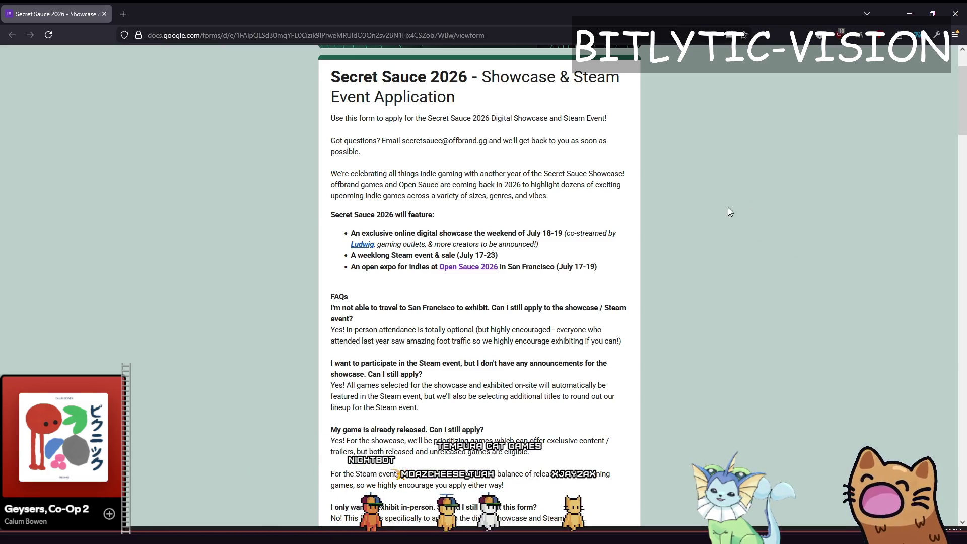
scroll(645, 267, "up", 3)
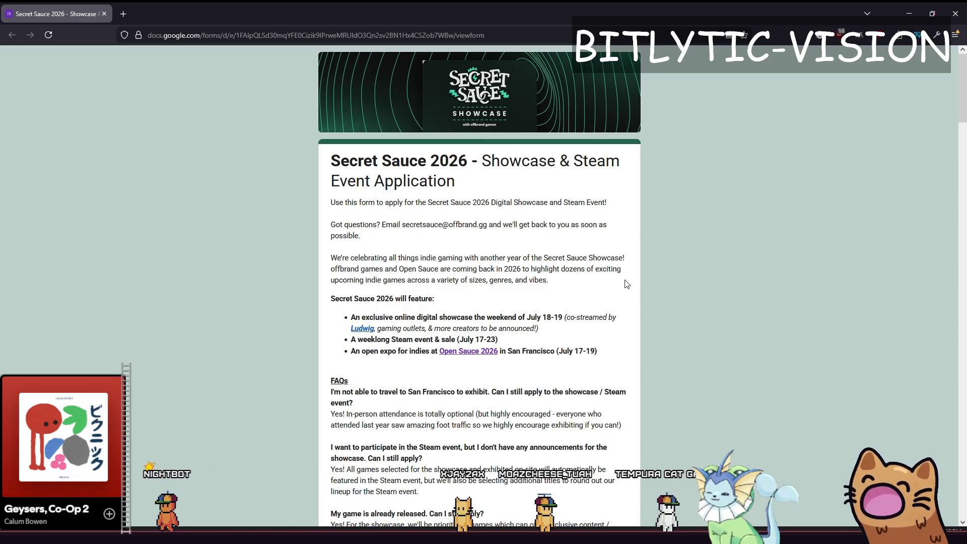
scroll(620, 317, "down", 1)
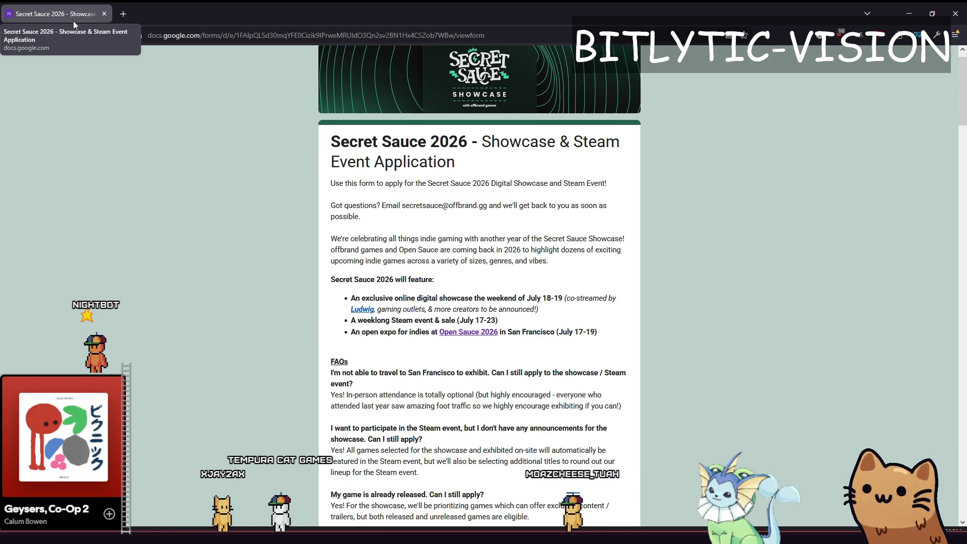
key("alt+Tab")
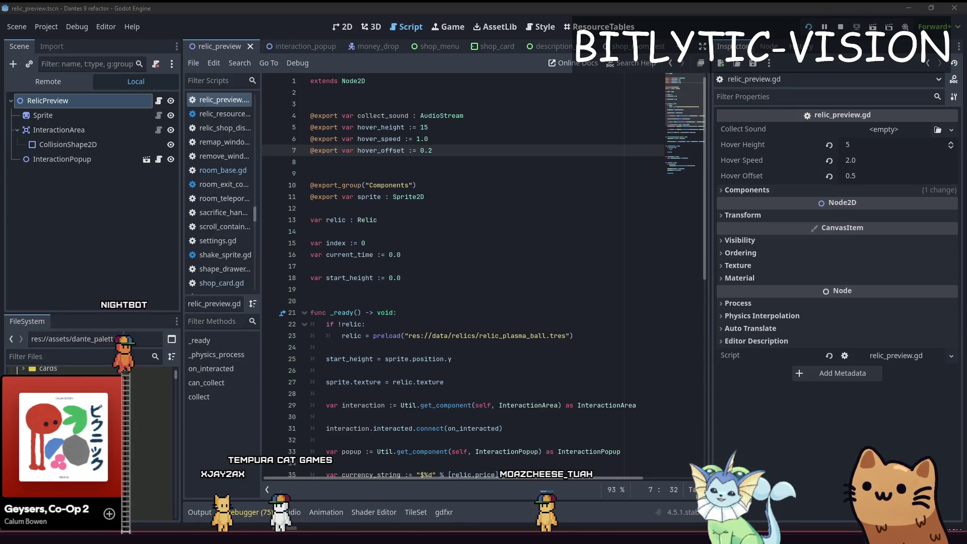
Quick Load meow1 v2.wav into RelicPreview's Collect Sound property and save.
left_click(352, 231)
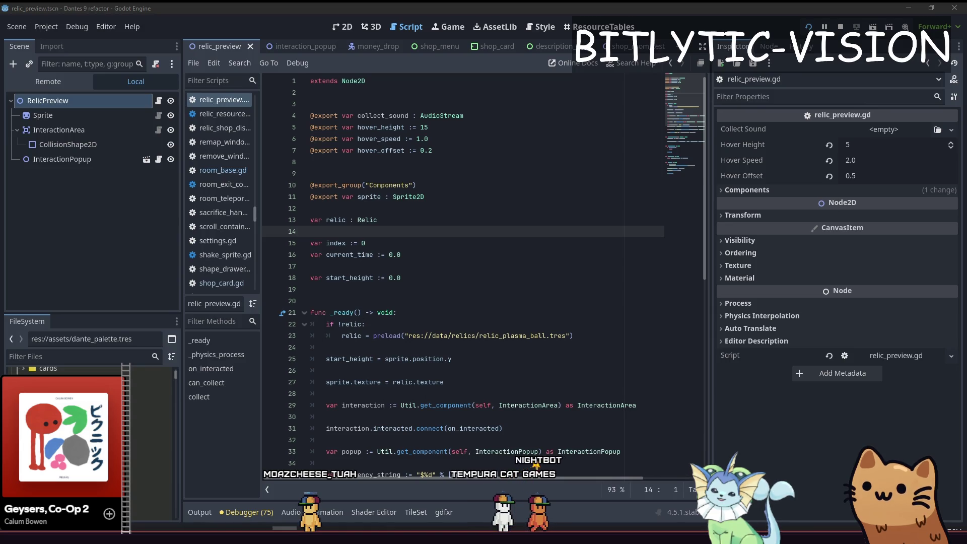
left_click(478, 243)
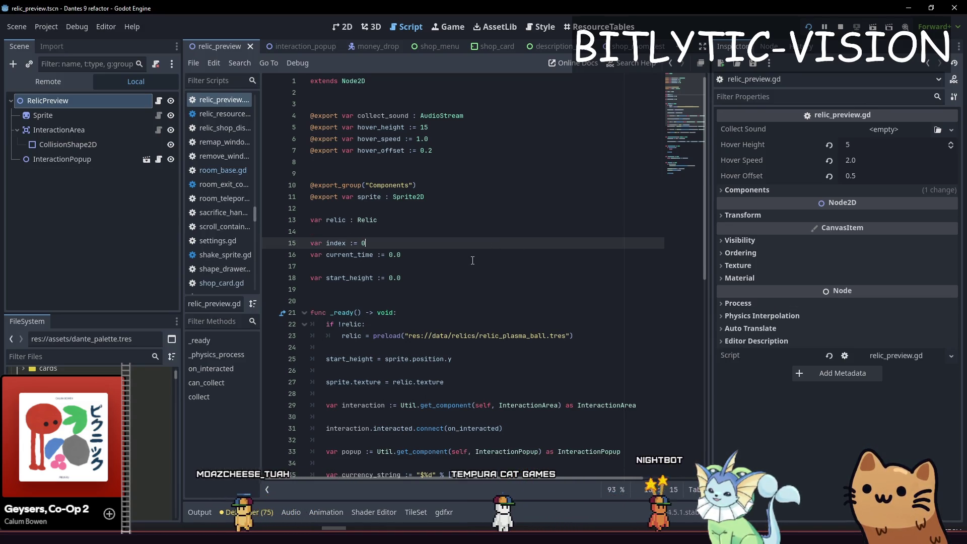
left_click(482, 255)
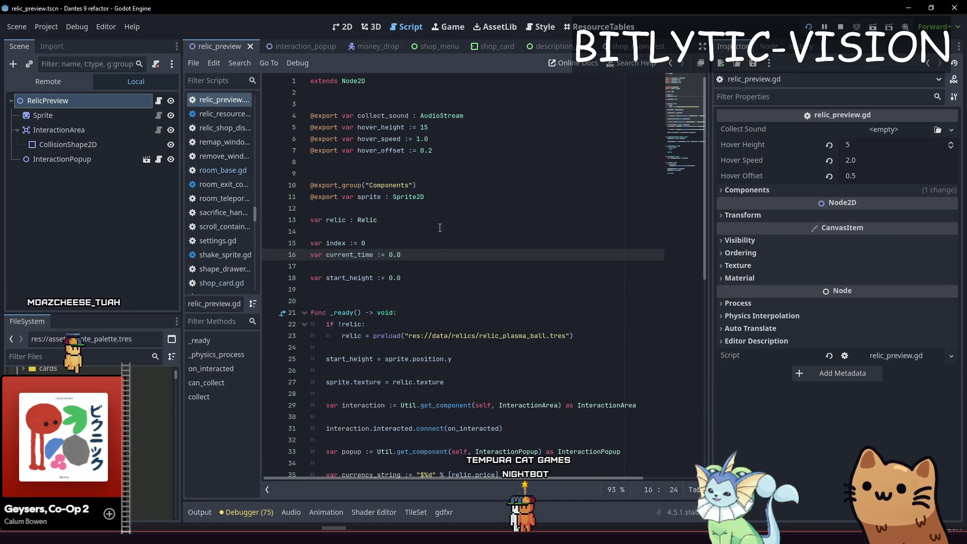
left_click(876, 129)
left_click(887, 318)
key("Return")
key("ctrl+s")
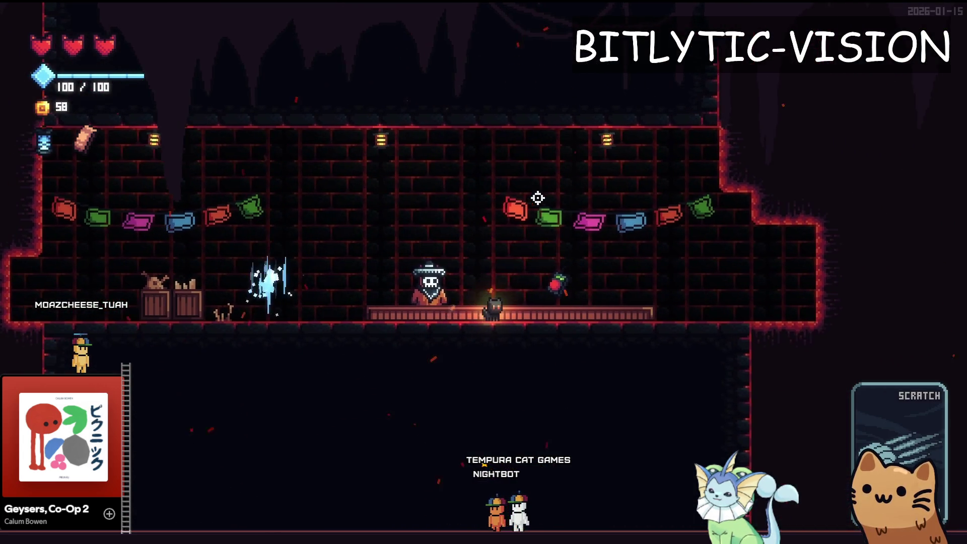
Stop the running game, revert Collect Sound to empty, and save the scene.
key("F8")
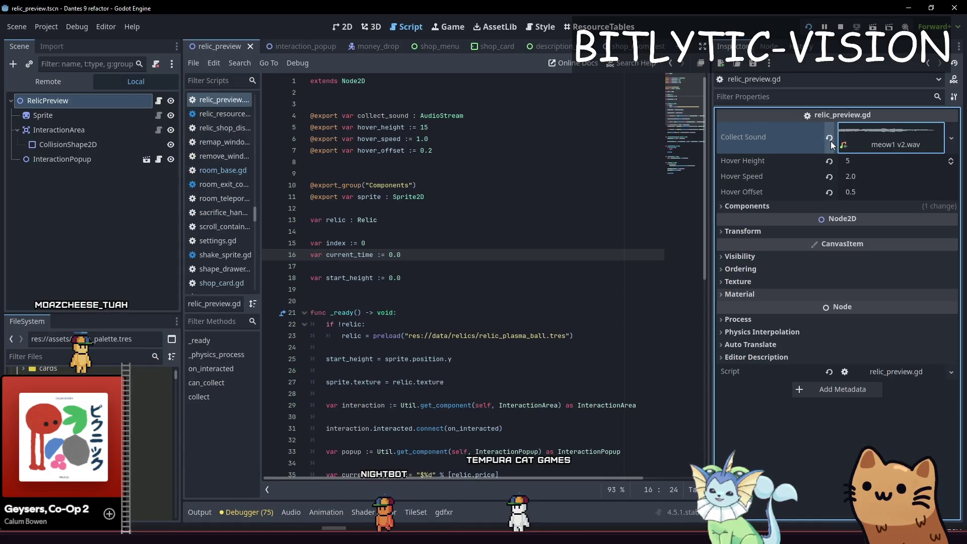
left_click(829, 138)
left_click(452, 185)
key("ctrl+s")
left_click(452, 220)
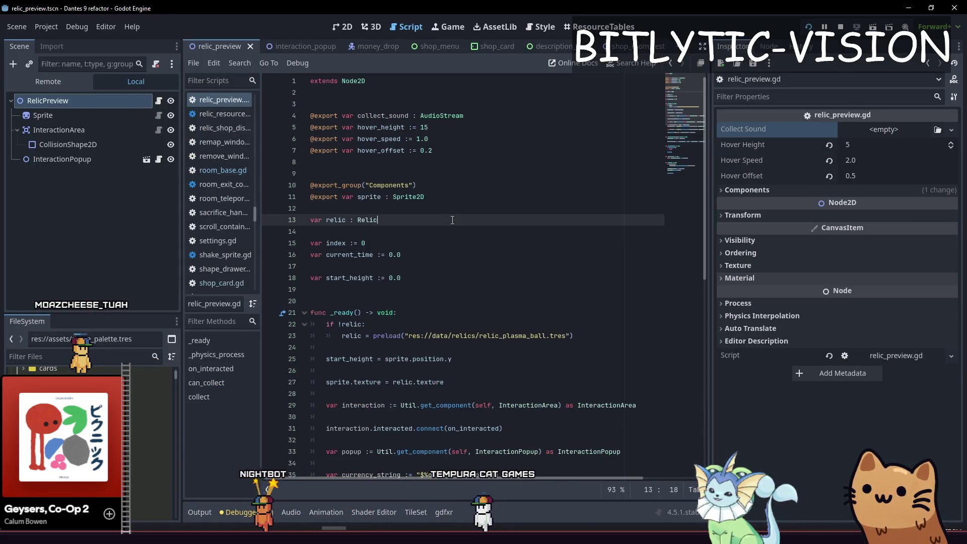
scroll(452, 220, "down", 8)
key("alt+Tab")
key("alt+Tab")
Run the game, walk to the shop counter and buy the relic, then leave the game.
key("F5")
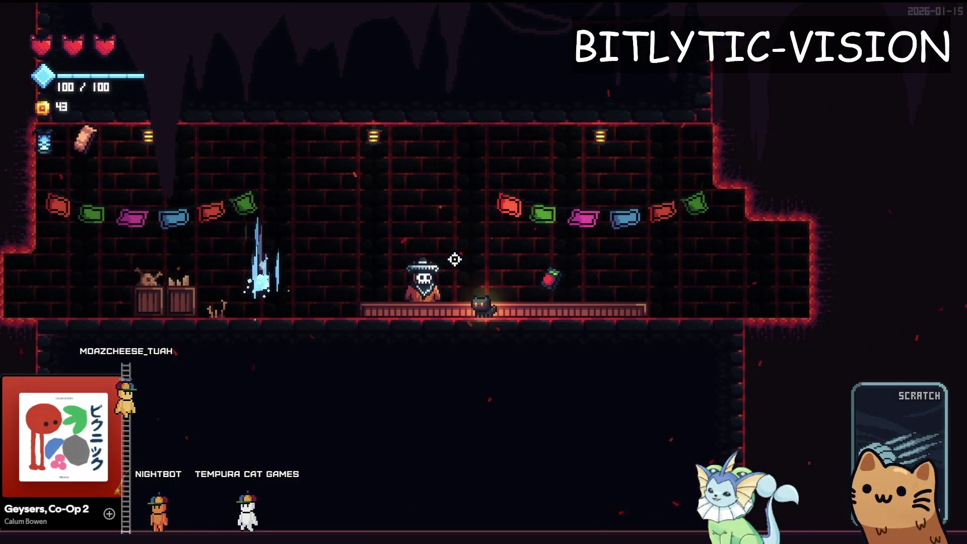
key("d")
key("e")
key("a")
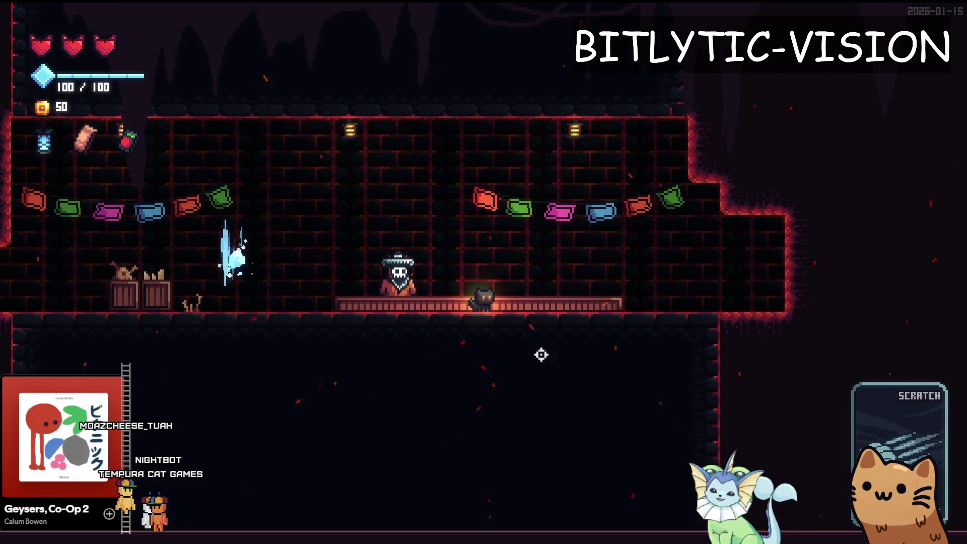
key("alt+Tab")
key("alt+Tab")
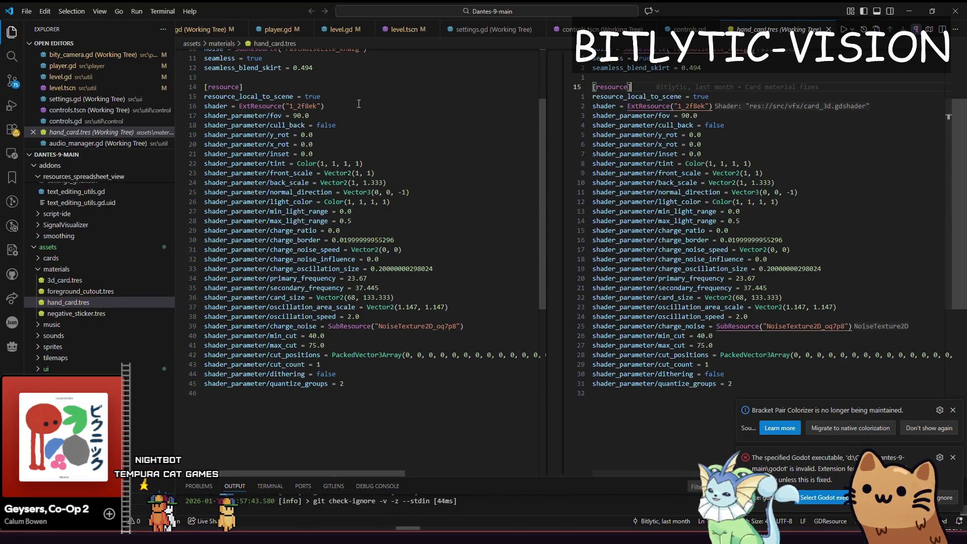
Stage default_environment.tres and base_room_template.tscn after reviewing diffs, leaving project.godot unstaged.
key("ctrl+shift+g")
left_click(75, 75)
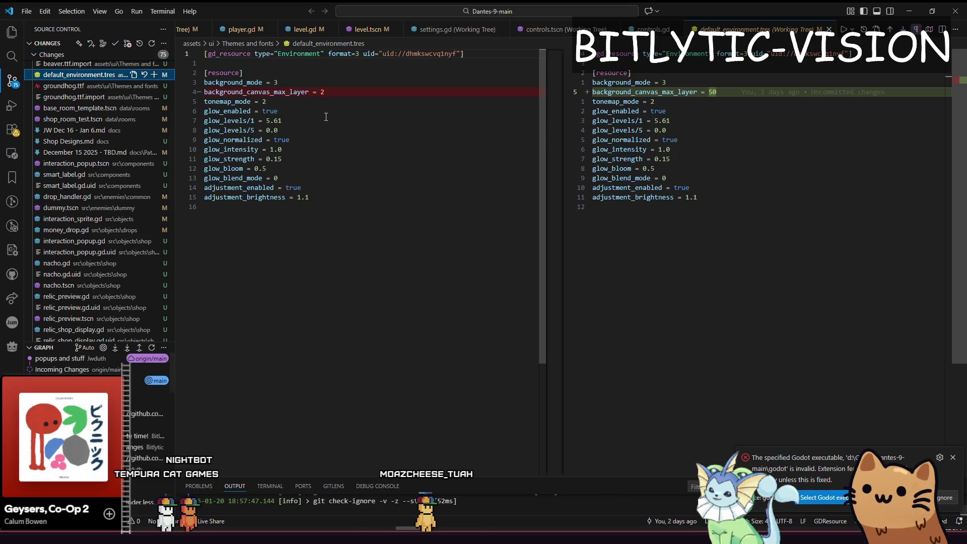
left_click(154, 74)
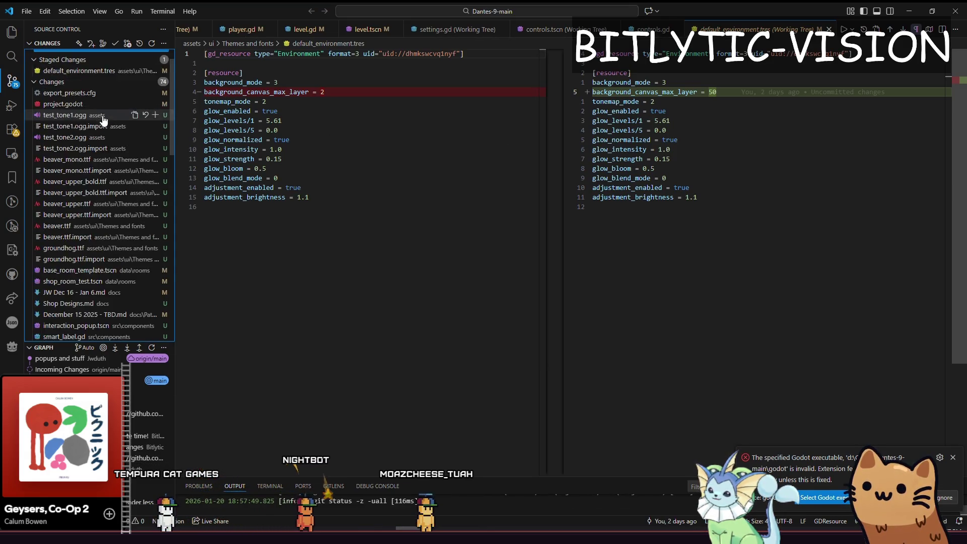
left_click(73, 135)
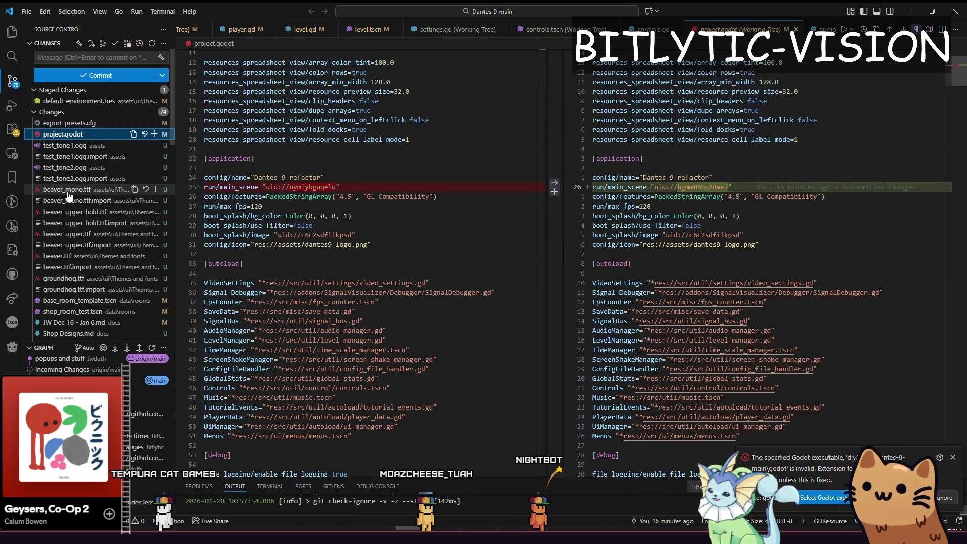
left_click(65, 301)
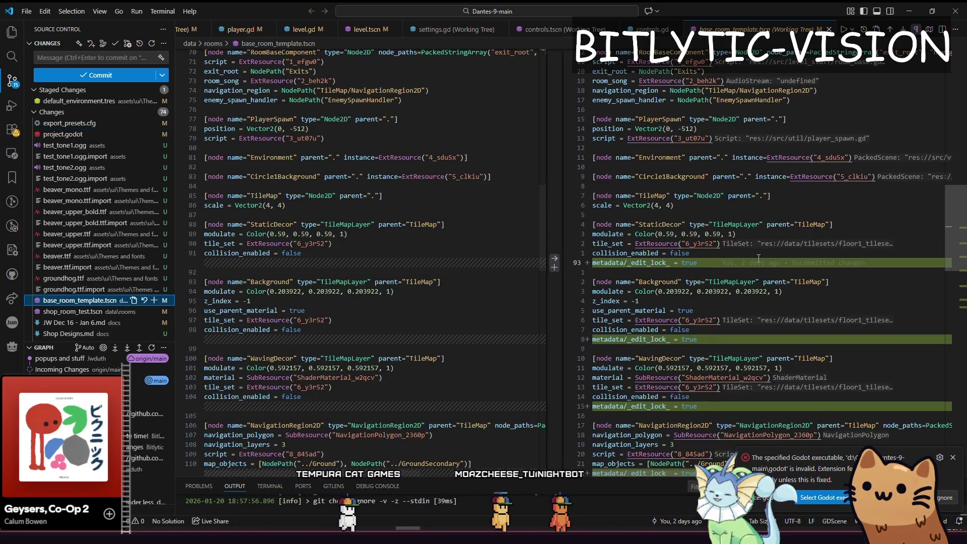
scroll(758, 258, "down", 2)
scroll(805, 250, "down", 10)
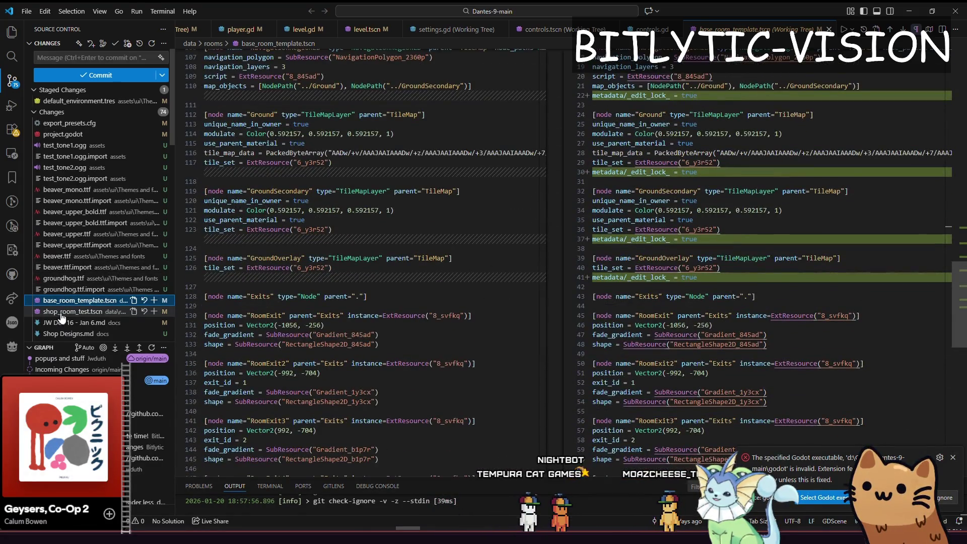
left_click(154, 301)
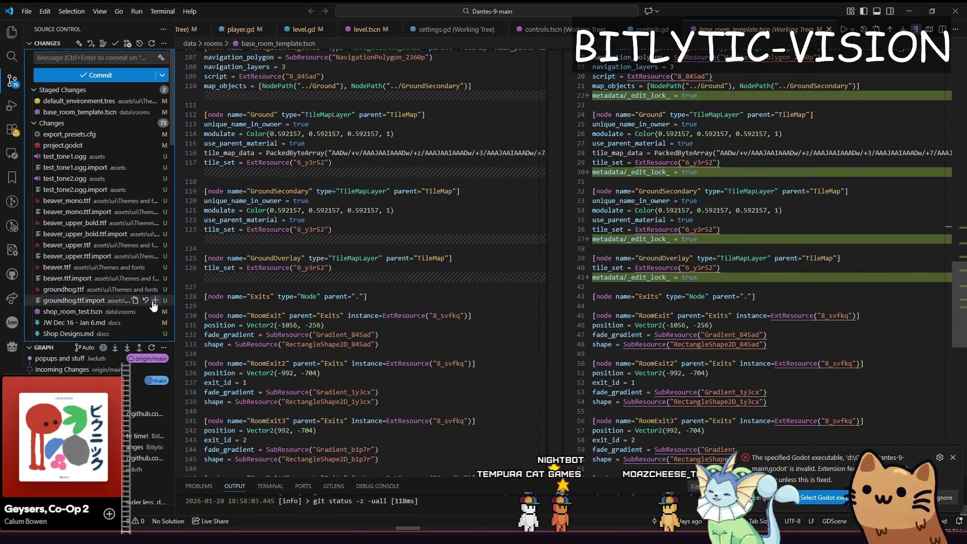
Review and stage the shop_room_test.tscn diff, then view the JW Dec 16 - Jan 6.md diff.
left_click(78, 312)
scroll(701, 241, "down", 10)
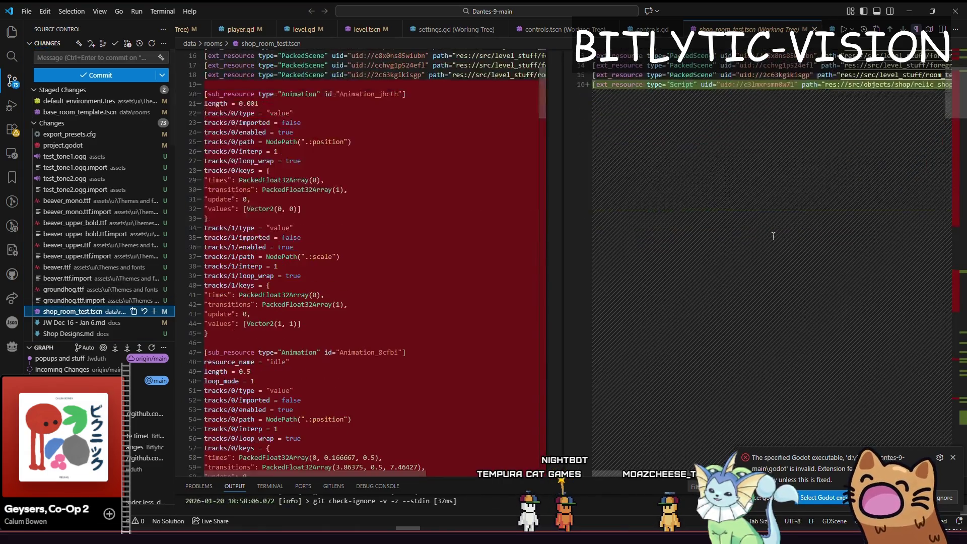
scroll(860, 198, "down", 20)
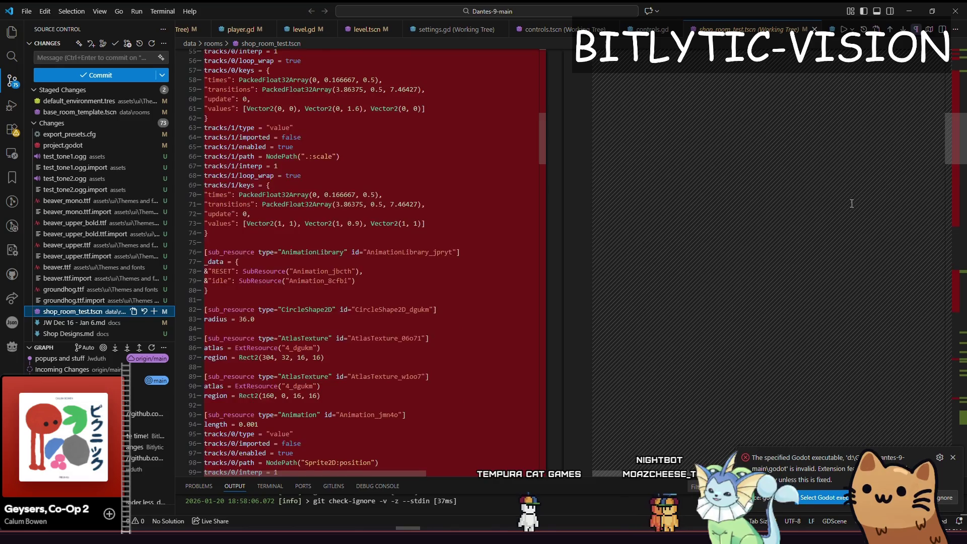
left_click_drag(965, 204, 963, 350)
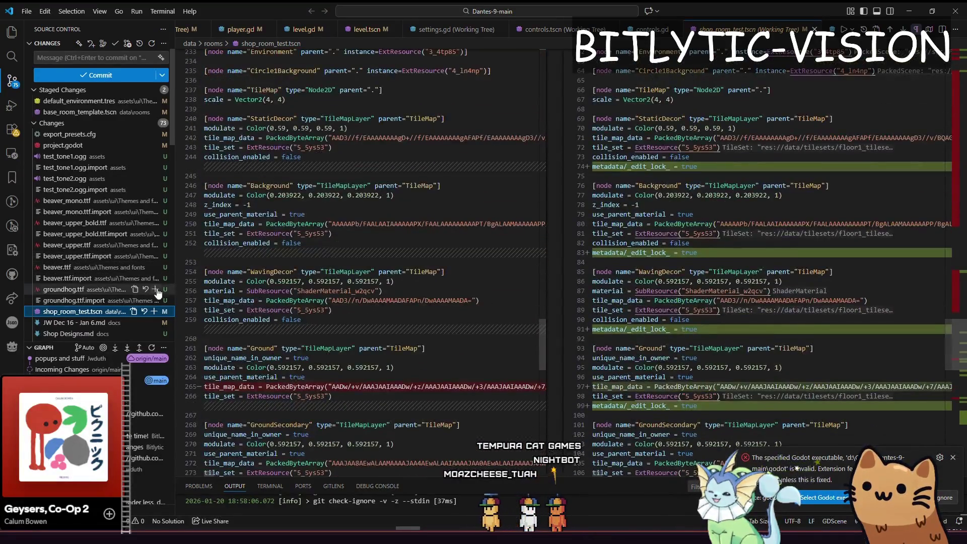
left_click(154, 311)
left_click(95, 324)
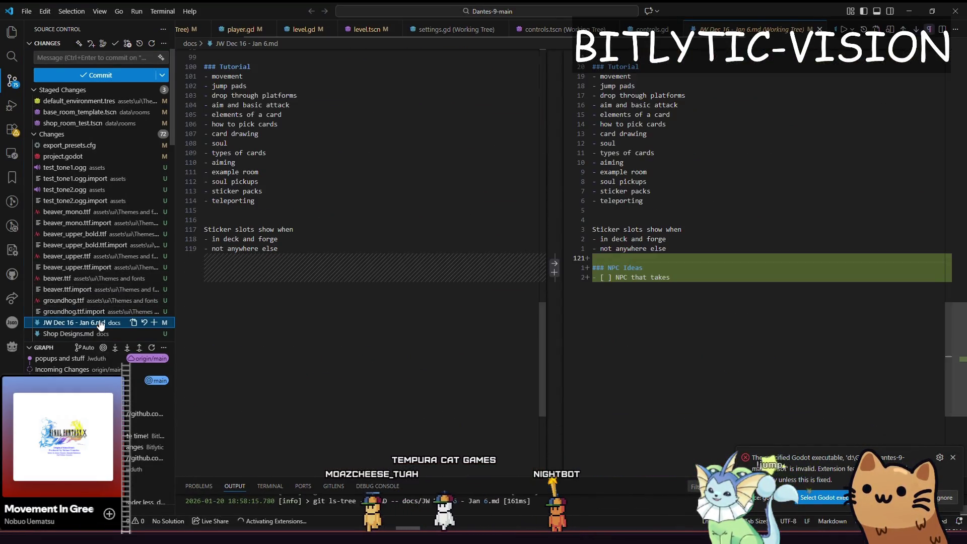
Stage the notes JW Dec 16 - Jan 6.md, Shop Designs.md and December 15 2025 - TBD.md.
left_click(155, 322)
scroll(105, 326, "down", 3)
left_click(93, 232)
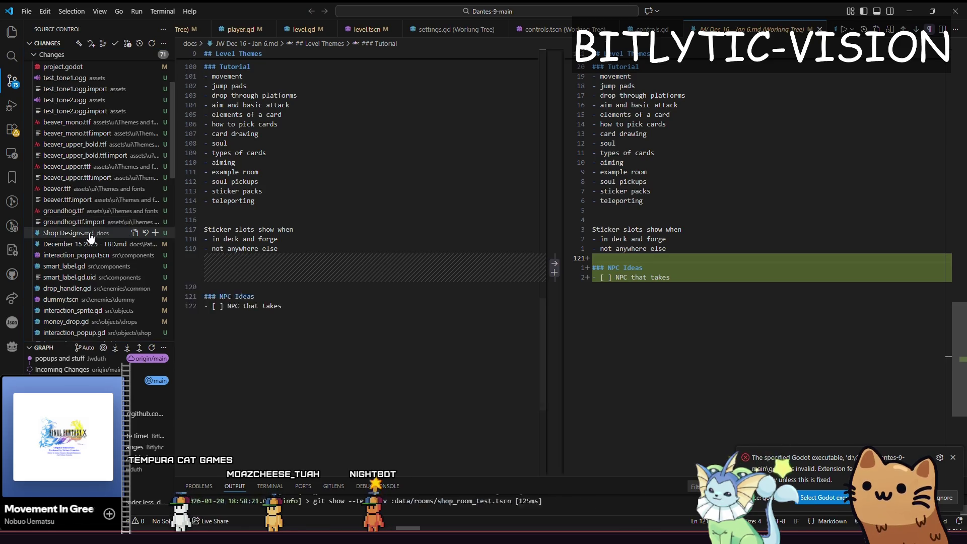
left_click(156, 233)
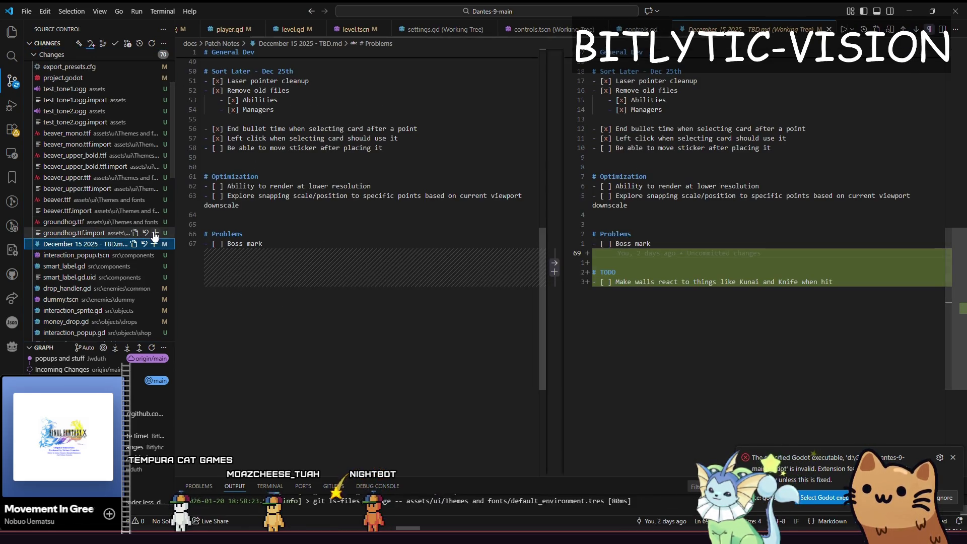
left_click(154, 244)
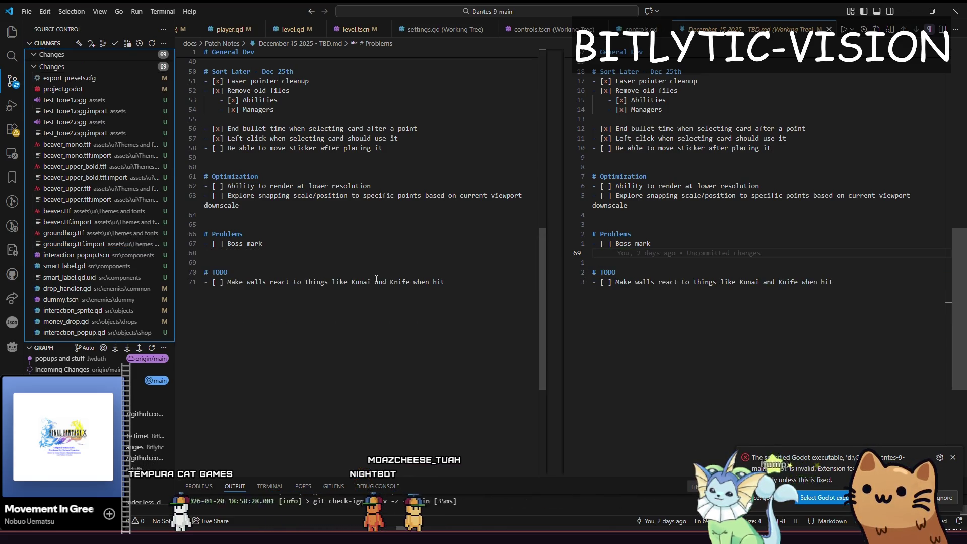
Review and stage interaction_popup.tscn, smart_label.gd and smart_label.gd.uid.
left_click(92, 256)
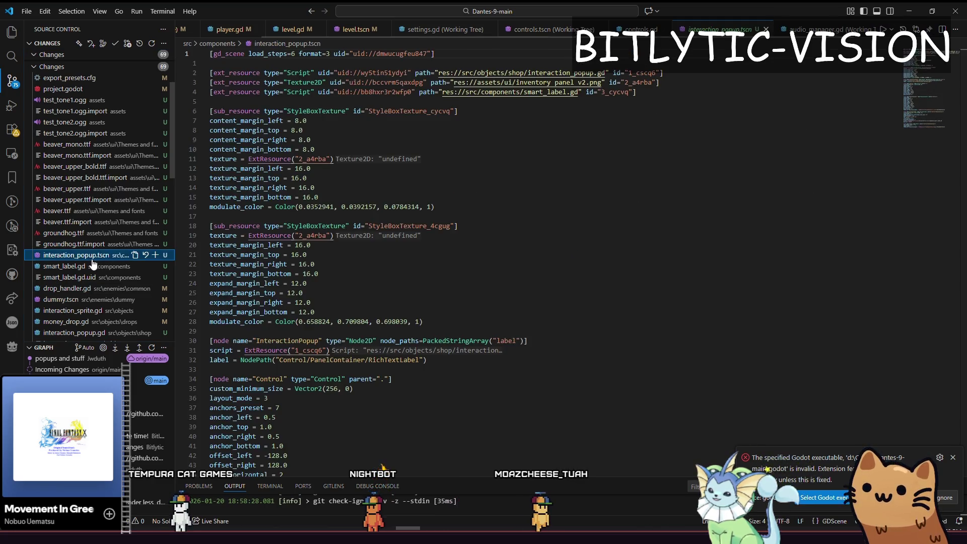
left_click(155, 255)
left_click(148, 267)
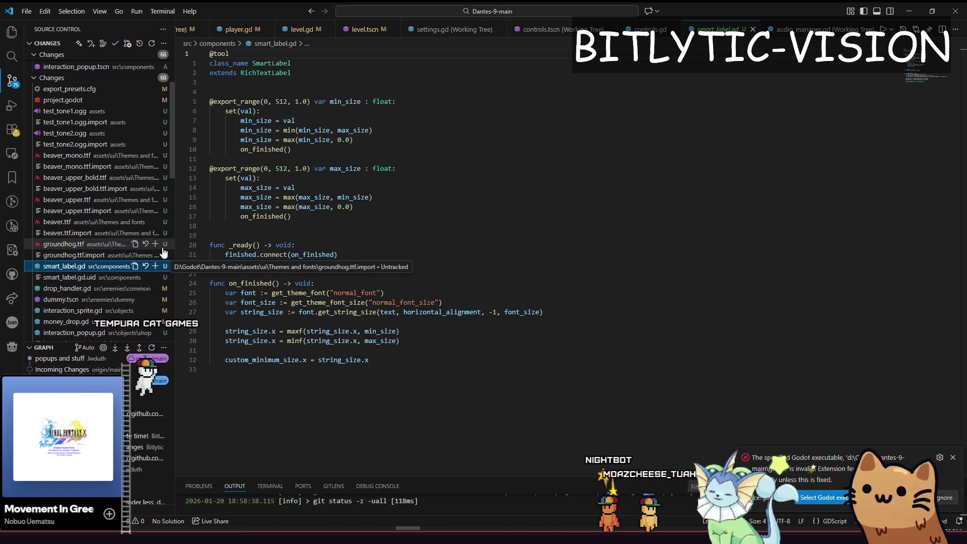
left_click(155, 265)
left_click(155, 276)
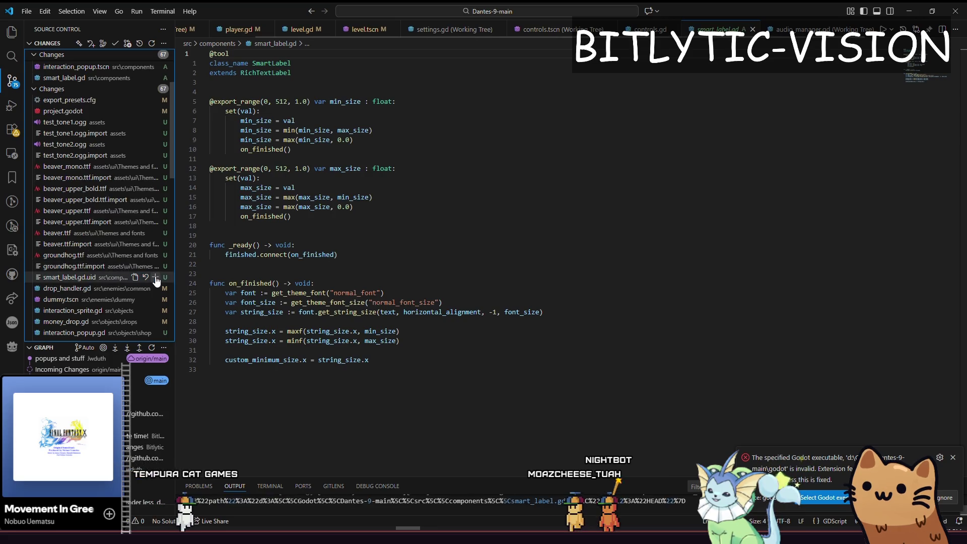
Review the drop_handler.gd money-drop changes and the dummy.tscn diff without staging them.
left_click(126, 288)
scroll(557, 288, "down", 5)
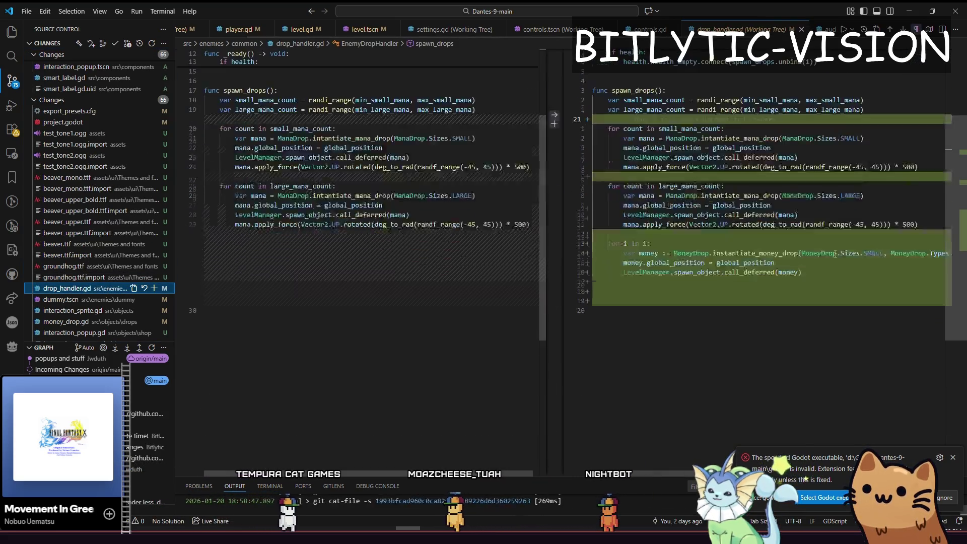
left_click(821, 261)
key("shift+Up")
key("shift+Up")
key("shift+Up")
left_click(821, 260)
scroll(827, 258, "up", 3)
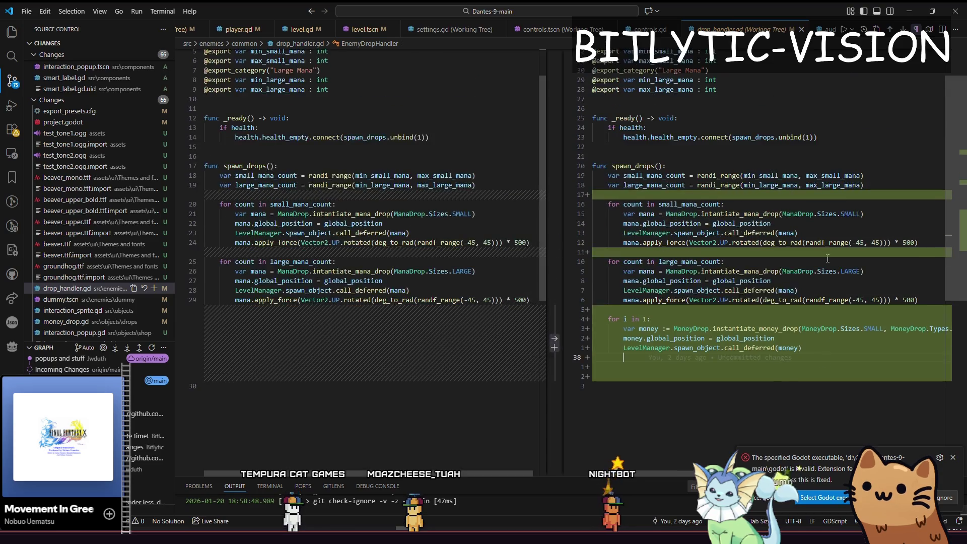
left_click_drag(816, 348, 624, 329)
left_click(810, 347)
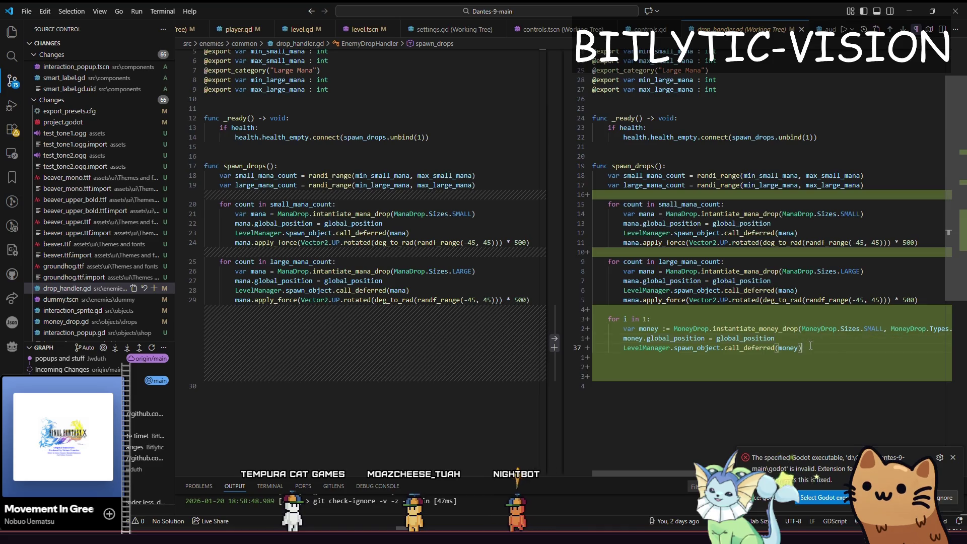
left_click(81, 299)
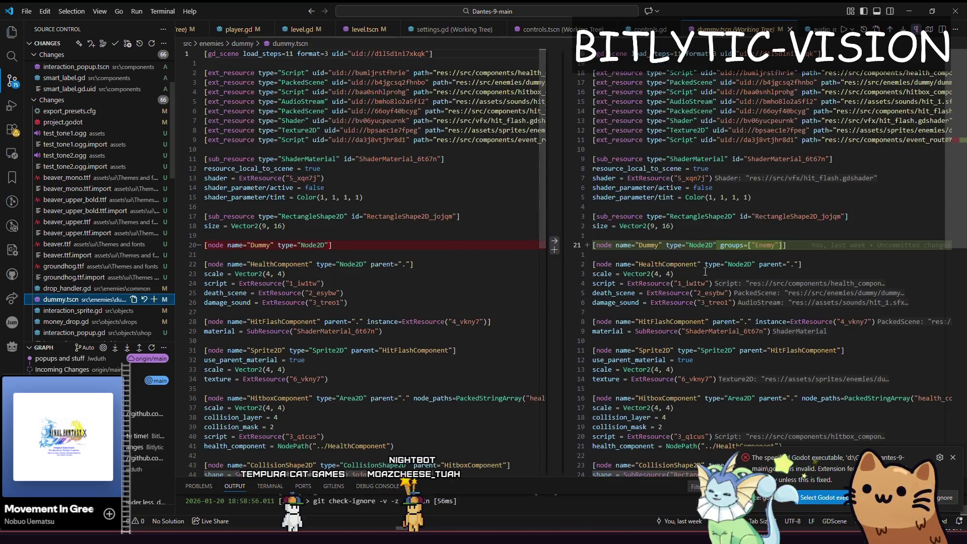
Stage interaction_sprite.gd, then open it to check its material setup lines.
key("Down")
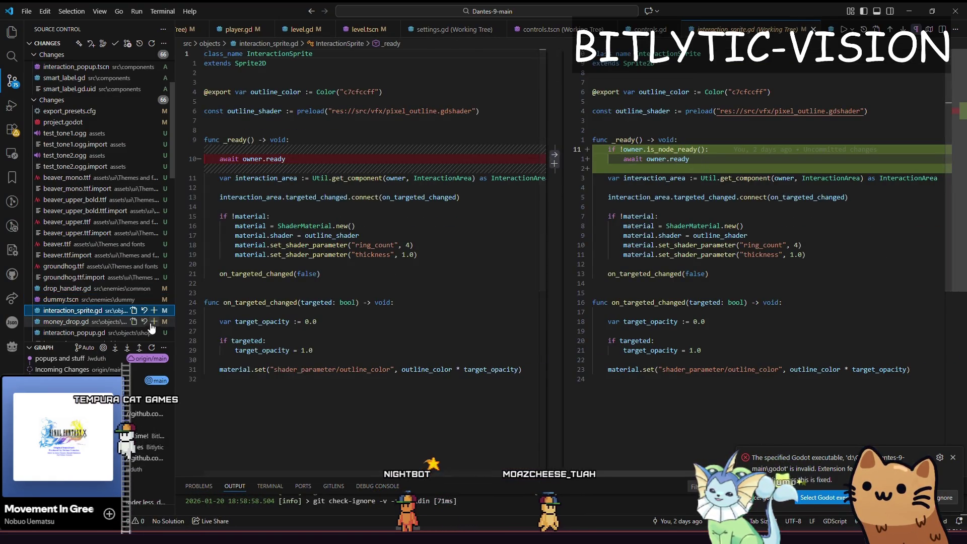
key("ctrl+shift+a")
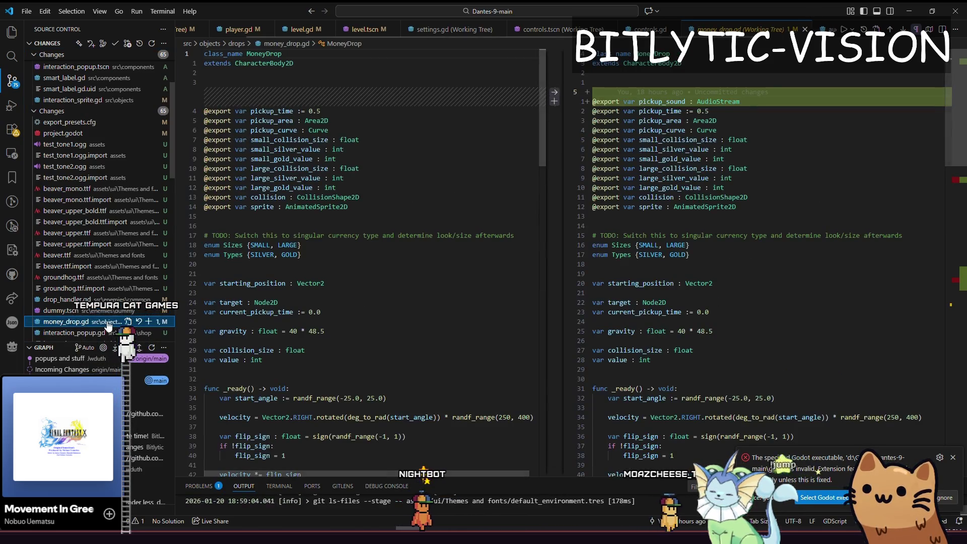
key("Up")
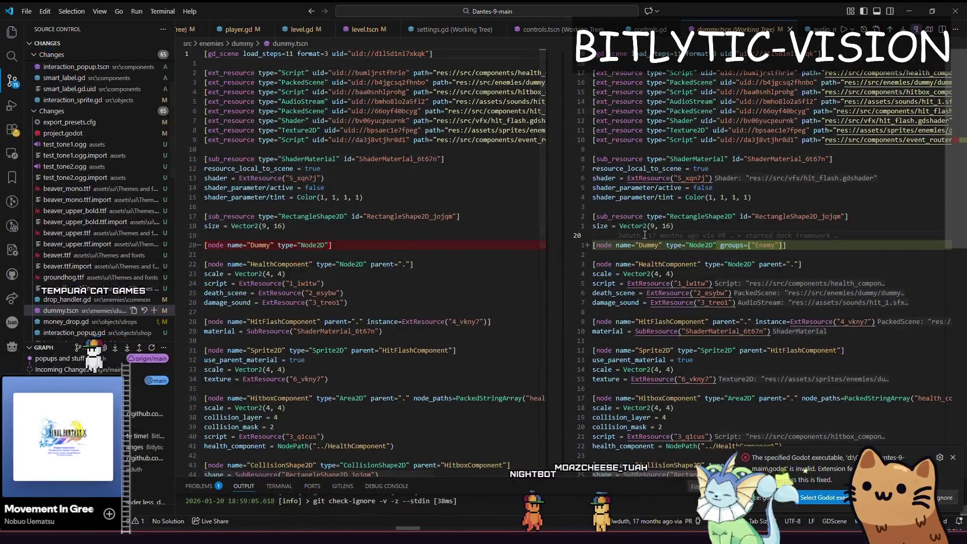
key("ctrl+p")
type("interaction_sprite")
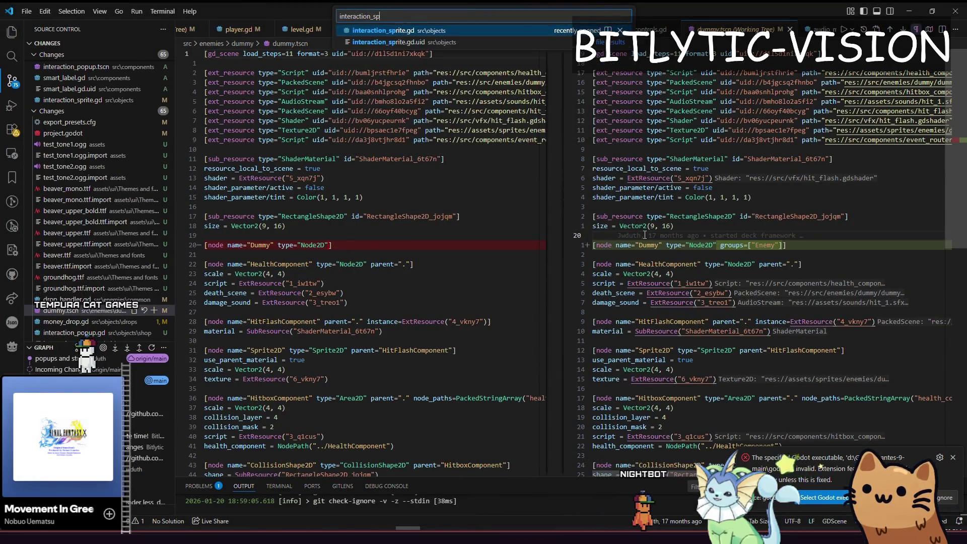
key("Return")
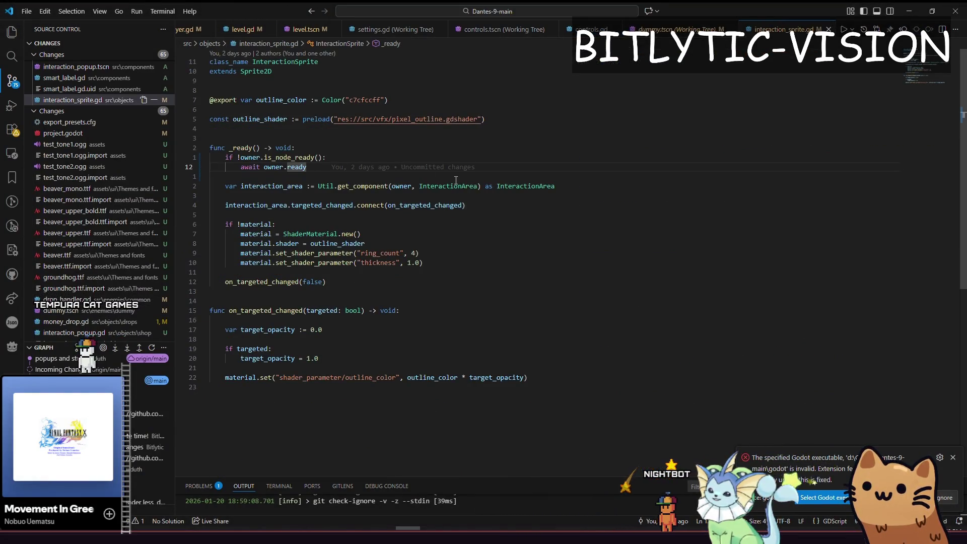
key("Down")
key("Down")
key("Down")
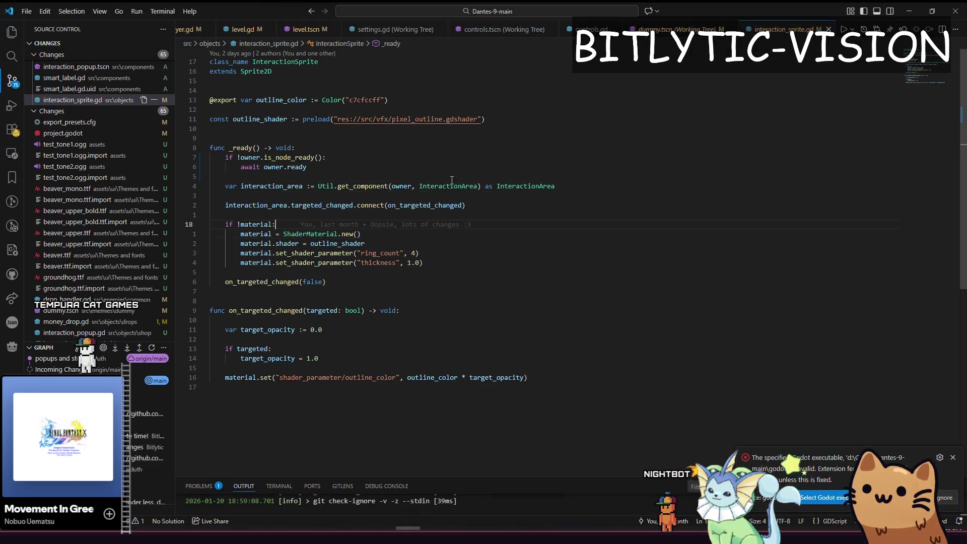
Review and stage the money_drop.gd diff.
left_click(75, 322)
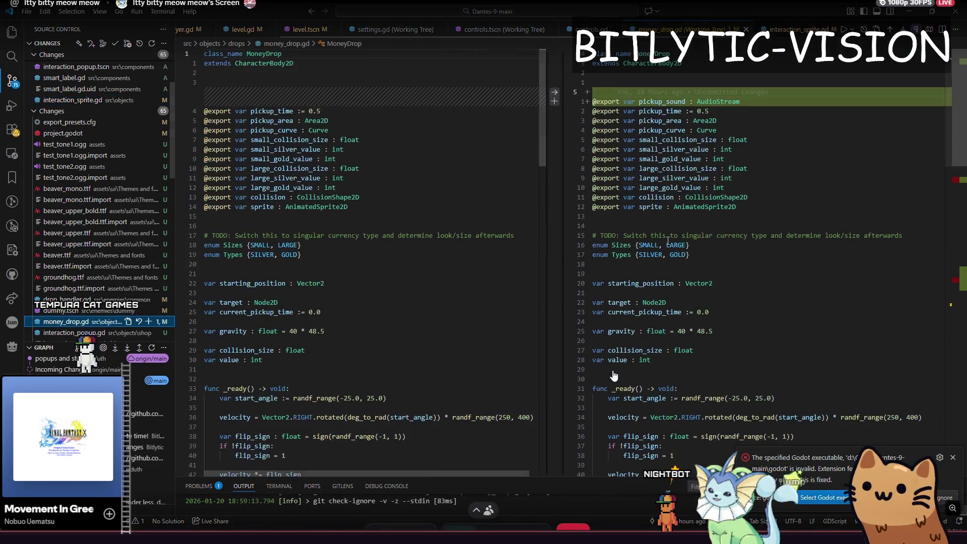
scroll(613, 375, "down", 2)
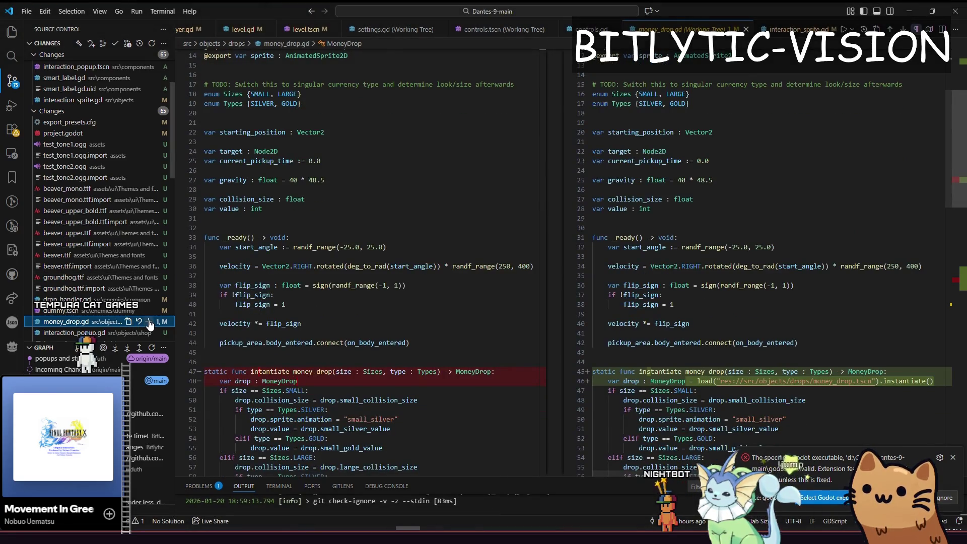
left_click(150, 321)
scroll(151, 312, "down", 3)
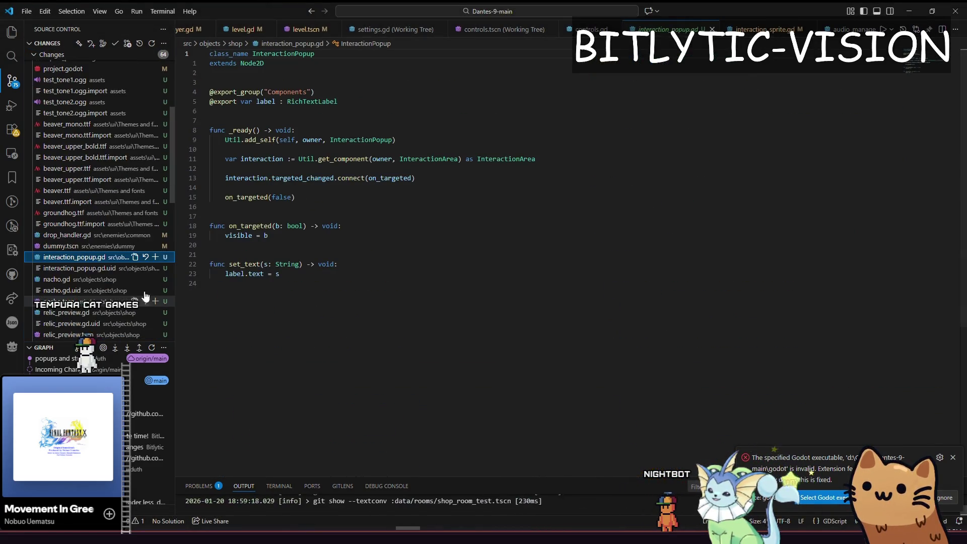
Stage interaction_popup.gd, its .uid, and the nacho.gd, nacho.gd.uid and nacho.tscn files.
left_click(155, 257)
left_click(155, 269)
left_click(155, 269)
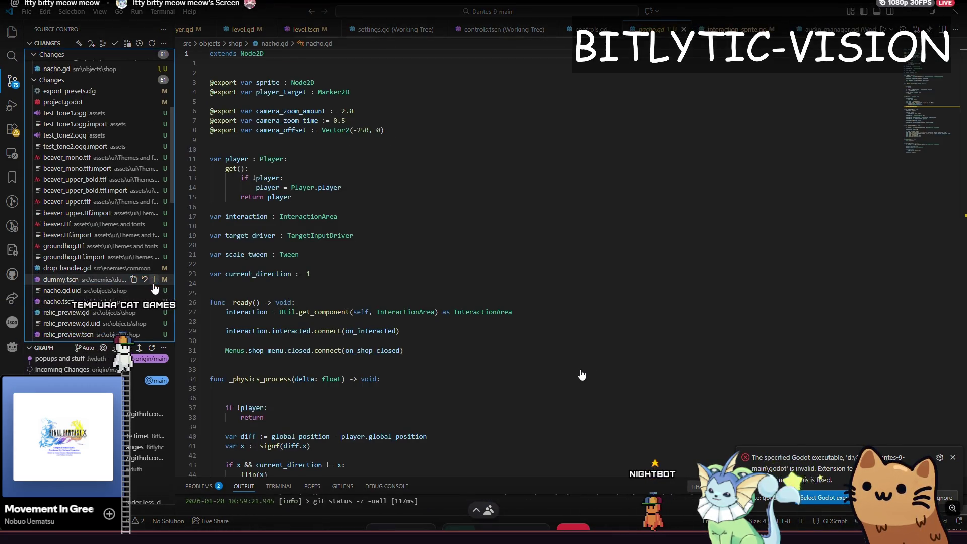
left_click(154, 290)
left_click(154, 290)
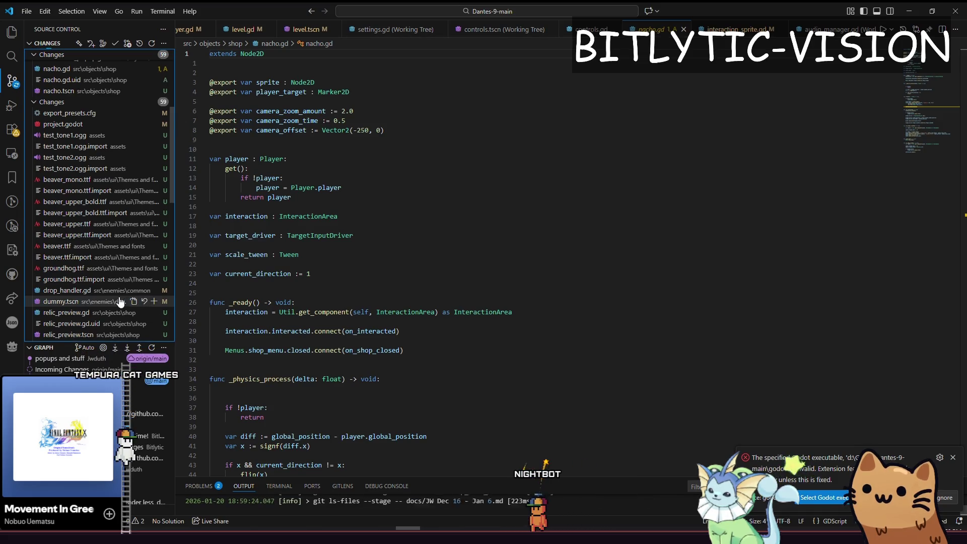
Multi-select the relic_preview files through shop_interact_area.gd and stage all six shop files together.
scroll(101, 297, "down", 2)
left_click(80, 262)
left_click(90, 284, "shift")
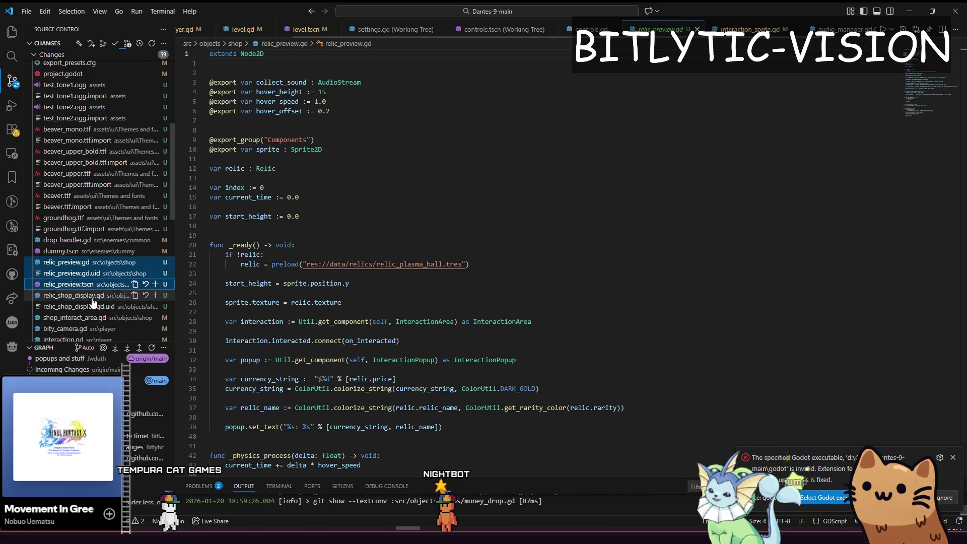
left_click(162, 316, "shift")
left_click(155, 307)
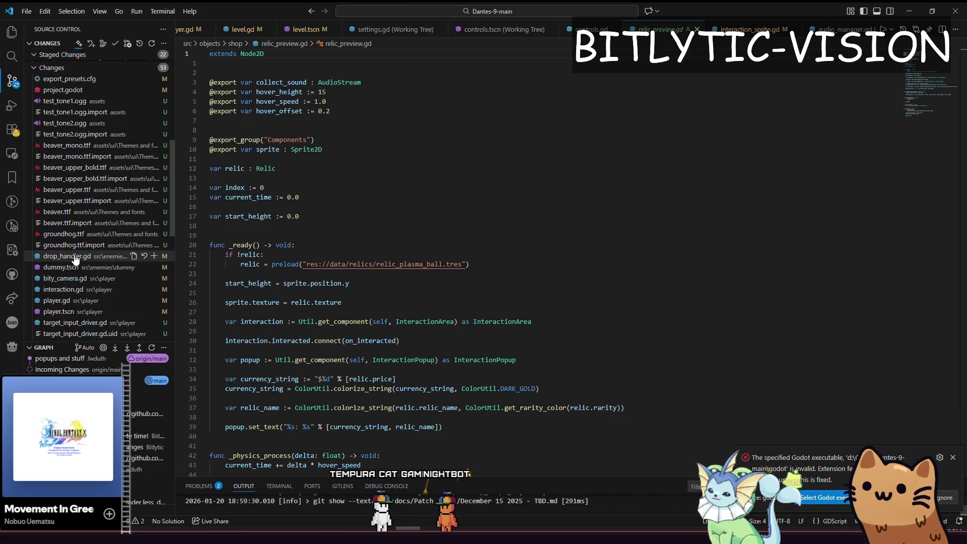
Review the drop_handler.gd and bity_camera.gd diffs, then stage bity_camera.gd.
left_click(76, 258)
left_click(83, 280)
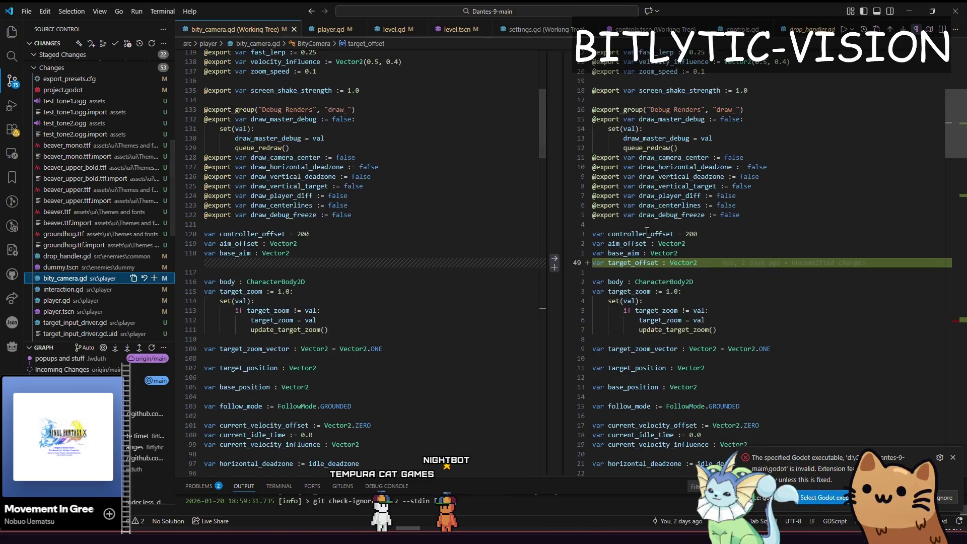
scroll(638, 232, "down", 20)
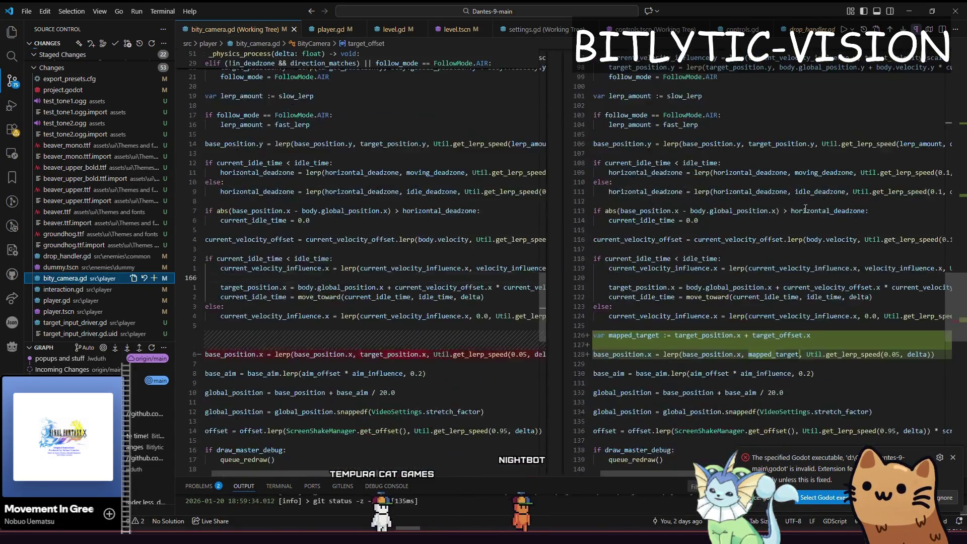
scroll(804, 209, "down", 5)
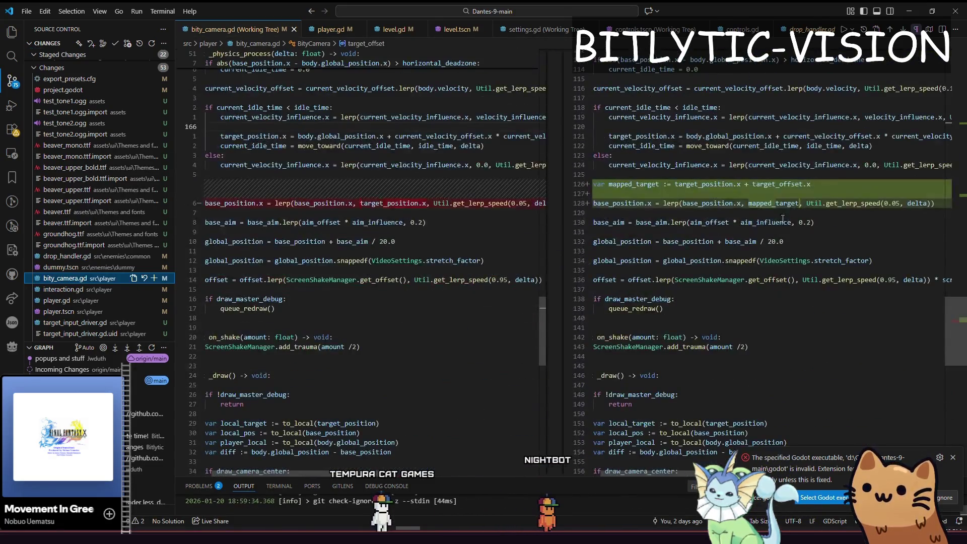
left_click(154, 278)
Review the interaction.gd, player.gd and player.tscn diffs, staging player.gd and player.tscn.
left_click(75, 289)
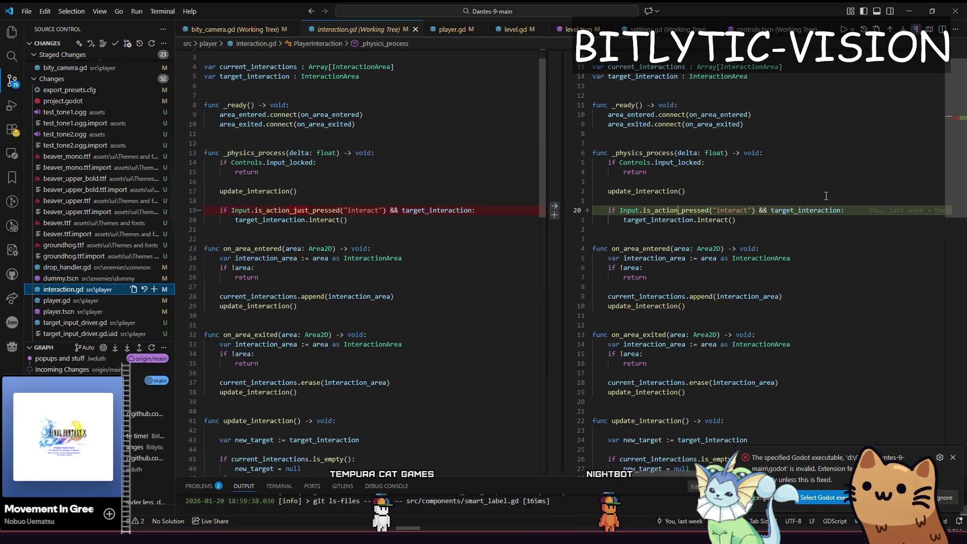
left_click(90, 300)
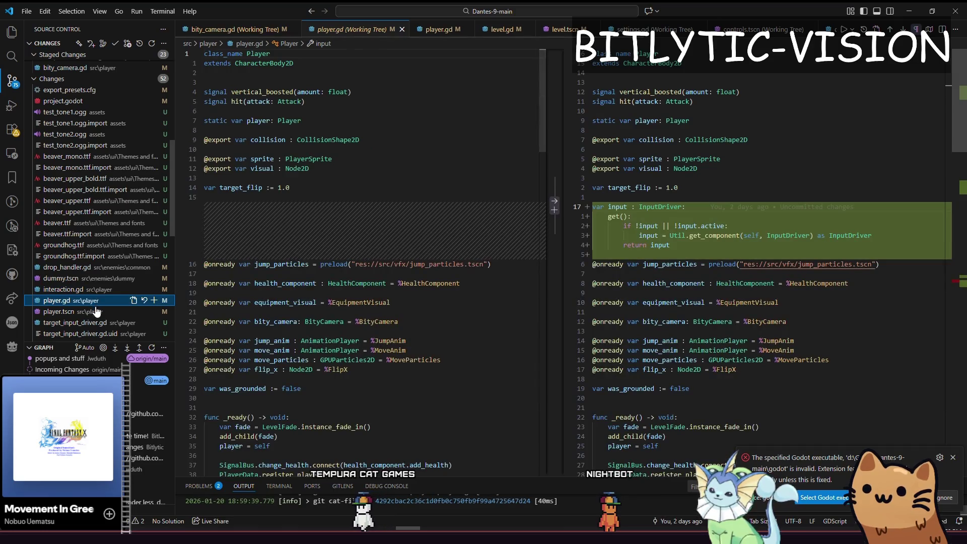
left_click(155, 300)
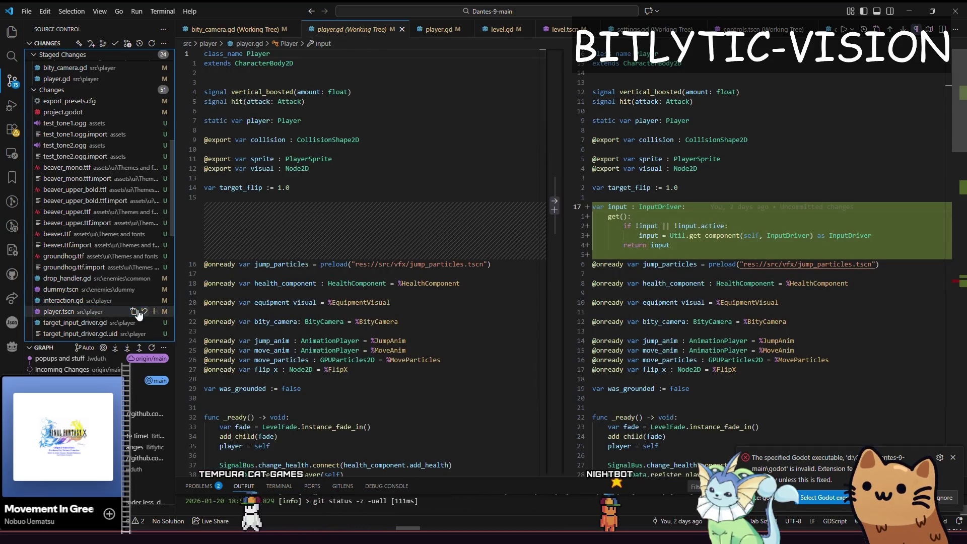
left_click(150, 311)
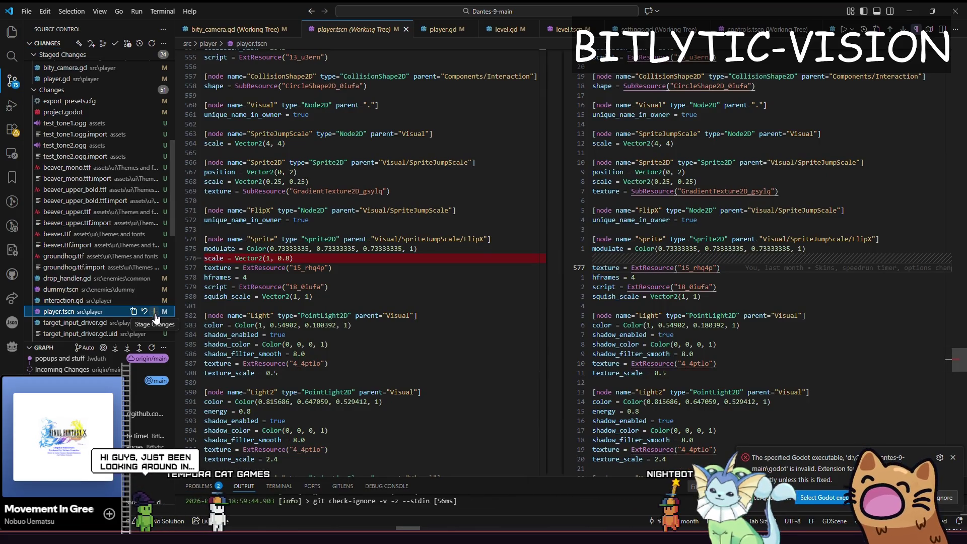
left_click(154, 311)
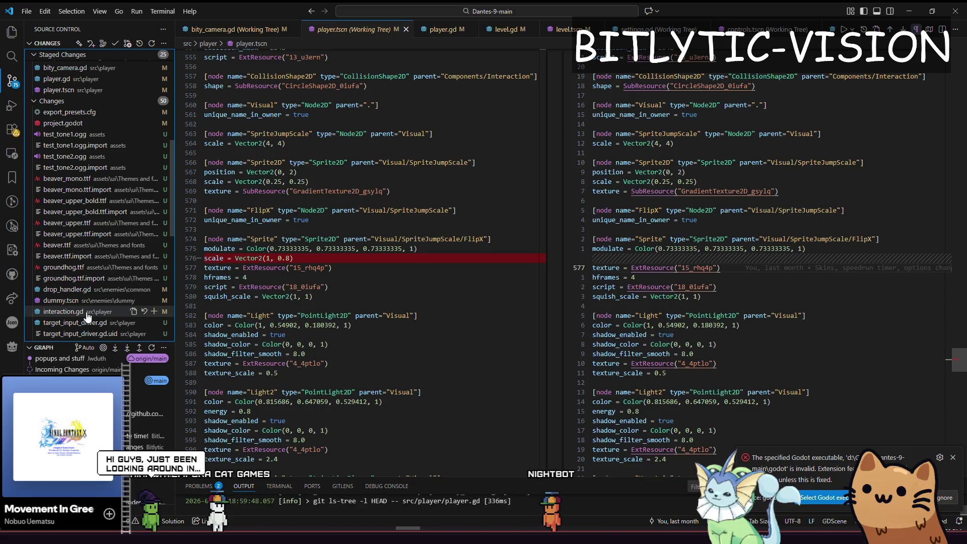
Review target_input_driver.gd, then stage the target_input_driver files and relic_resource.gd.
left_click(85, 324)
scroll(86, 282, "down", 3)
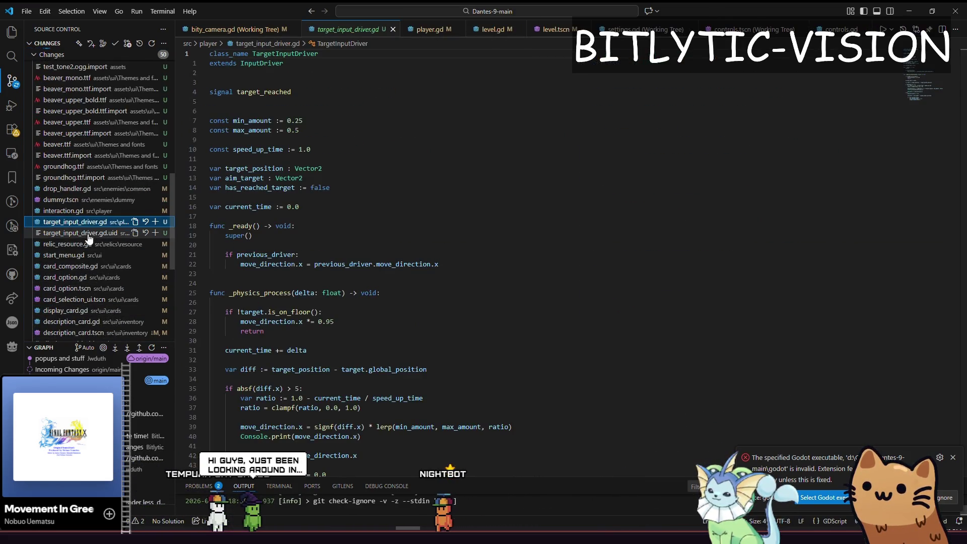
left_click(156, 233)
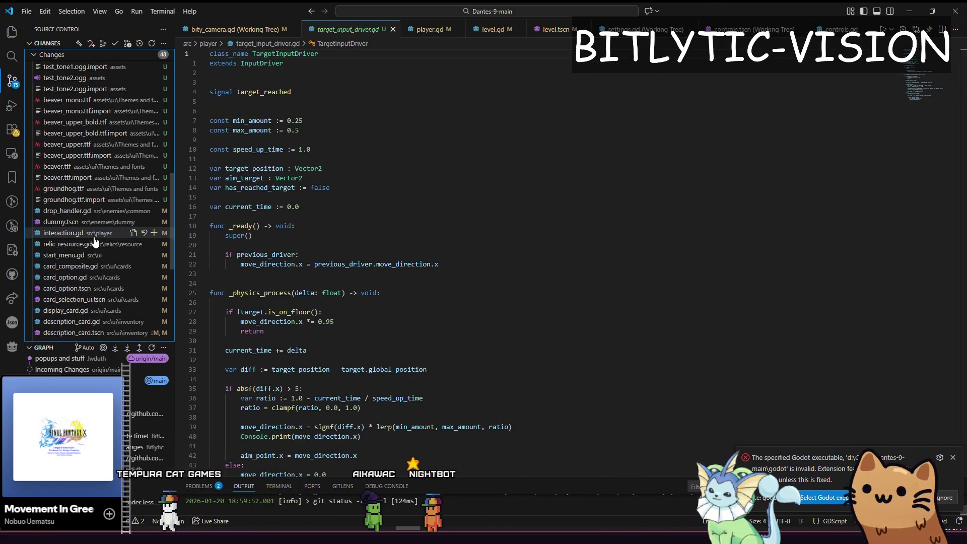
left_click(155, 244)
Review and stage start_menu.gd, then bring up the card_composite.gd diff.
left_click(105, 256)
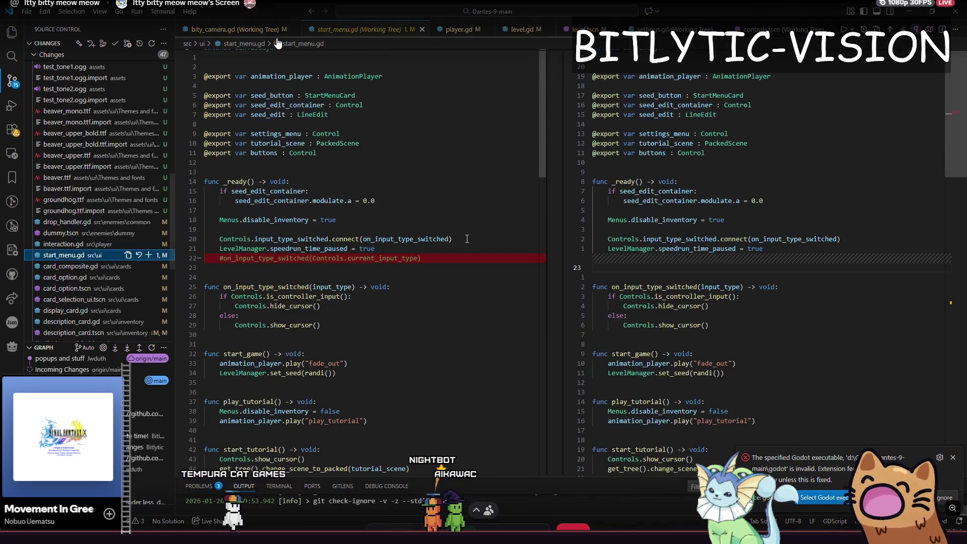
scroll(470, 230, "down", 15)
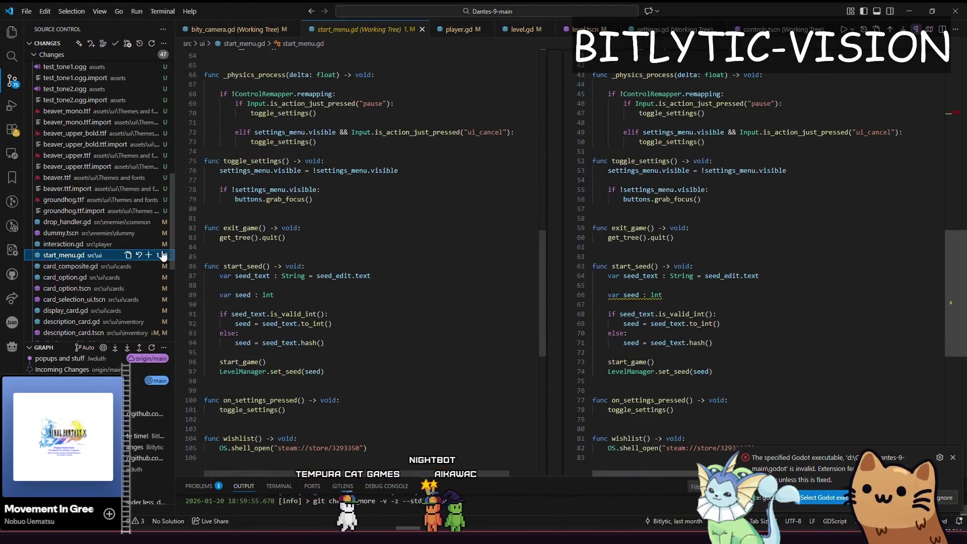
left_click(150, 255)
left_click(98, 265)
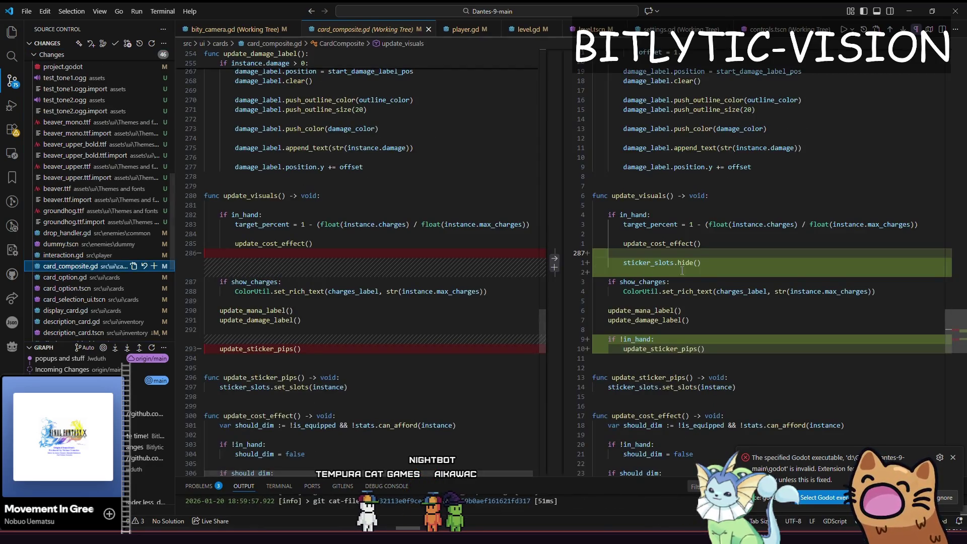
key("alt+Tab")
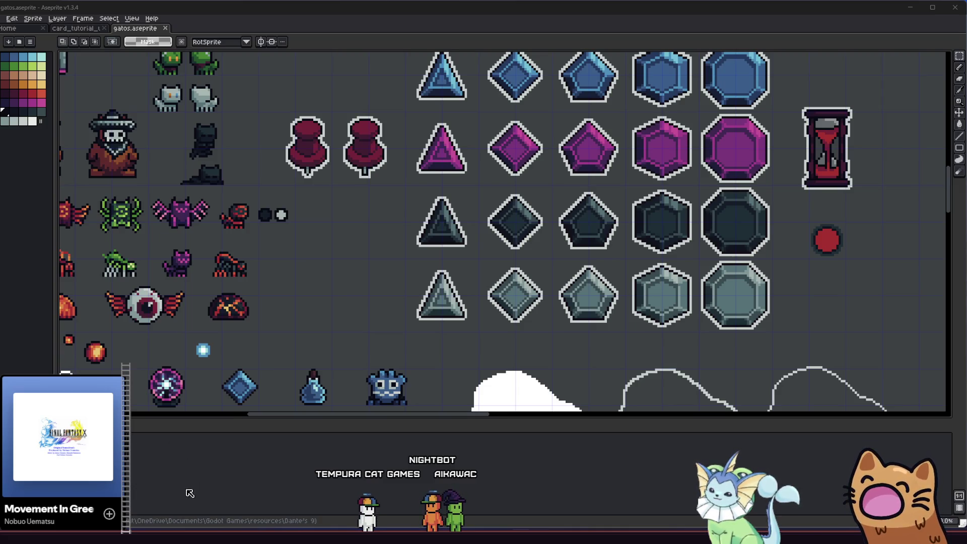
Zoom and pan around gatos.aseprite, then launch Dantes 9 refactor from Godot's Project Manager.
scroll(195, 328, "down", 3)
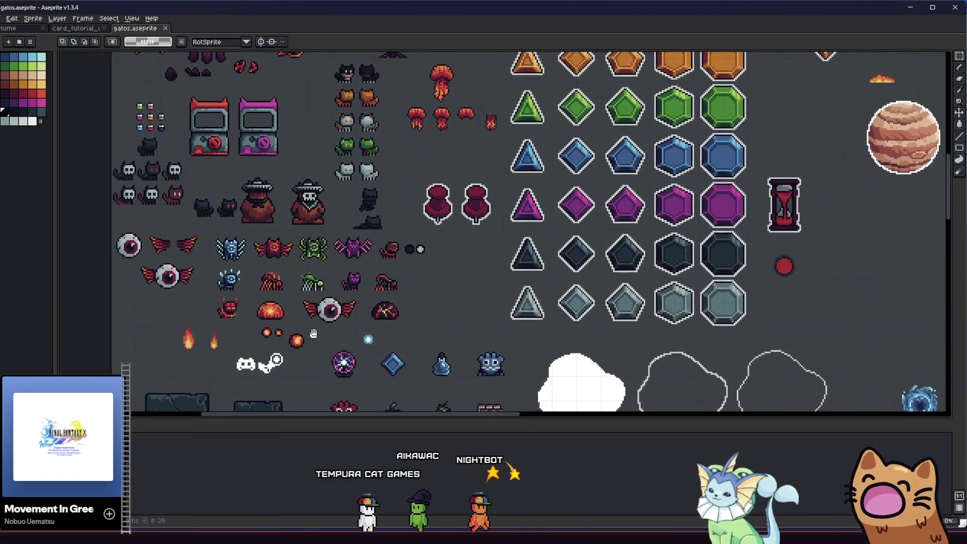
scroll(339, 342, "up", 2)
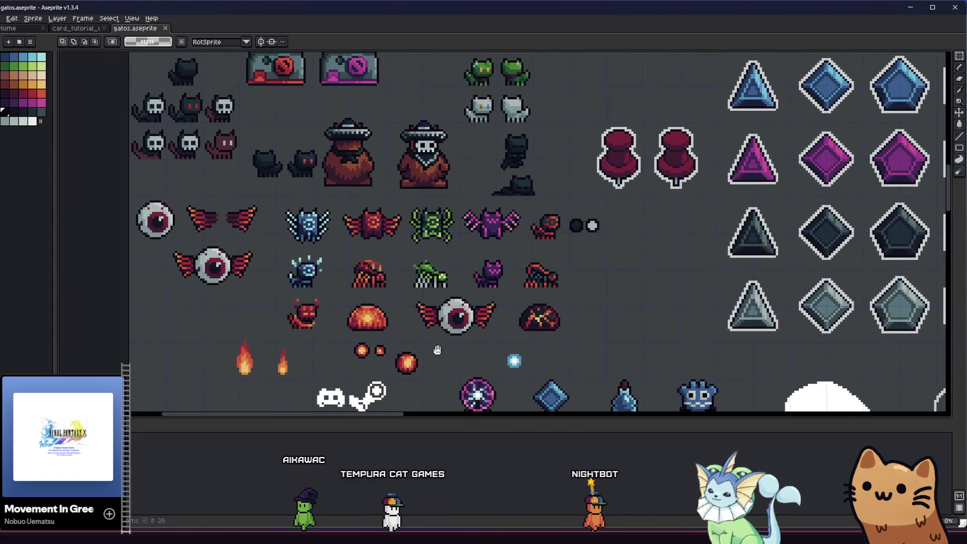
scroll(384, 342, "down", 4)
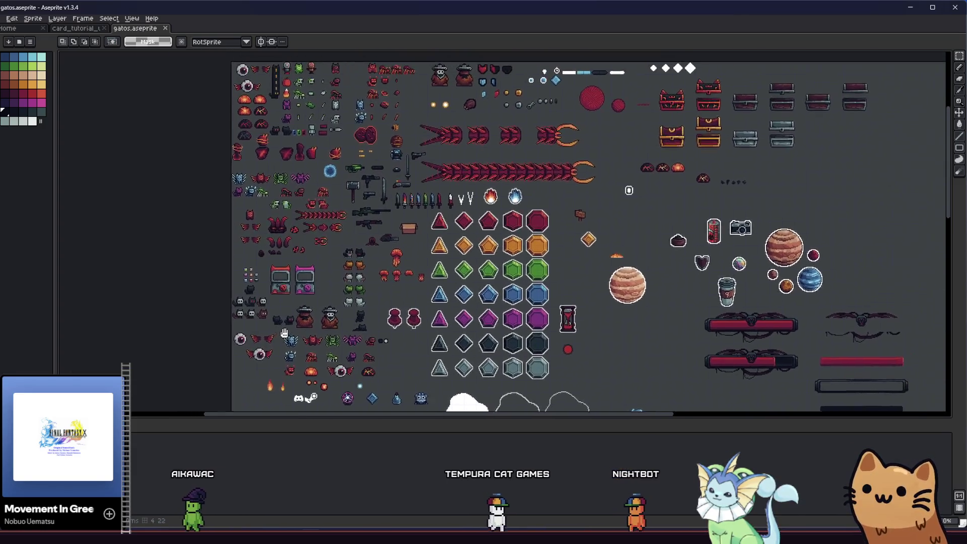
scroll(221, 362, "up", 3)
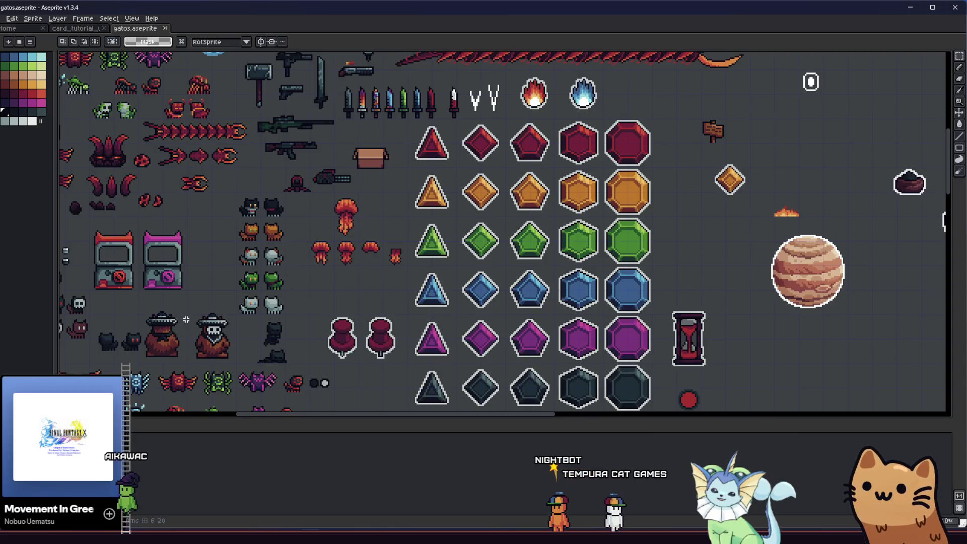
left_click_drag(200, 351, 204, 368)
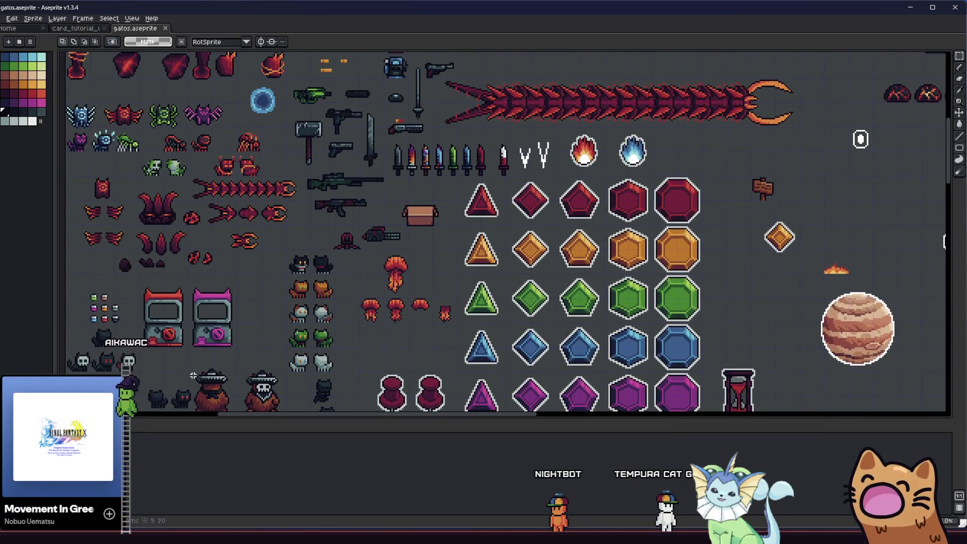
left_click_drag(246, 304, 242, 299)
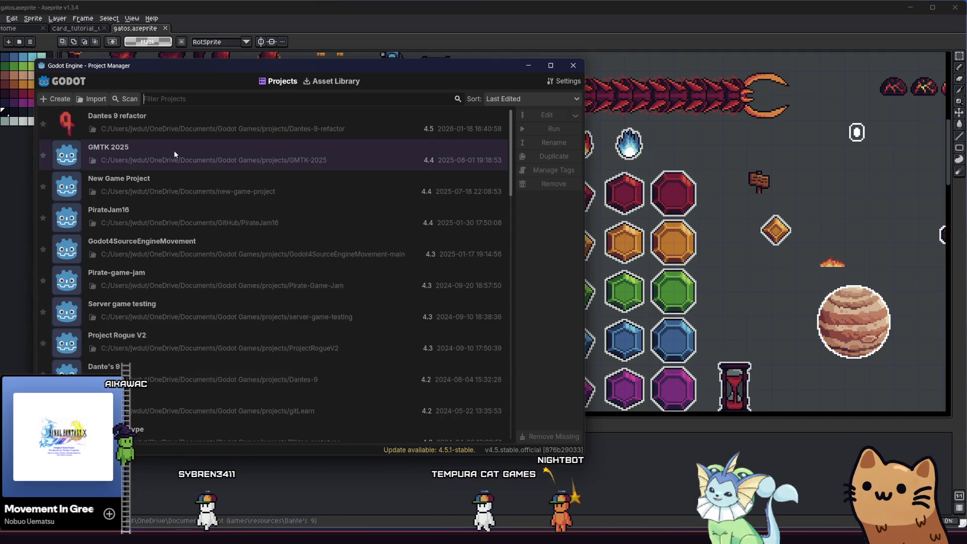
double_click(159, 128)
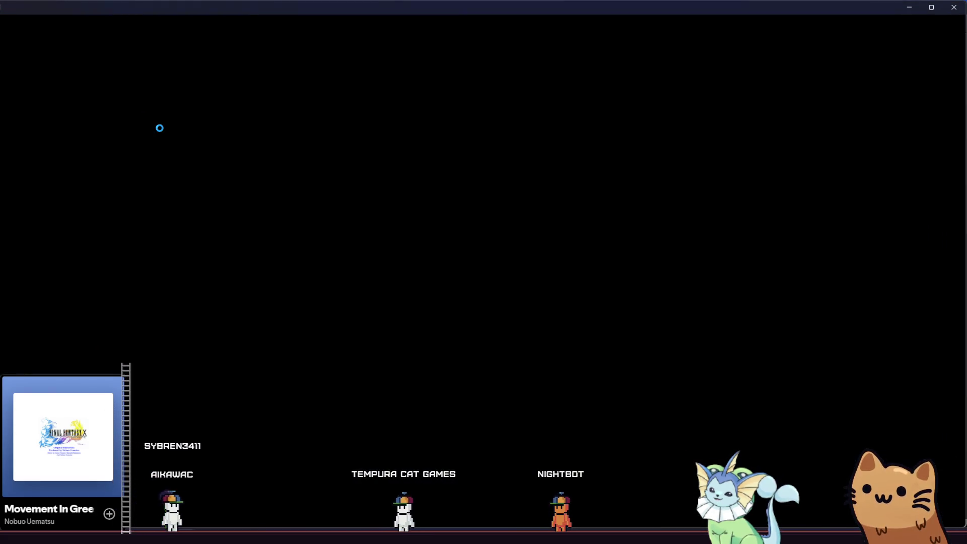
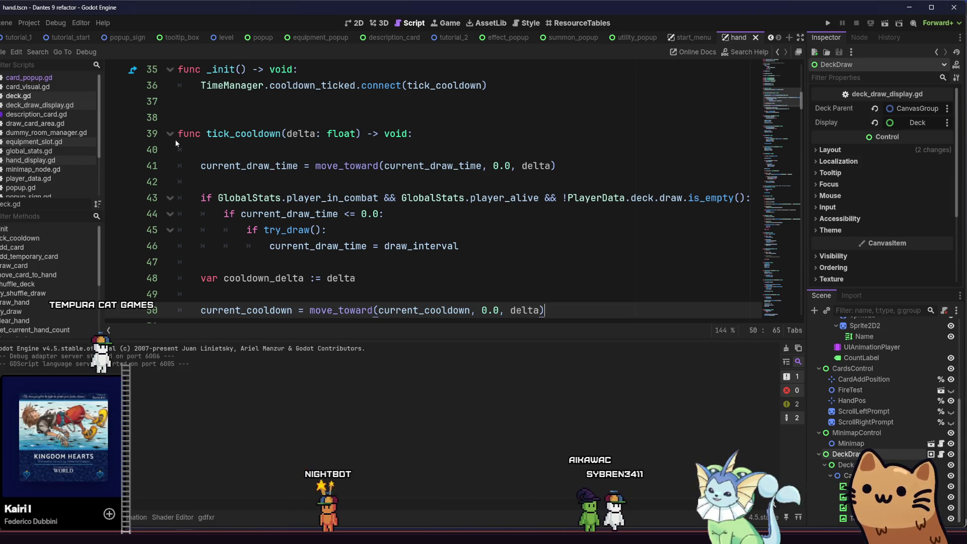
Run the Dantes 9 refactor project from the editor toolbar to playtest it.
left_click(828, 26)
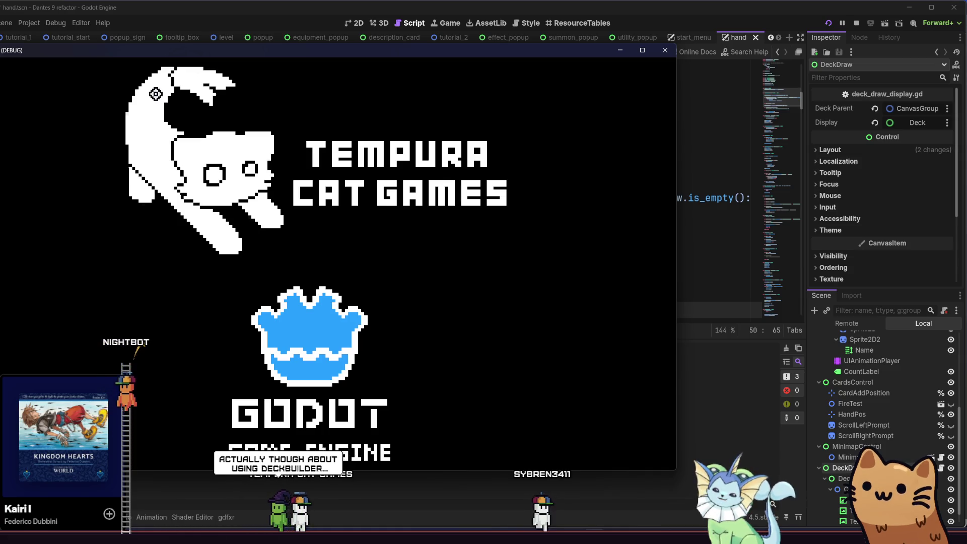
Maximize the game window, start a new run and take the Auto Turret card.
key("super+Up")
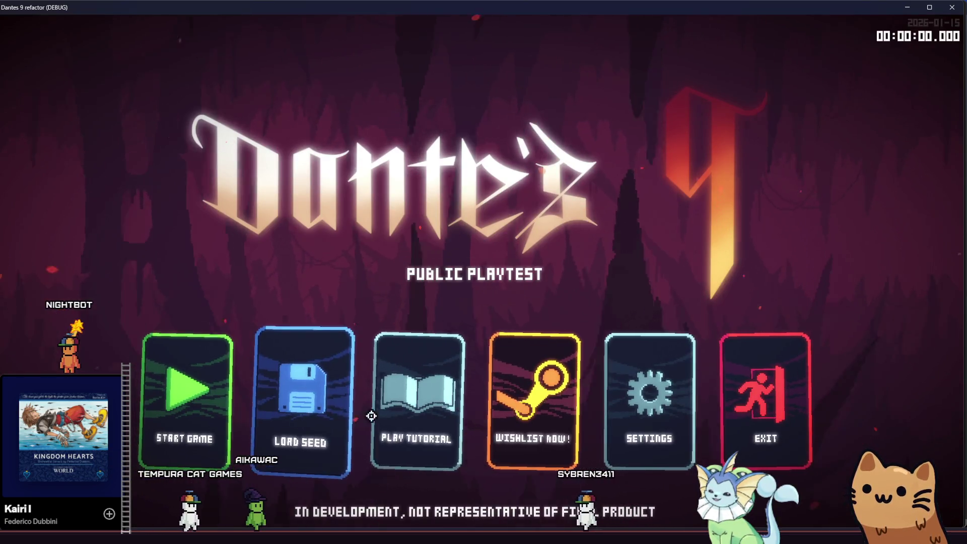
left_click(224, 387)
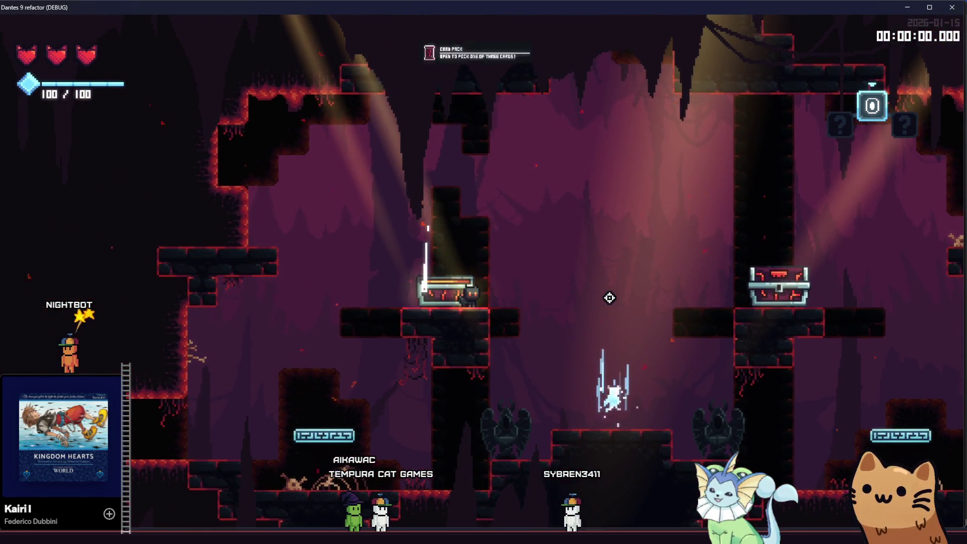
key("e")
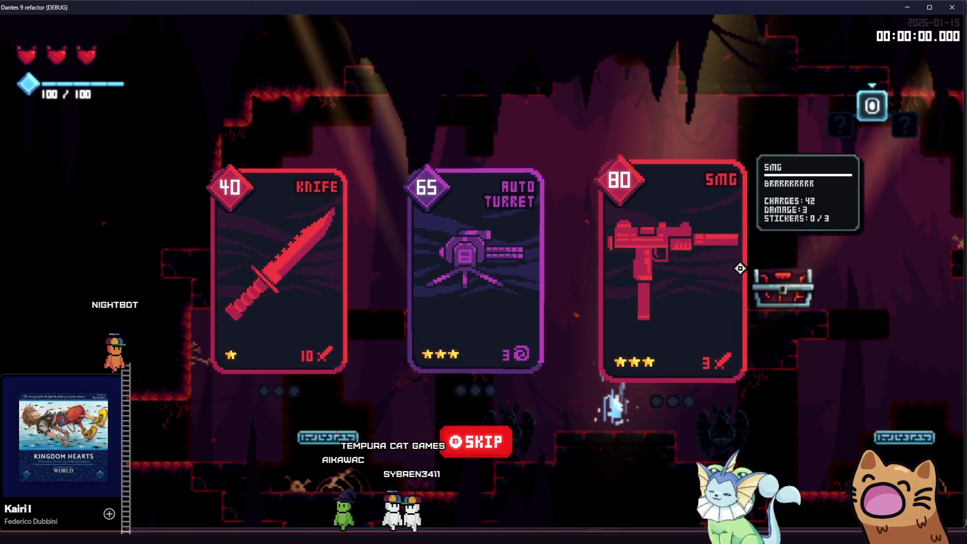
left_click(455, 256)
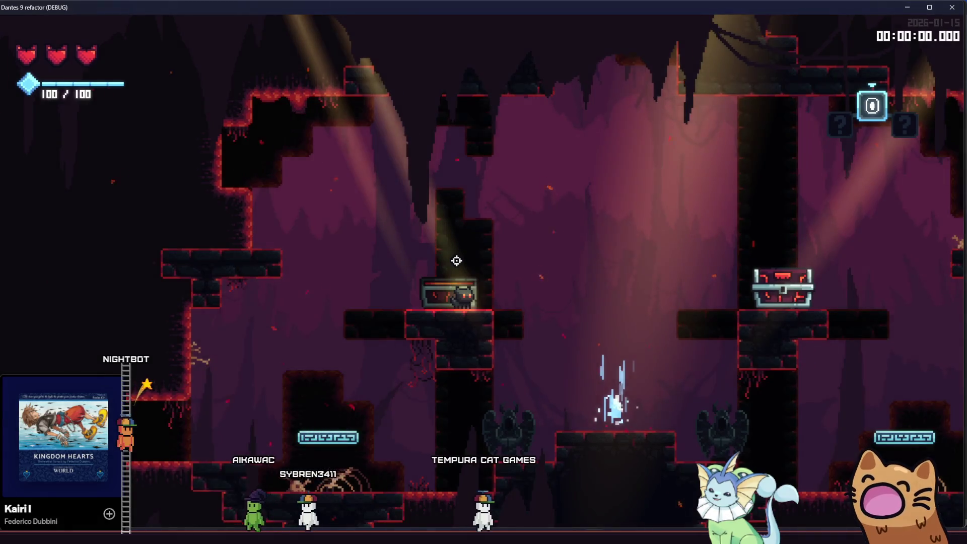
Set the Video Render Scale to Medium in the pause menu's System settings.
key("space")
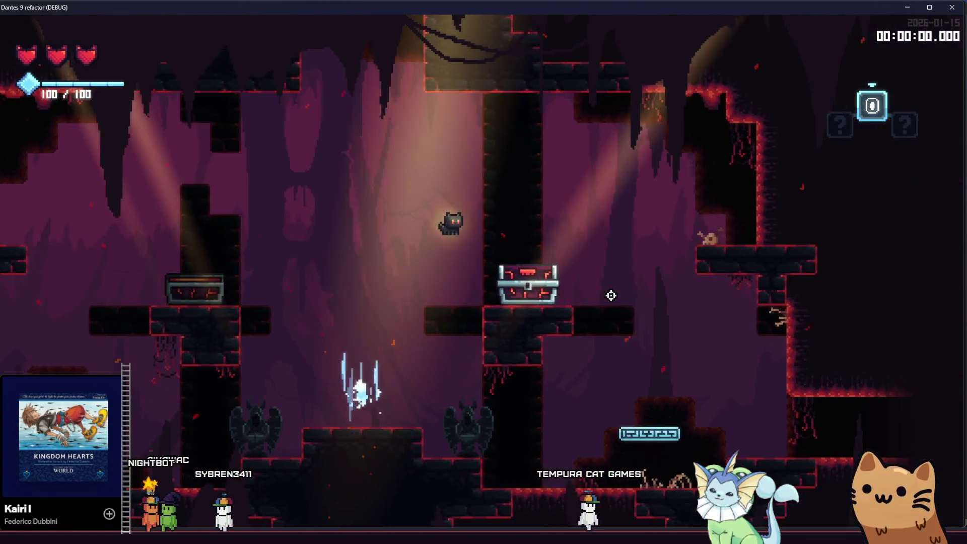
key("Escape")
key("e")
left_click(393, 97)
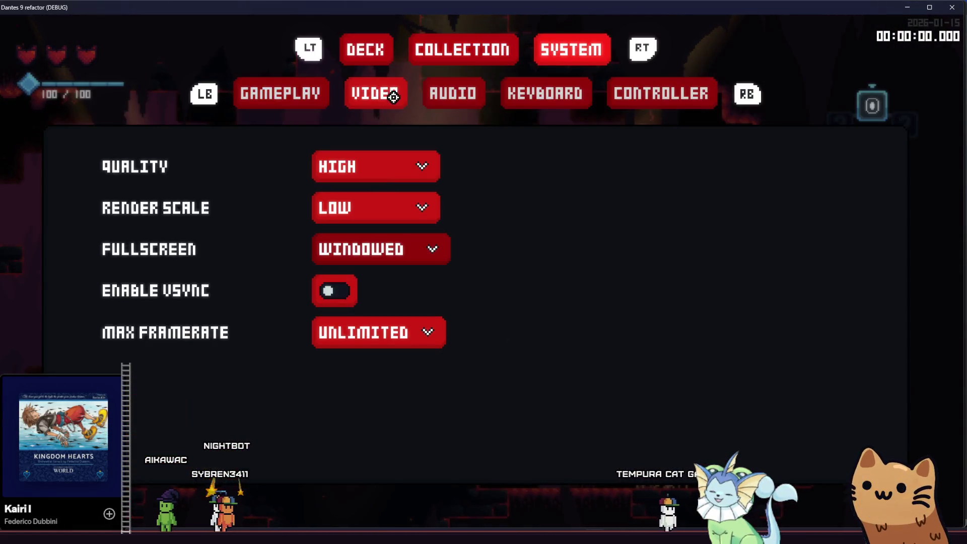
left_click(387, 200)
left_click(401, 266)
key("Escape")
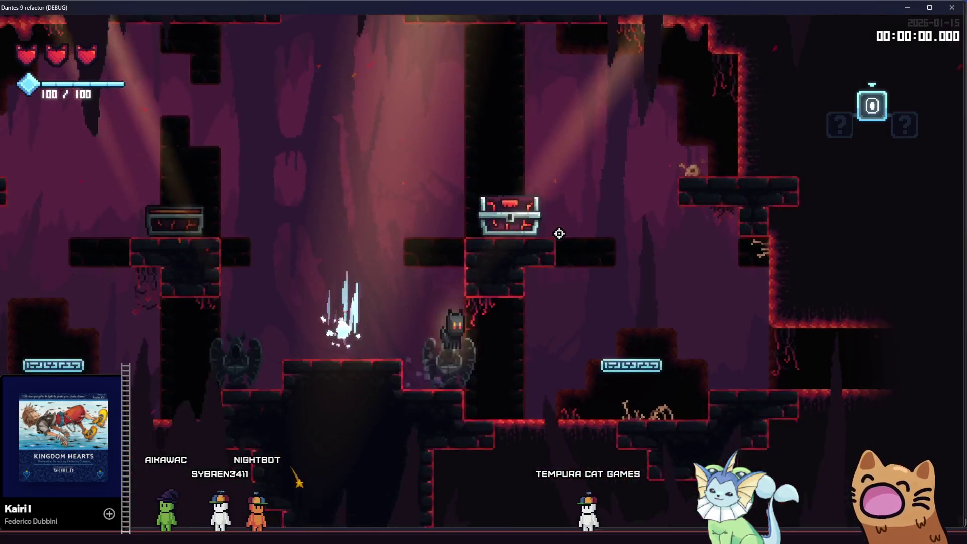
Open the chest, take the Box card and keep moving right.
key("space")
key("Right")
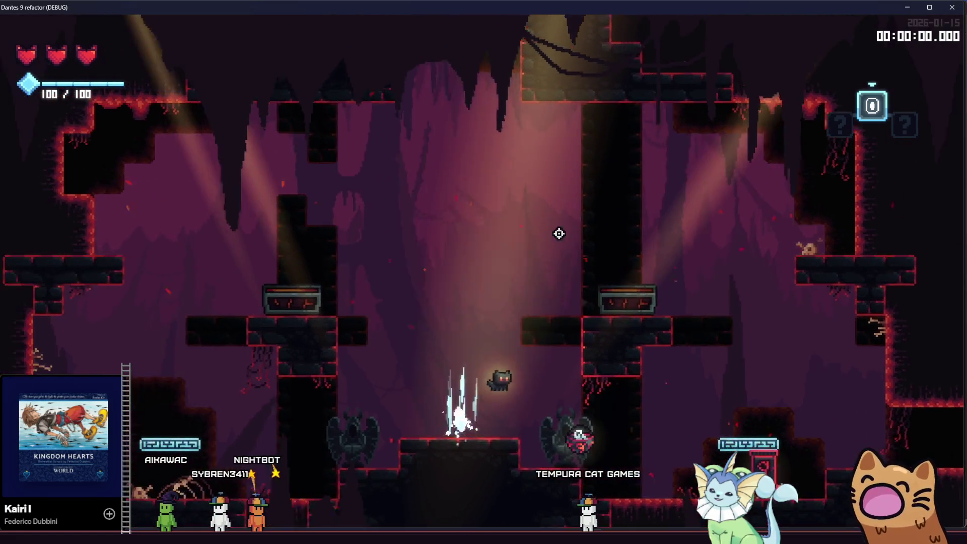
key("Right")
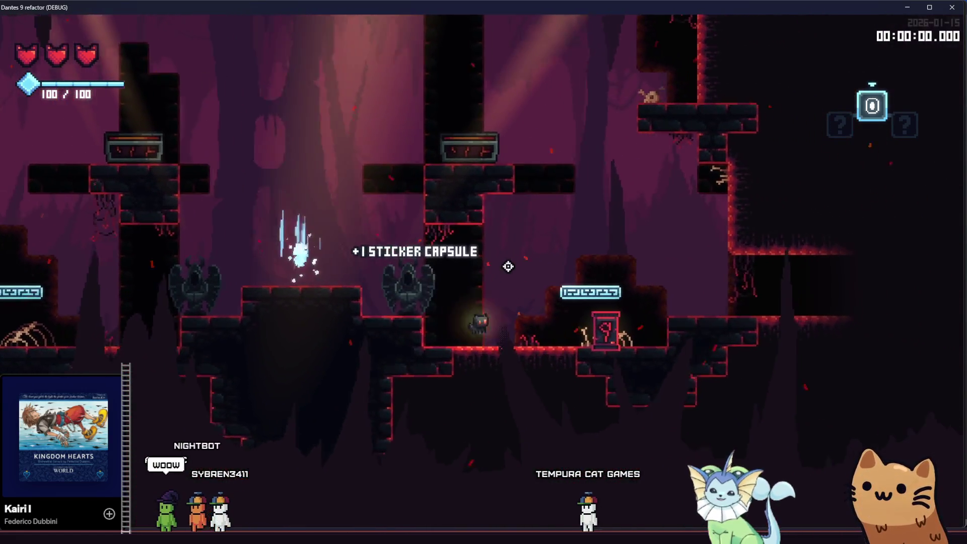
key("Right")
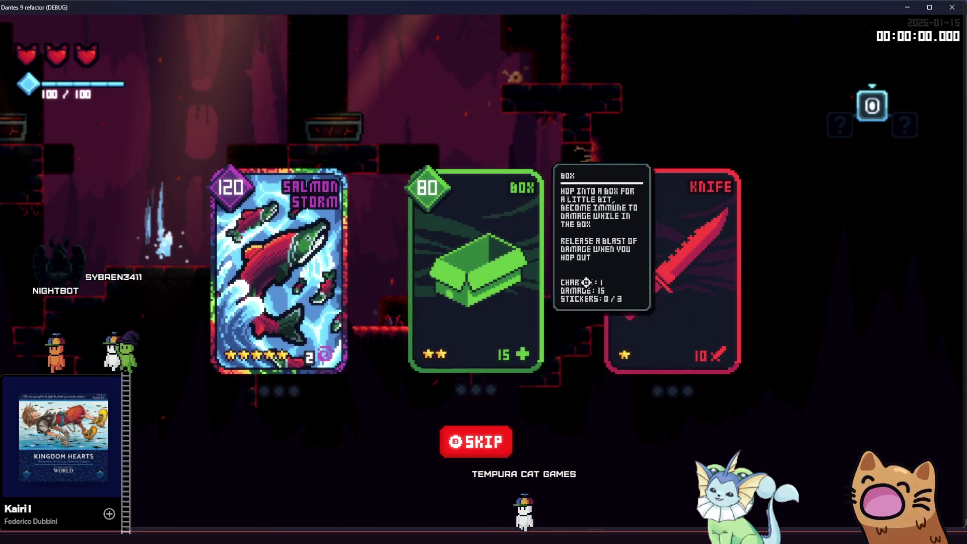
left_click(473, 281)
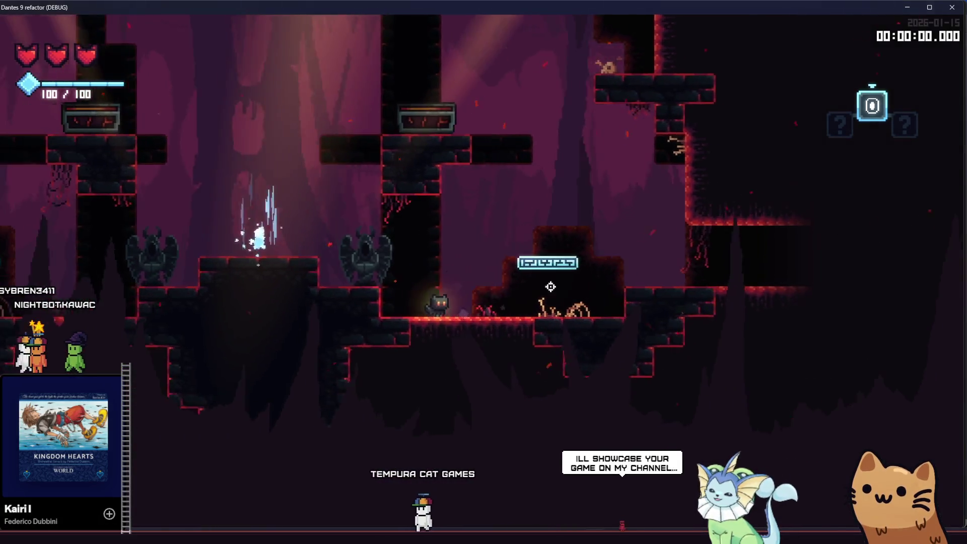
key("d")
key("space")
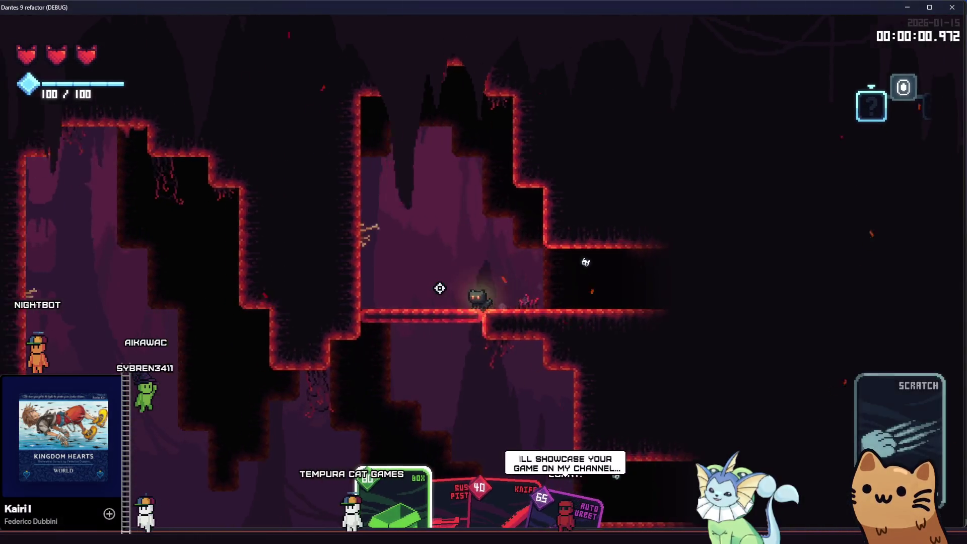
Equip the Rusty Pistol and shoot the eyeball enemies while jumping around the cave.
key("d")
key("space")
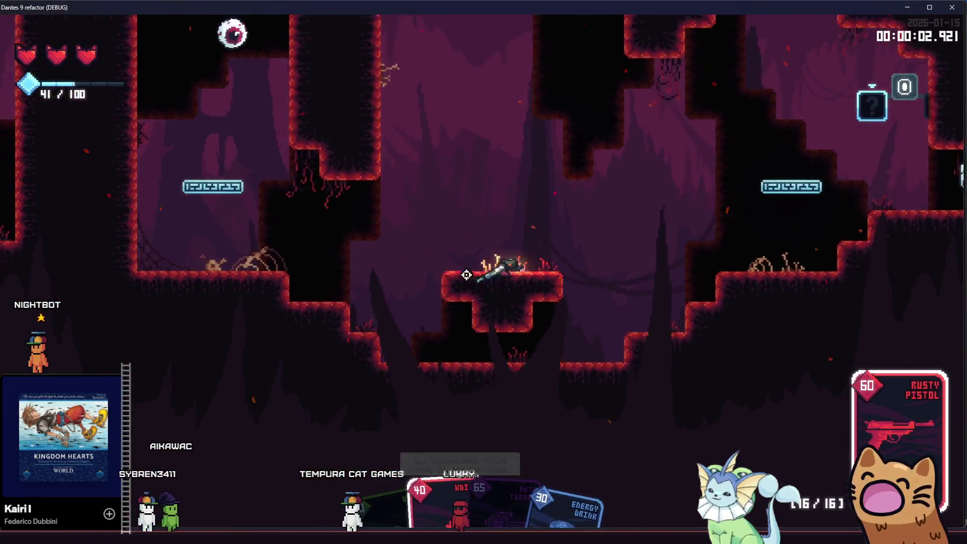
key("a")
key("space")
left_click(302, 291)
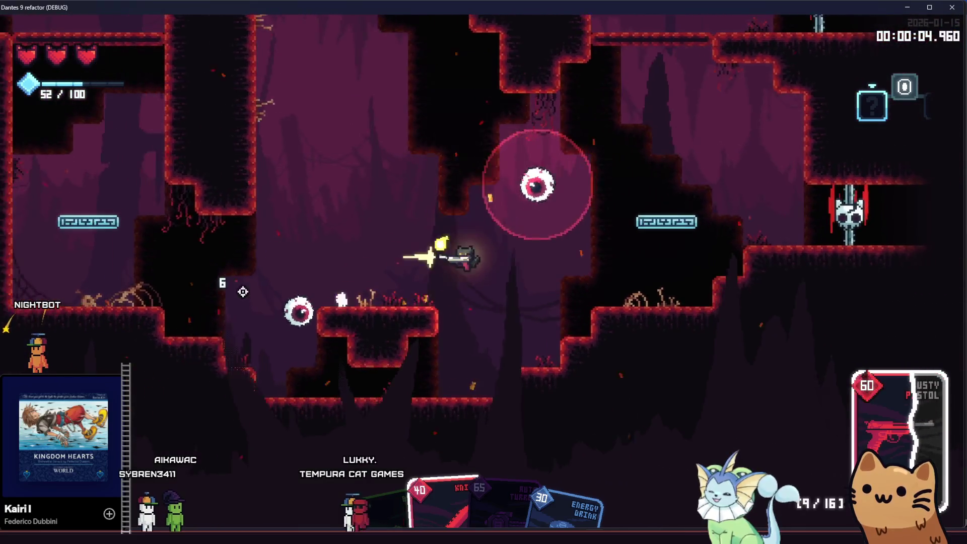
left_click(244, 290)
left_click(378, 168)
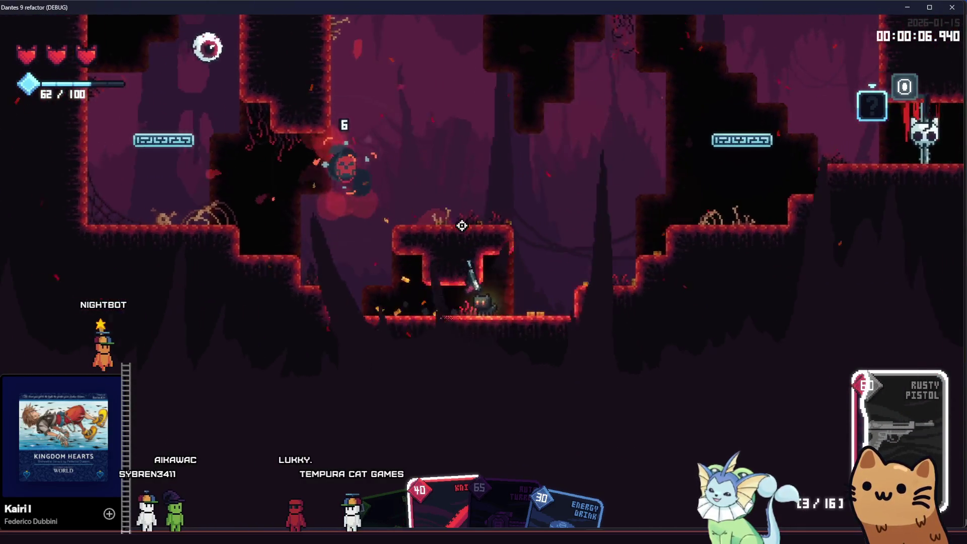
key("space")
key("a")
left_click(352, 229)
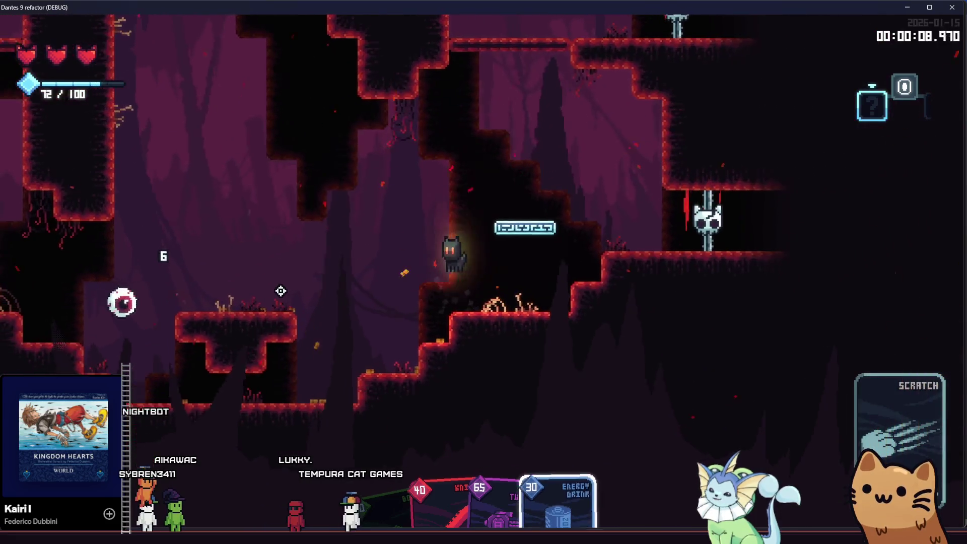
key("space")
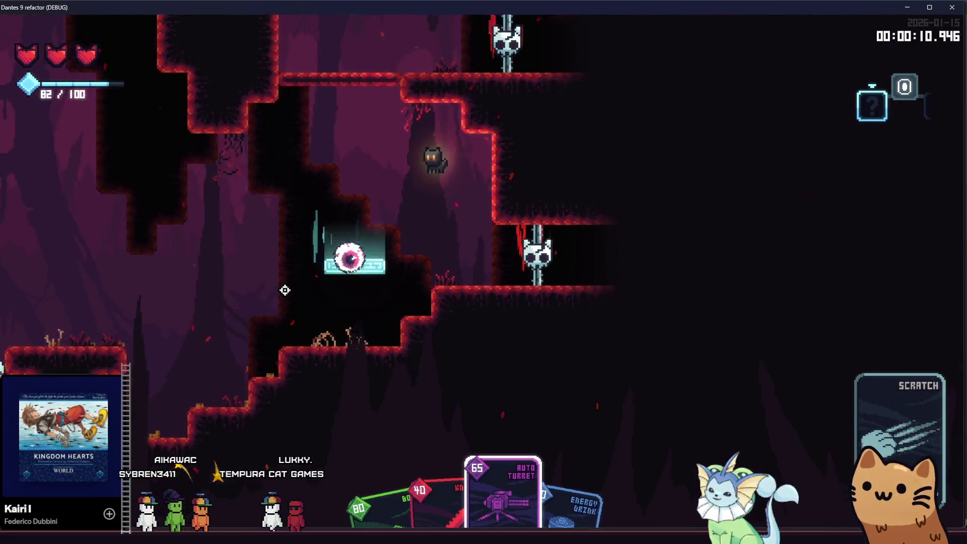
Deploy the Auto Turret, knife the flying enemies and take a card from the chest offer.
right_click(285, 290)
key("d")
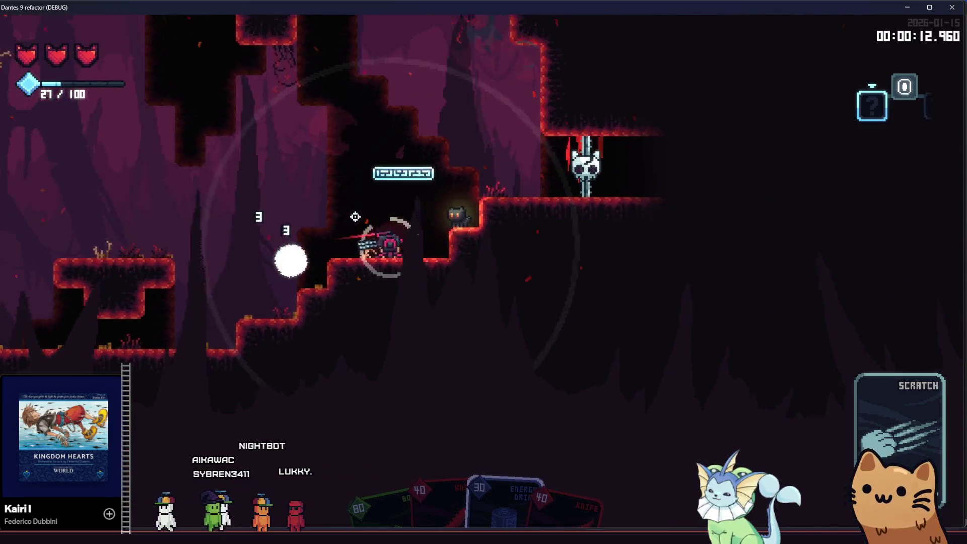
key("space")
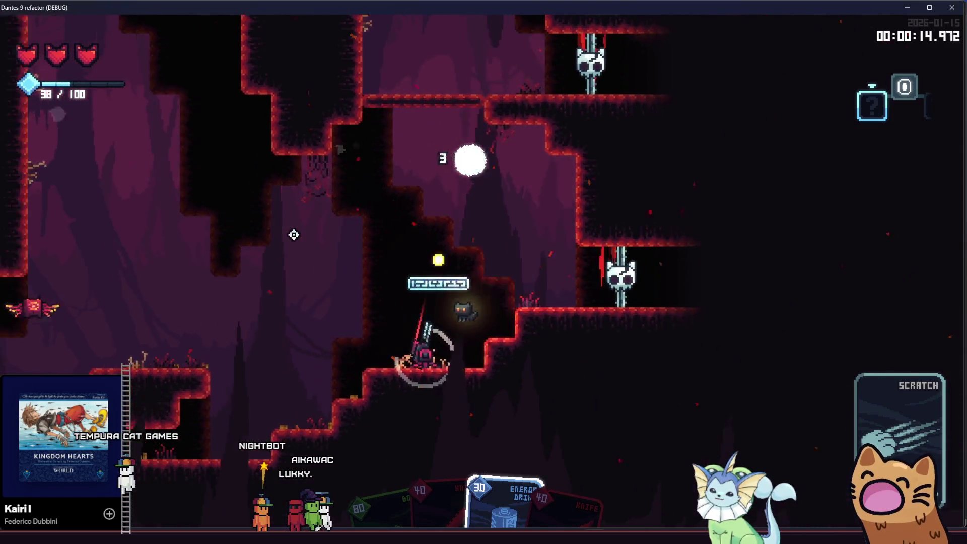
key("a")
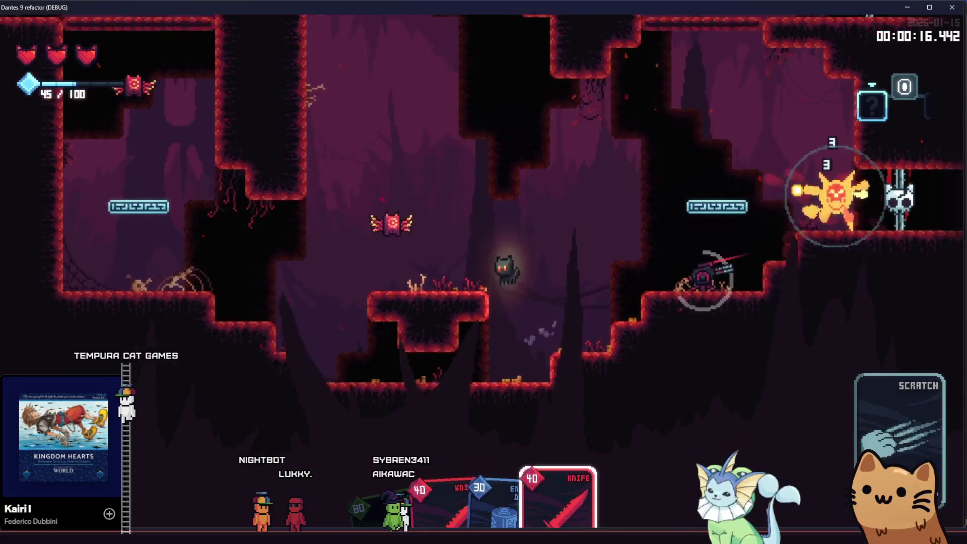
right_click(364, 224)
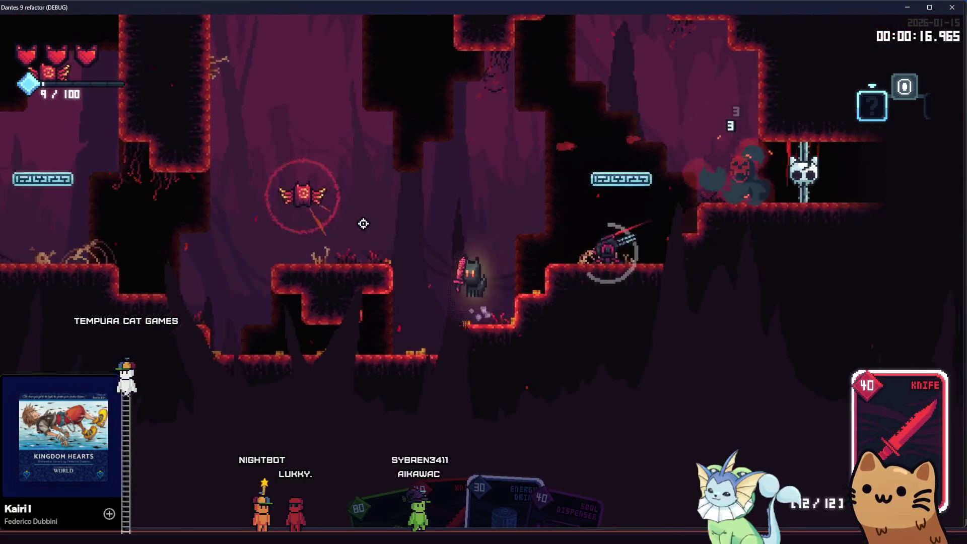
key("space")
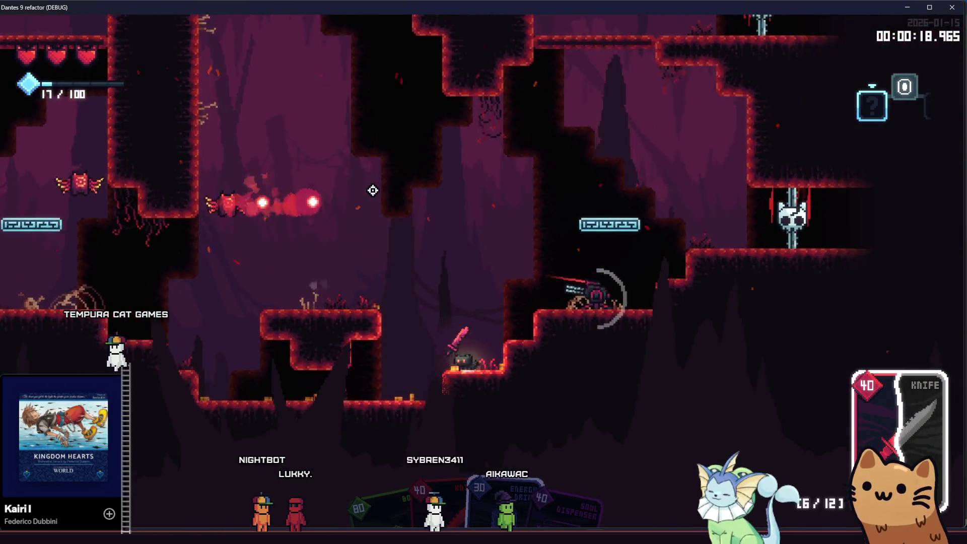
key("a")
key("space")
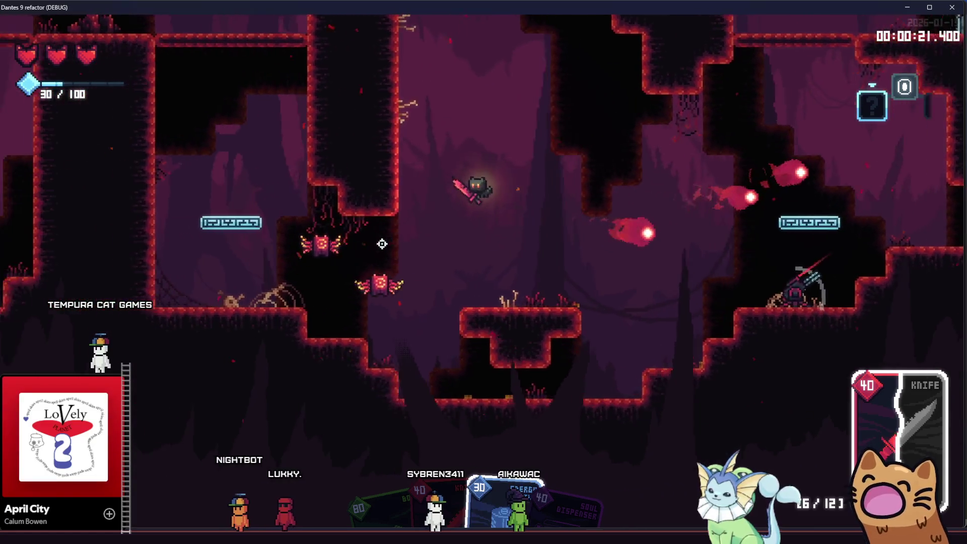
left_click(381, 244)
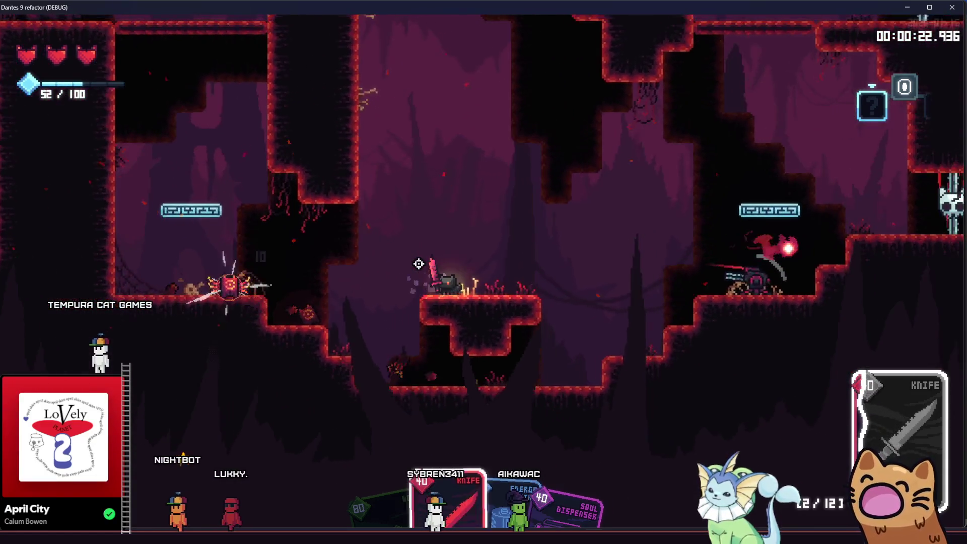
key("space")
key("d")
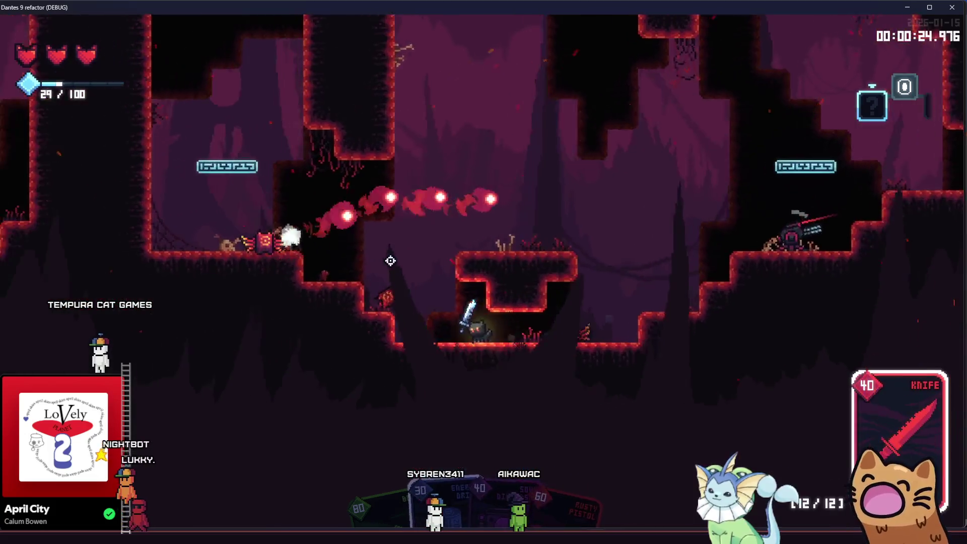
right_click(457, 254)
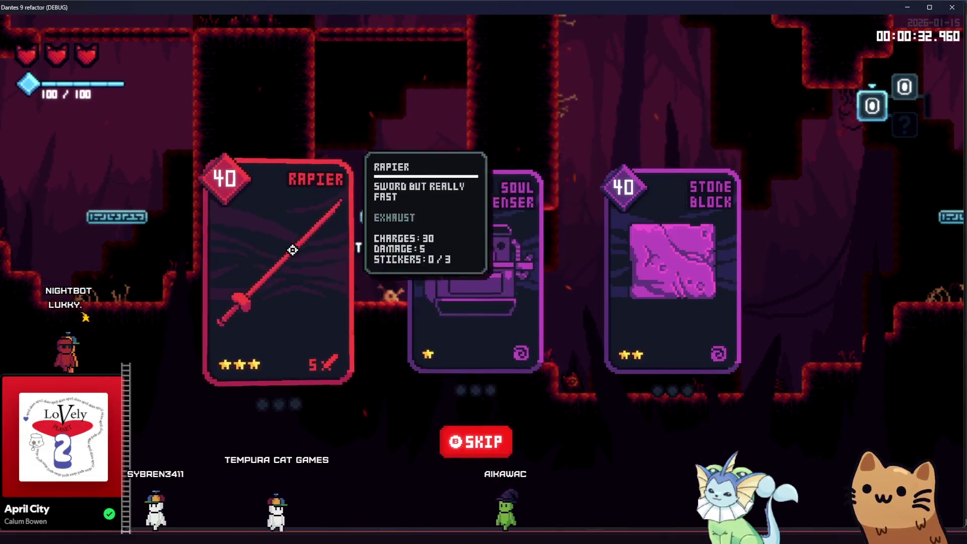
left_click(646, 250)
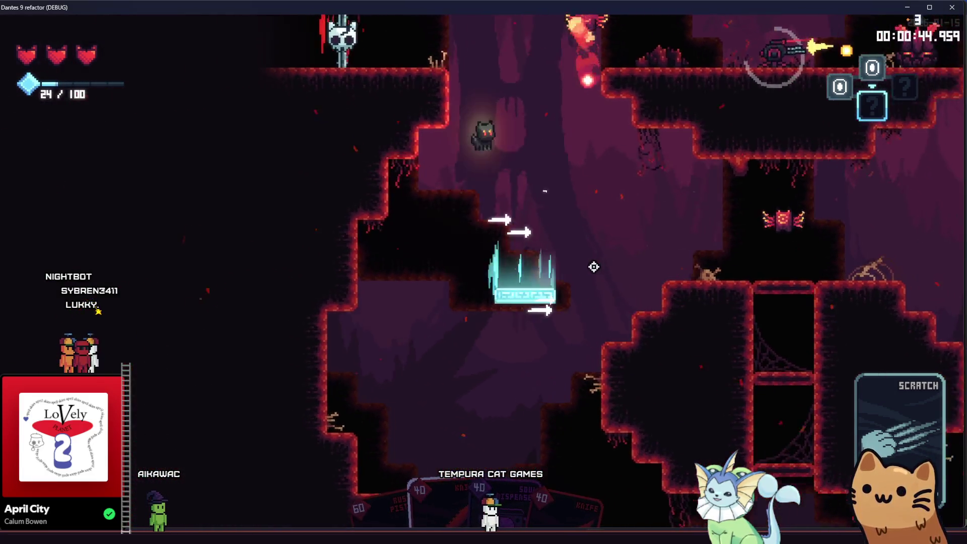
Work through the cave ledges, attacking enemies while dropping past the central block.
key("d")
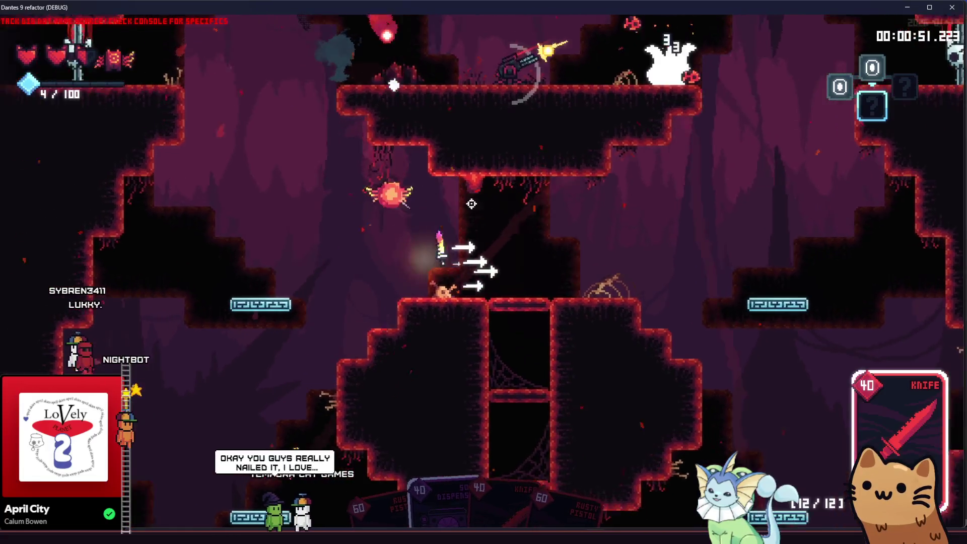
key("a")
key("space")
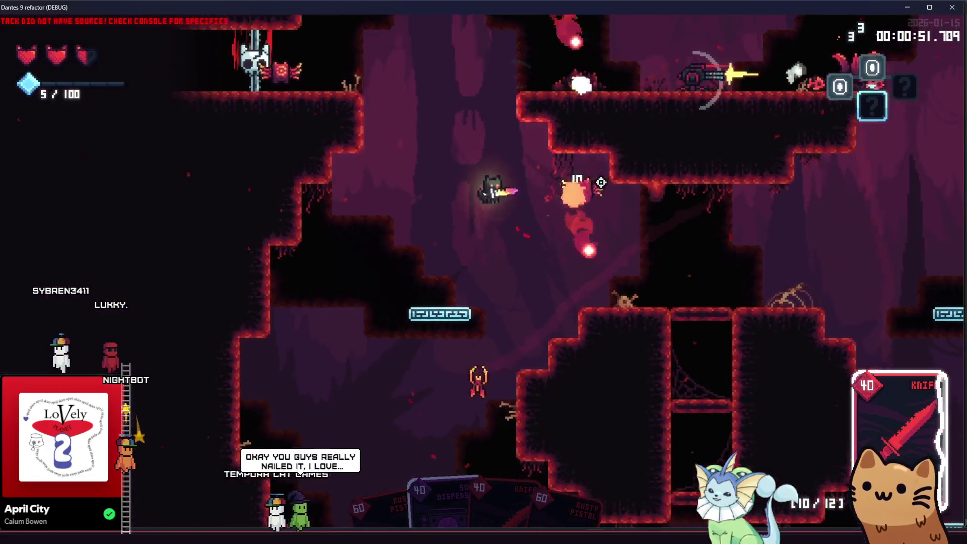
key("d")
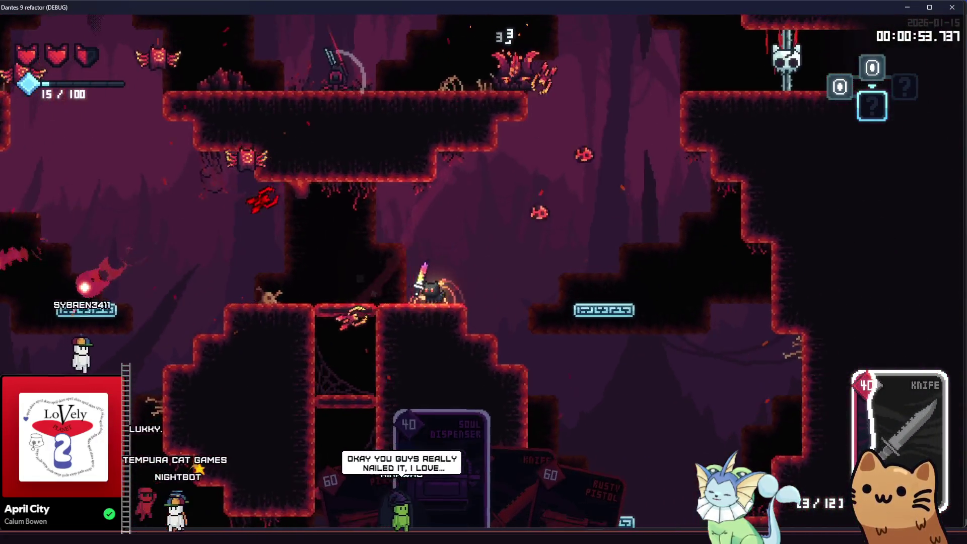
key("d")
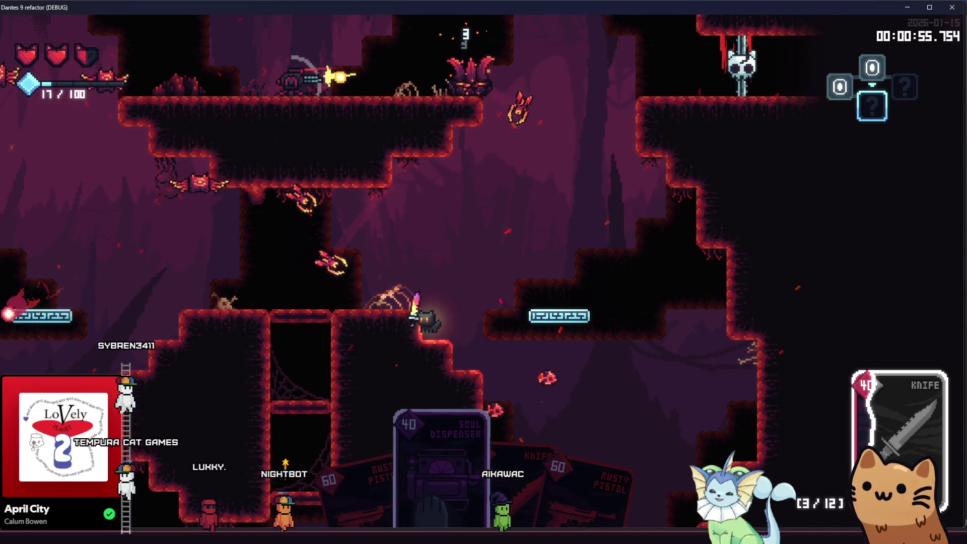
key("a")
key("space")
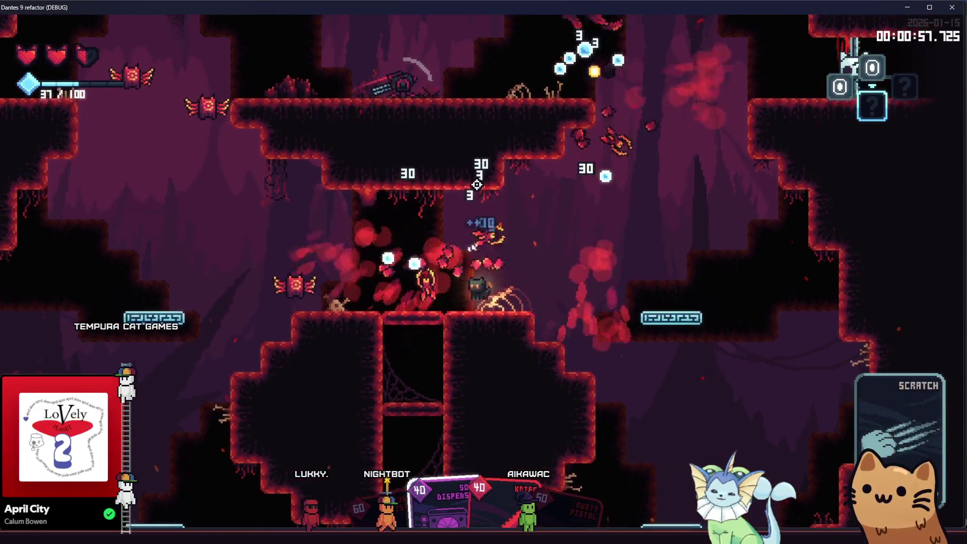
key("d")
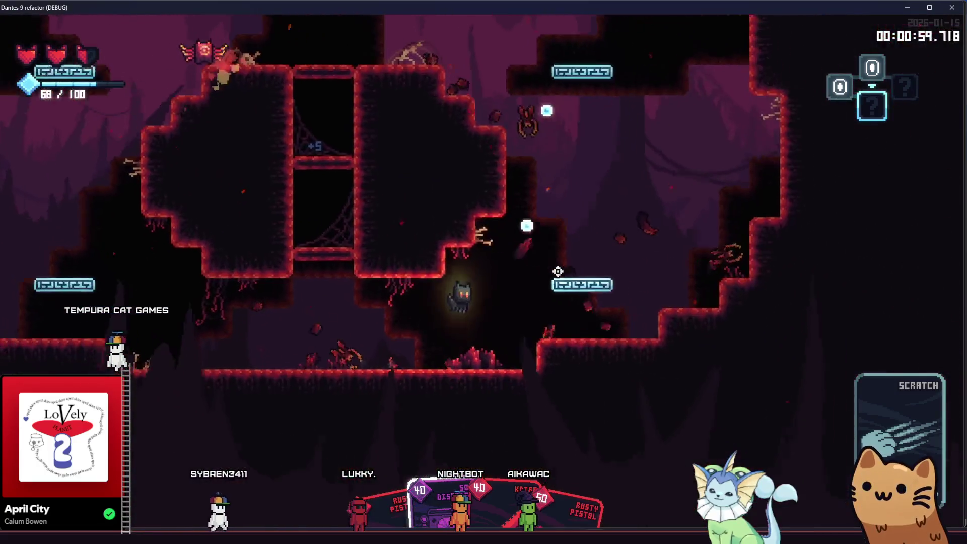
key("a")
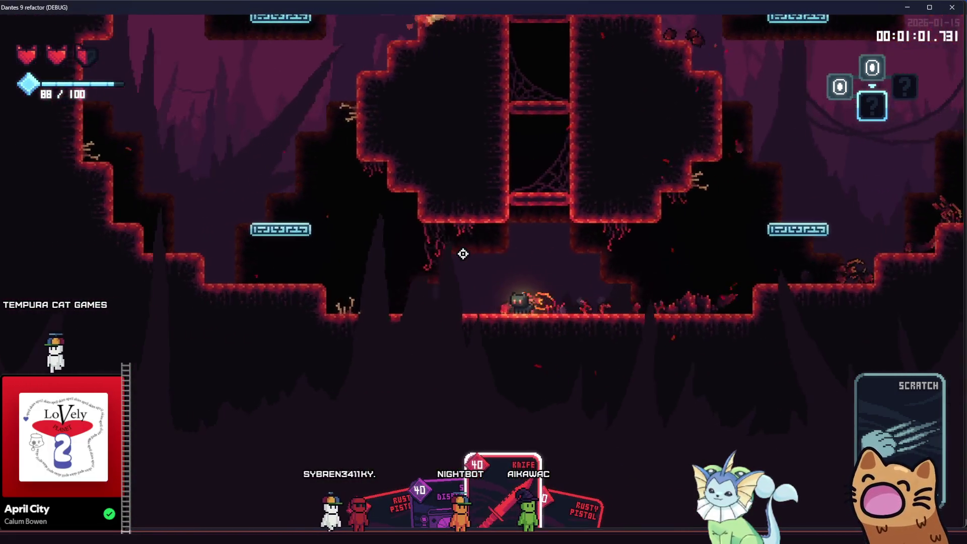
key("d")
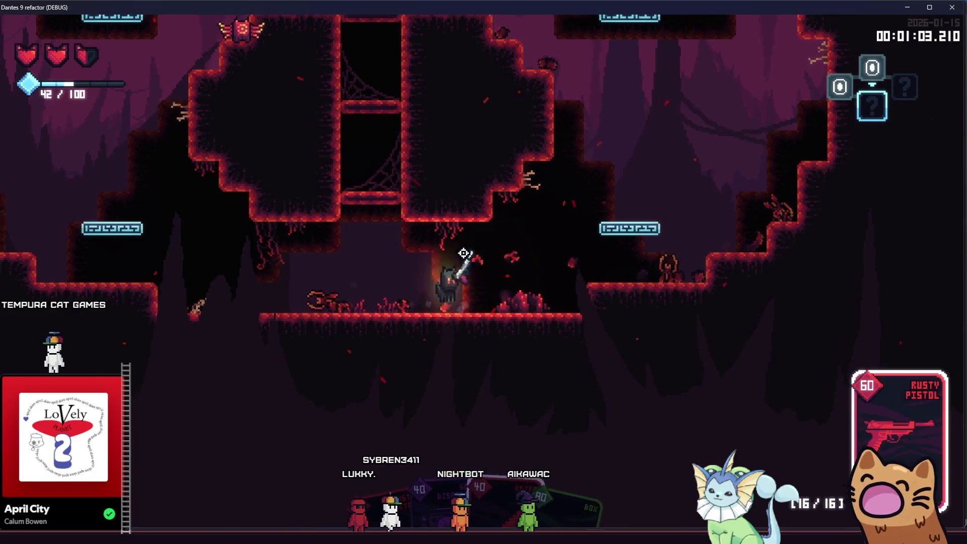
key("space")
key("d")
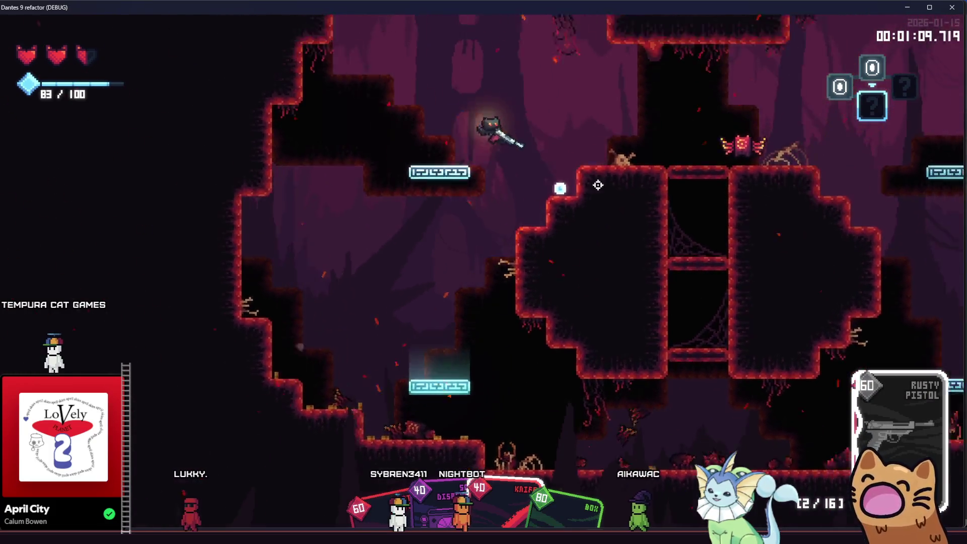
key("d")
left_click(589, 179)
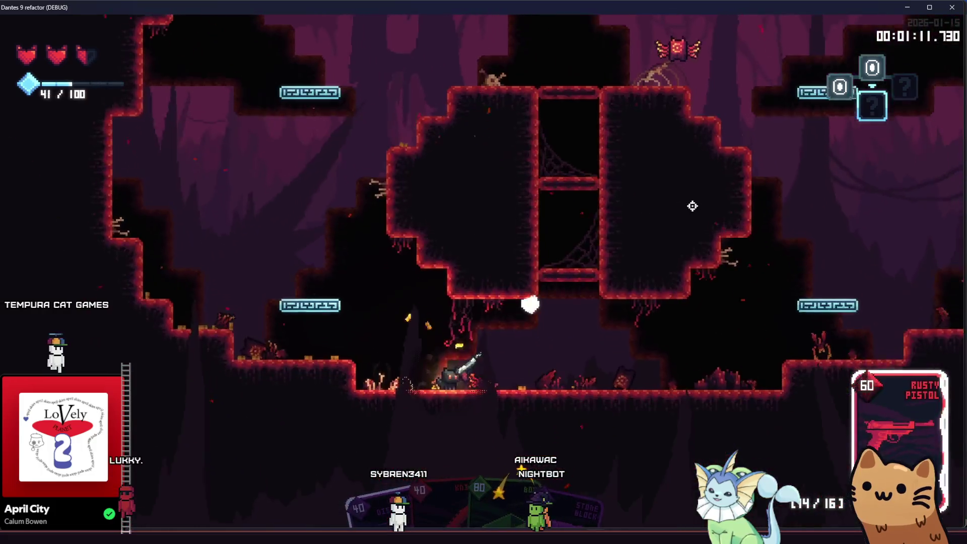
key("d")
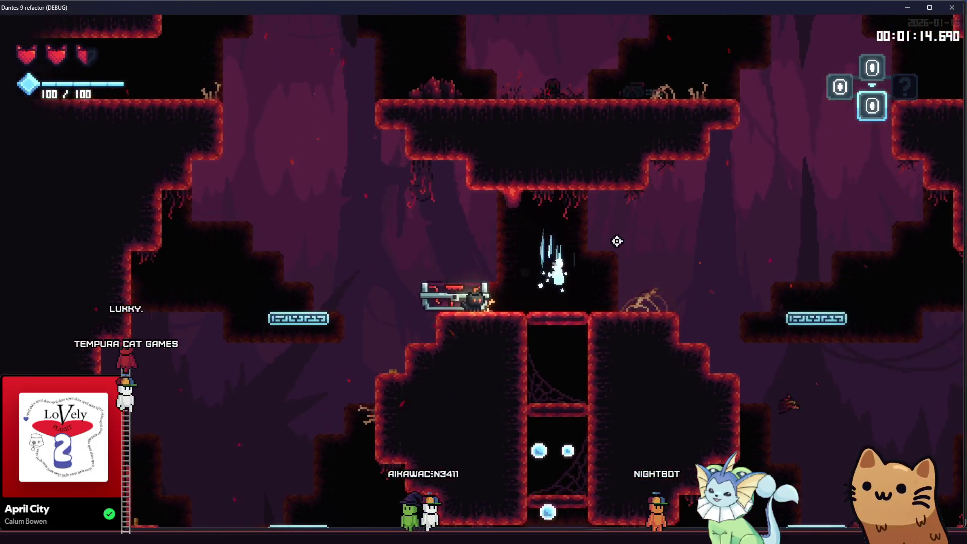
Open the chest's card pack and take the SMG card.
key("a")
key("e")
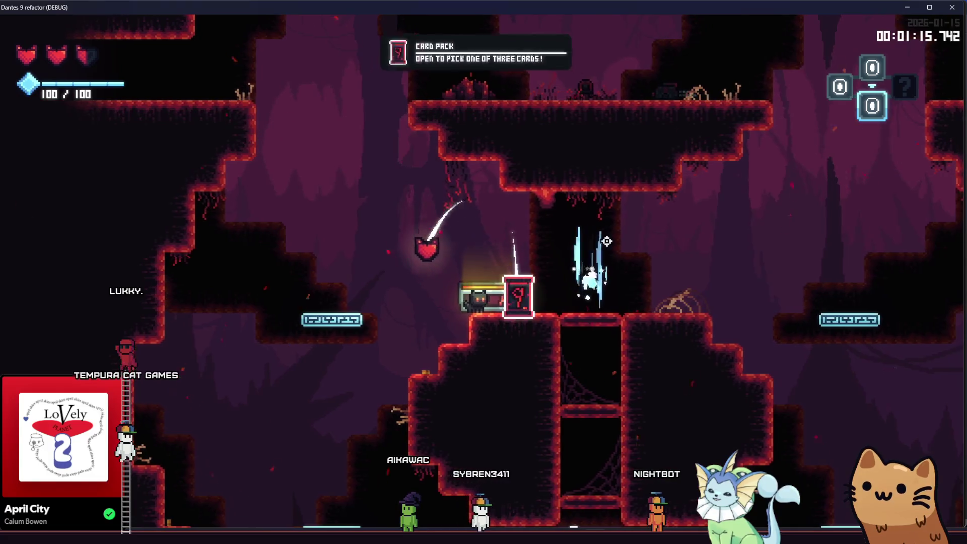
key("e")
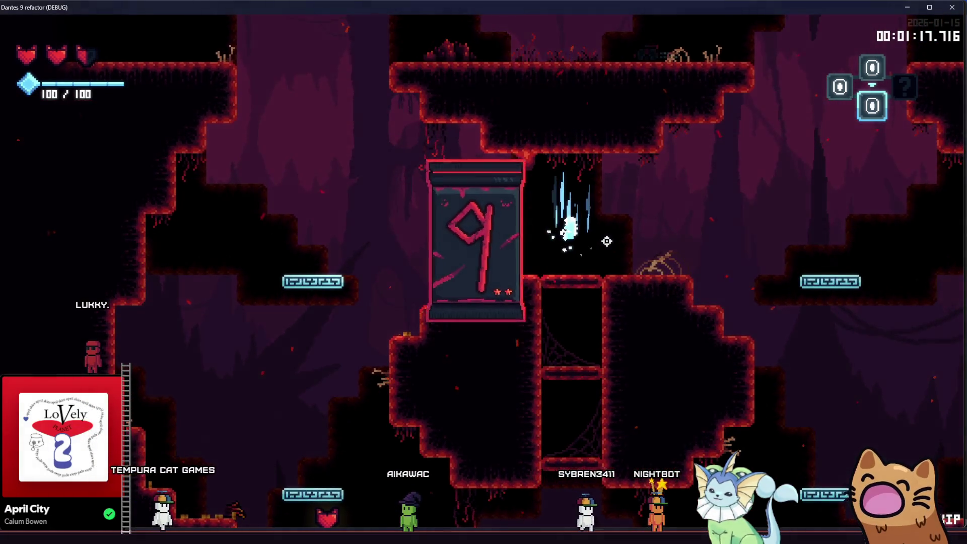
left_click(513, 156)
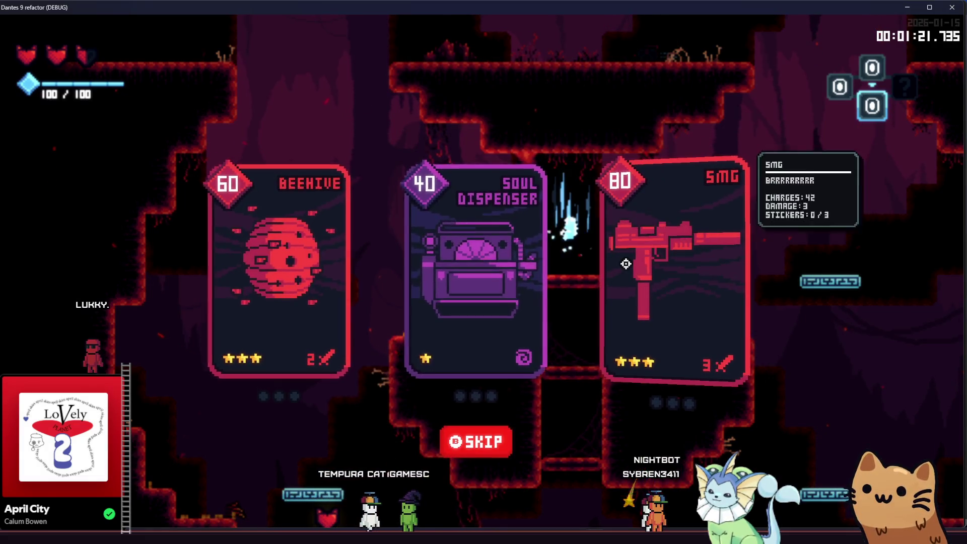
left_click(625, 263)
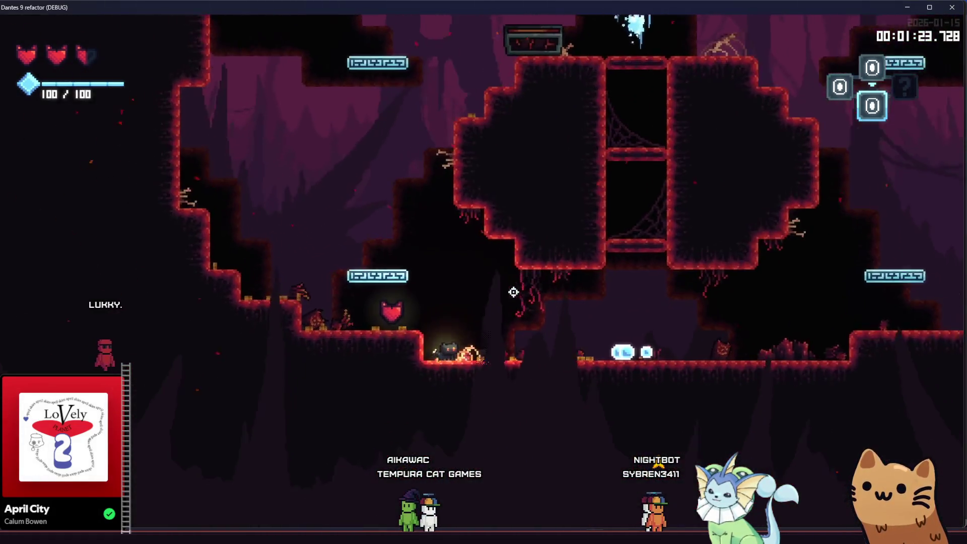
Climb into the next cave area and fire the SMG at the worm boss until empty.
key("a")
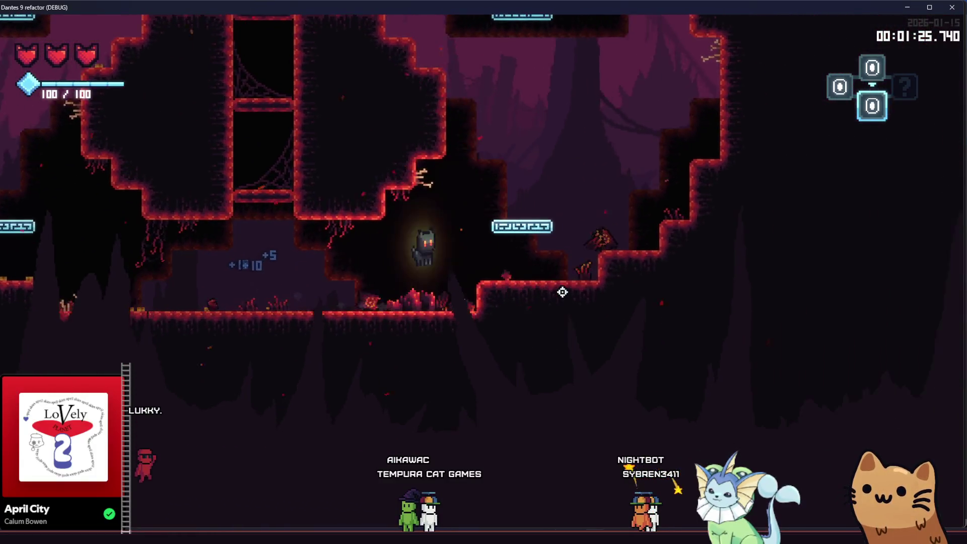
key("space")
key("space")
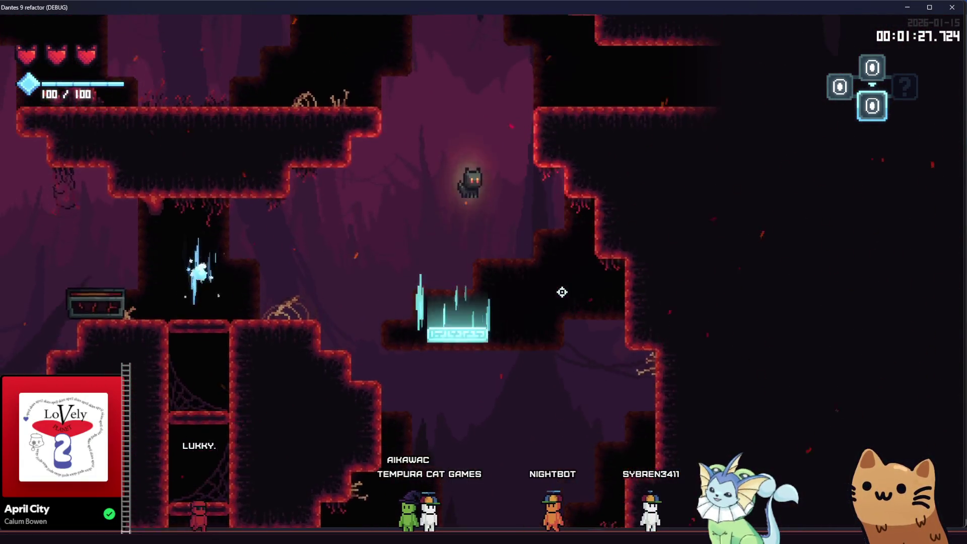
key("d")
key("d")
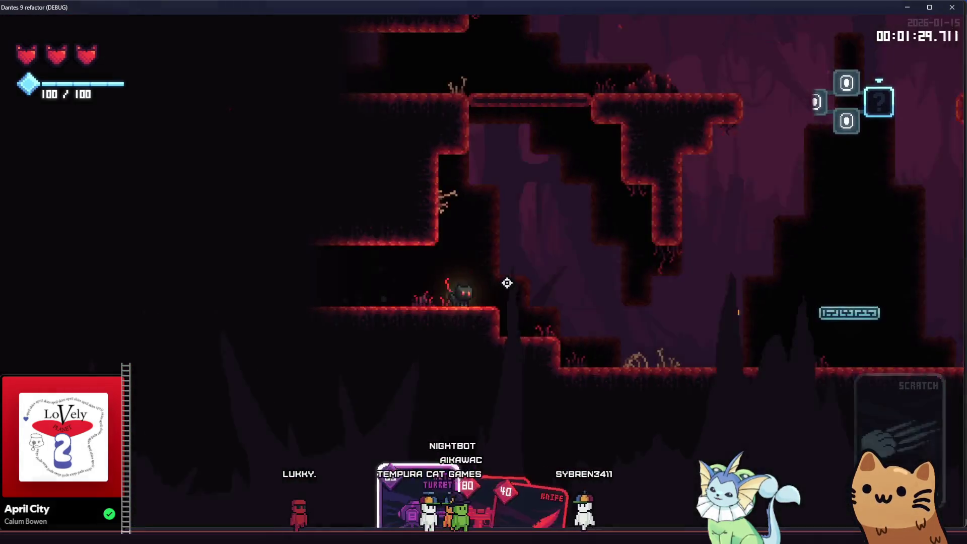
key("a")
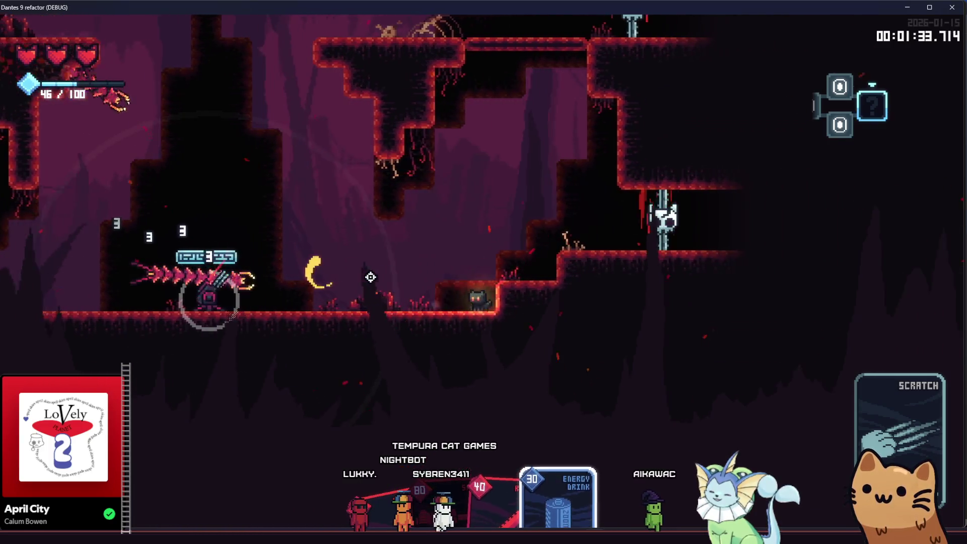
key("d")
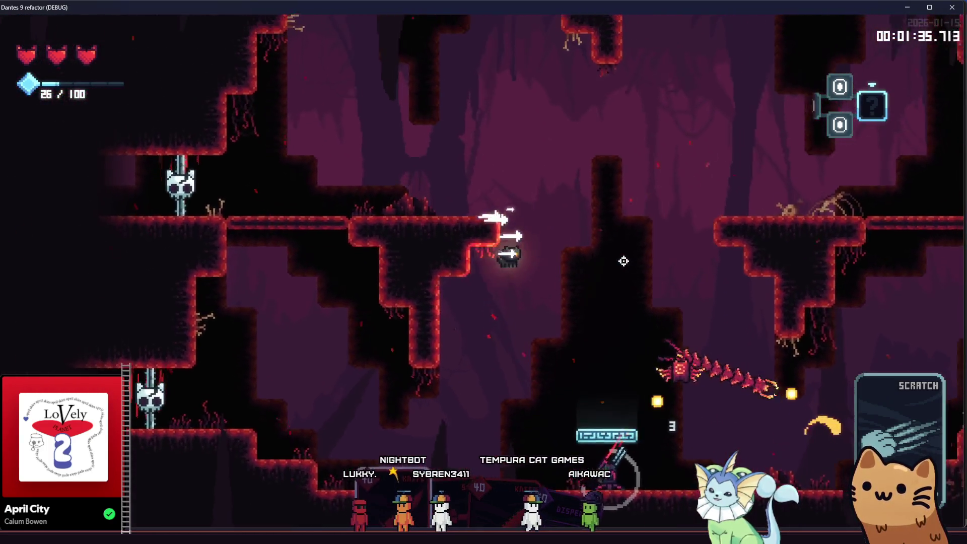
key("space")
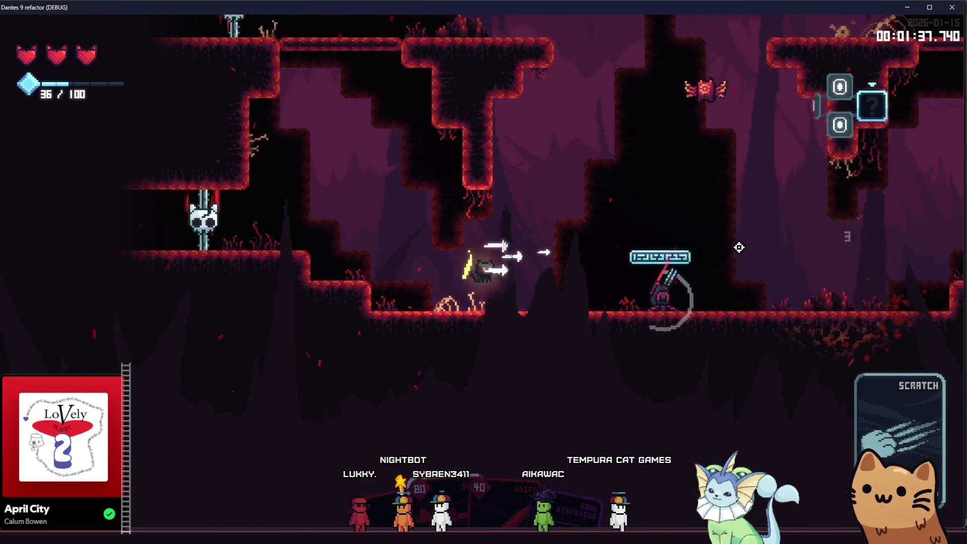
key("a")
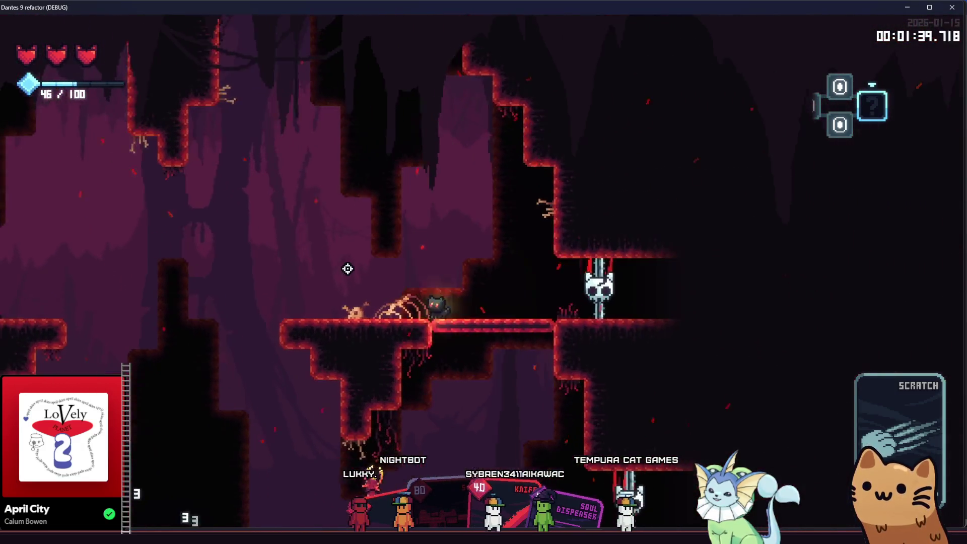
key("space")
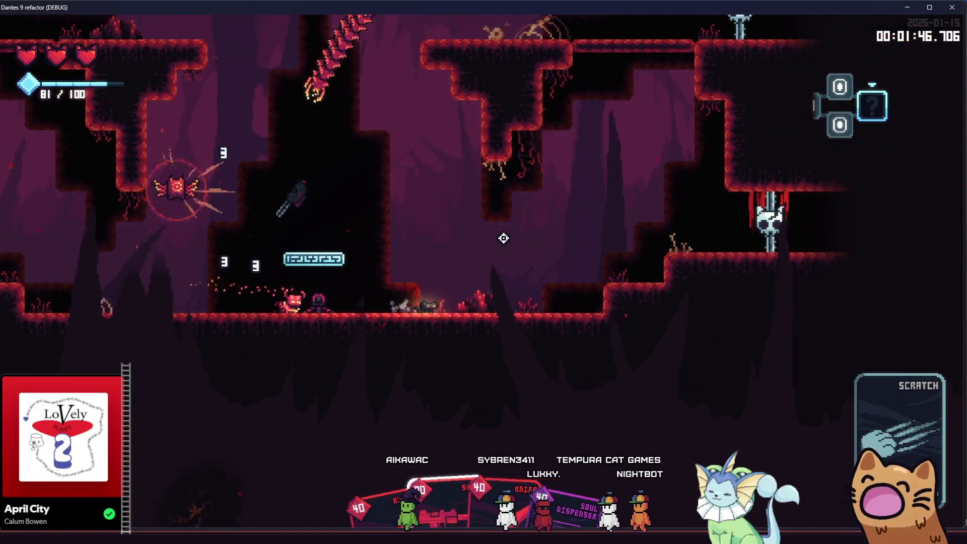
left_click(292, 159)
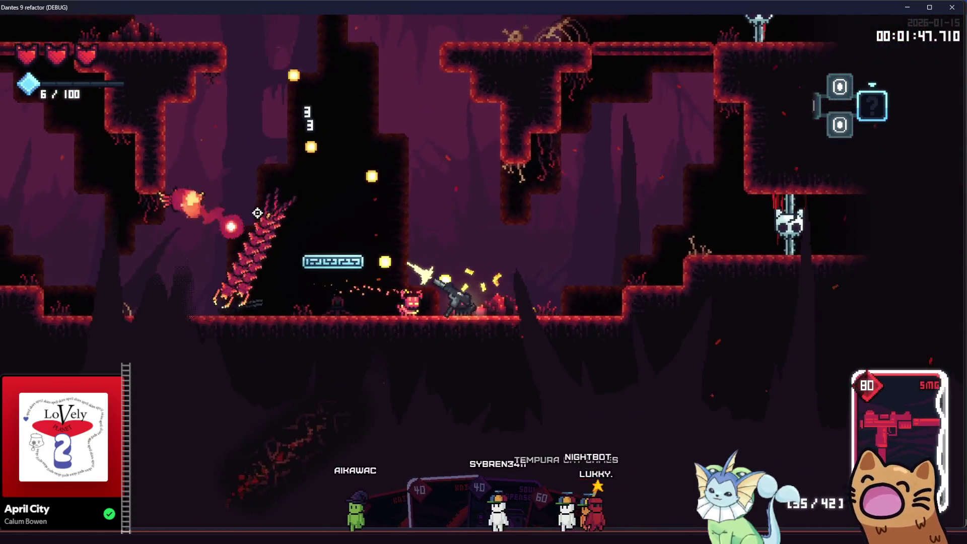
key("d")
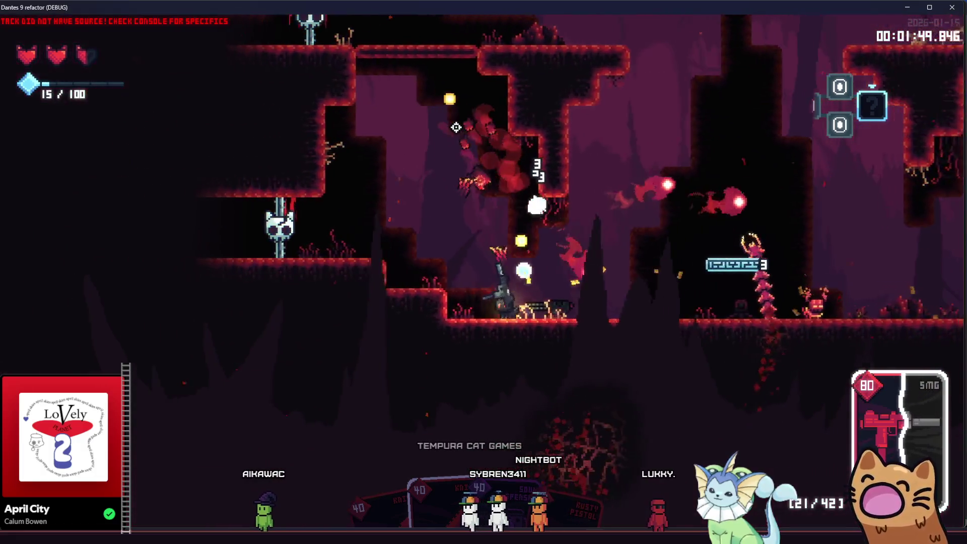
key("a")
mouse_move(605, 235)
left_mouse_down()
mouse_move(660, 295)
mouse_move(681, 302)
left_mouse_up()
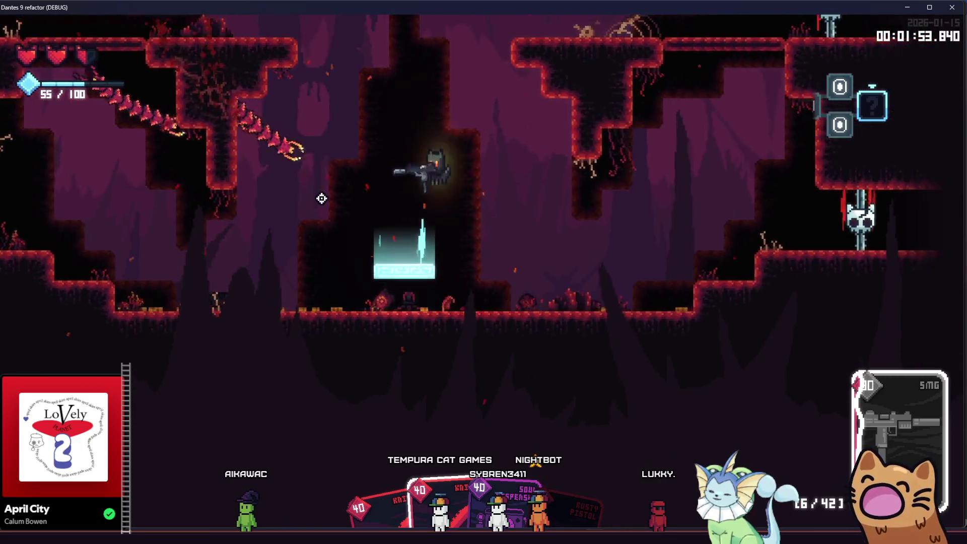
left_click(321, 198)
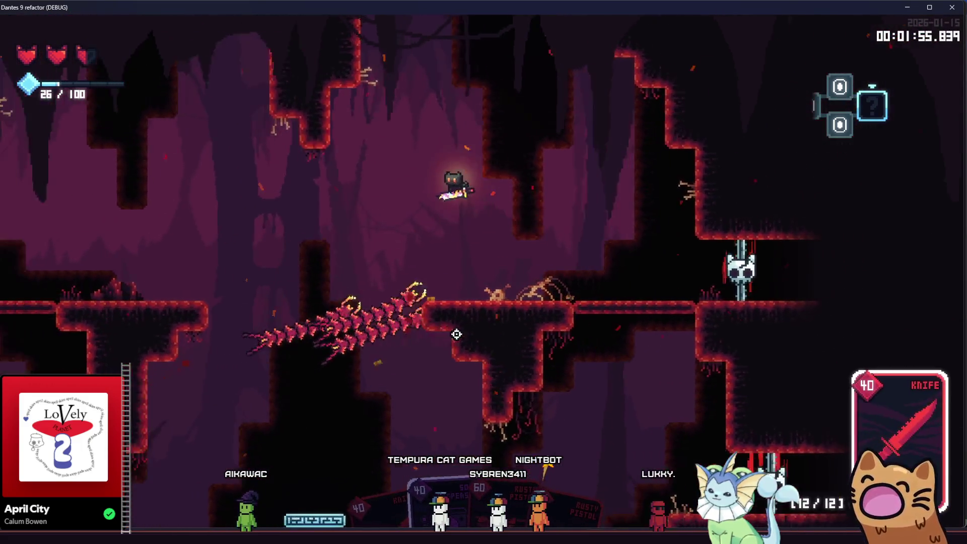
Drop to the room below throwing knives and shooting the Rusty Pistol, reaching the opened chest.
key("a")
left_click(545, 194)
left_click(563, 129)
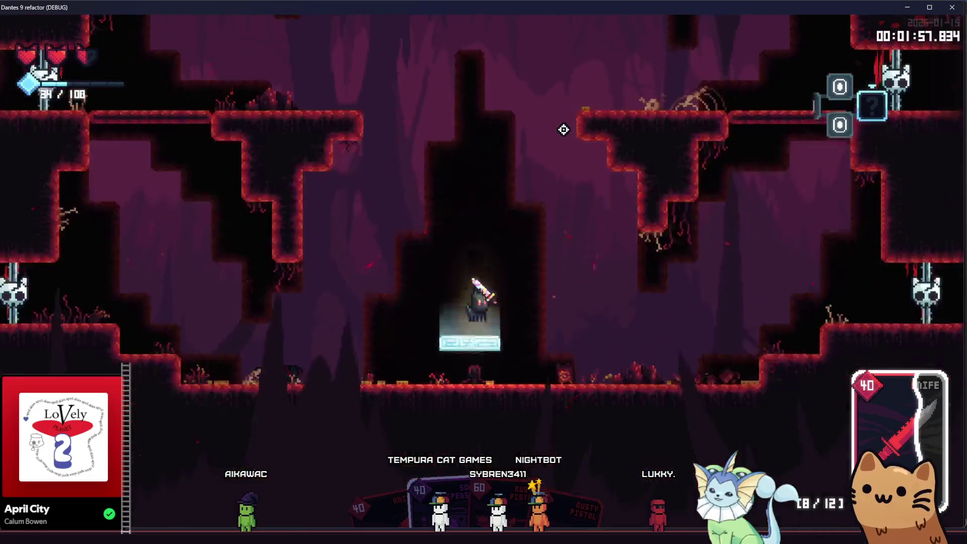
key("s")
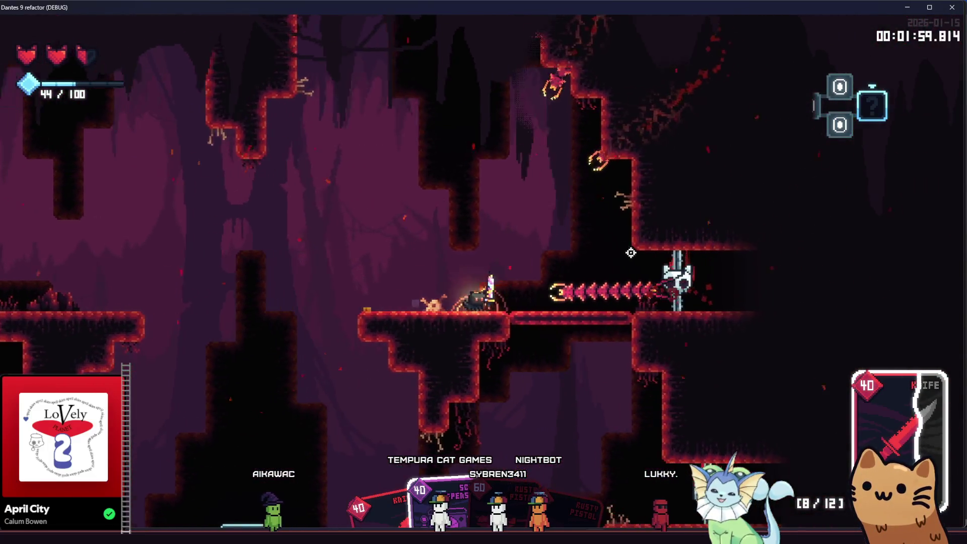
left_click(630, 252)
left_click(624, 262)
left_click(564, 257)
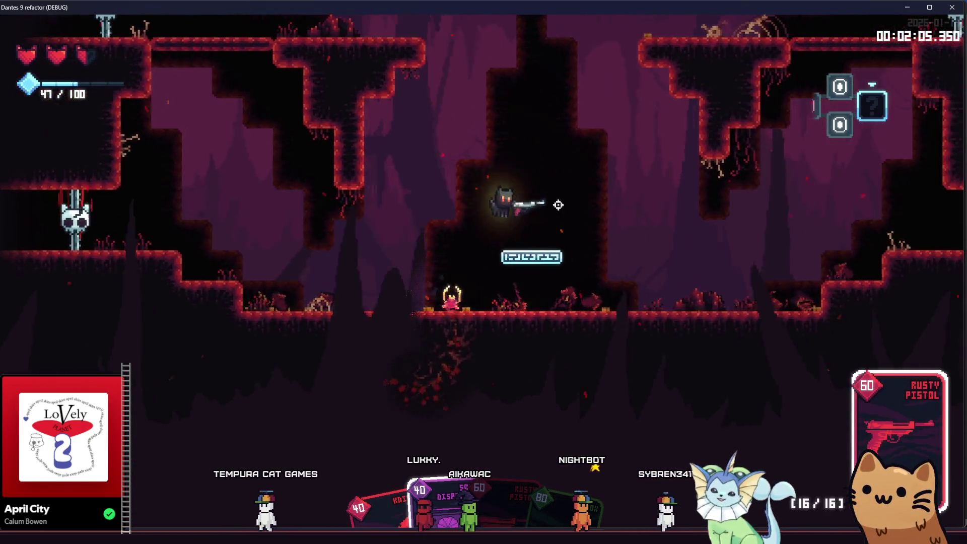
left_click(273, 209)
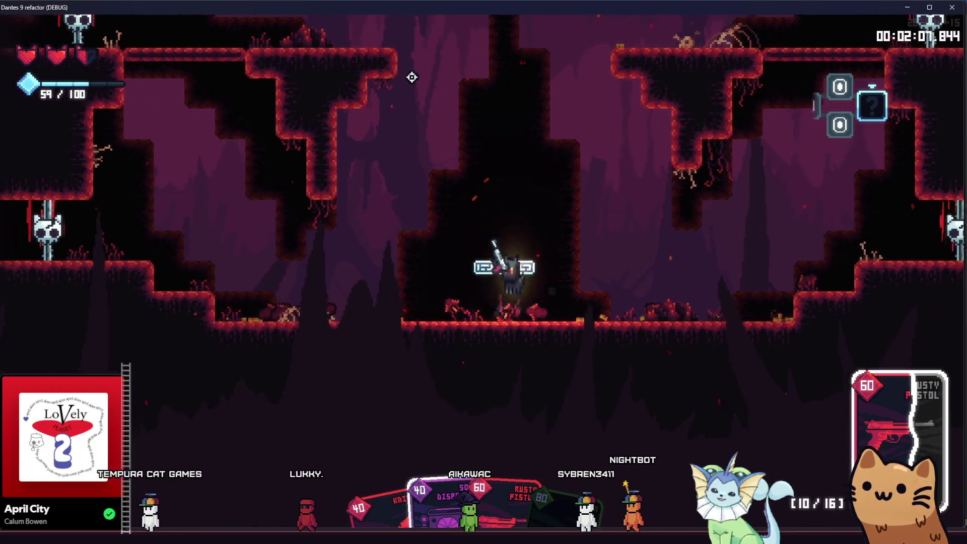
key("space")
left_click(319, 320)
left_click(429, 155)
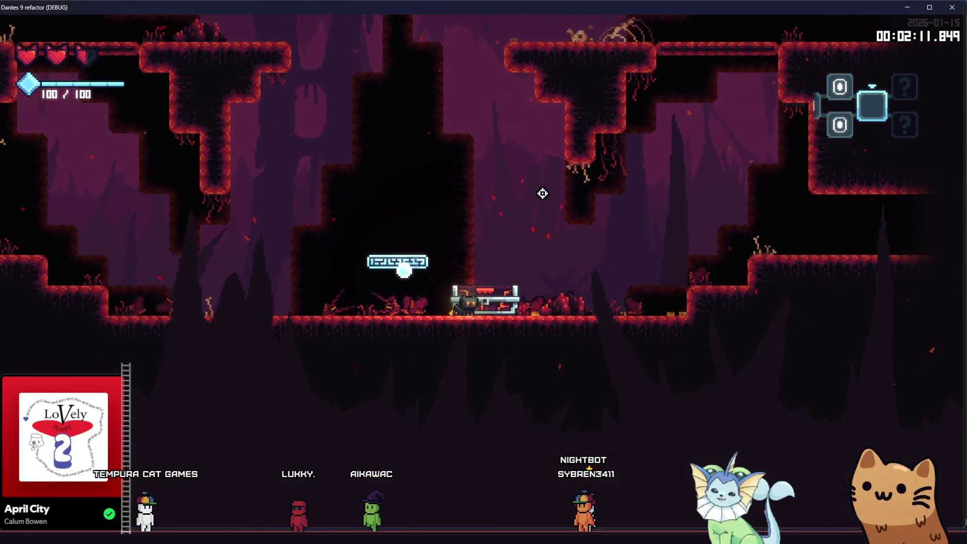
key("a")
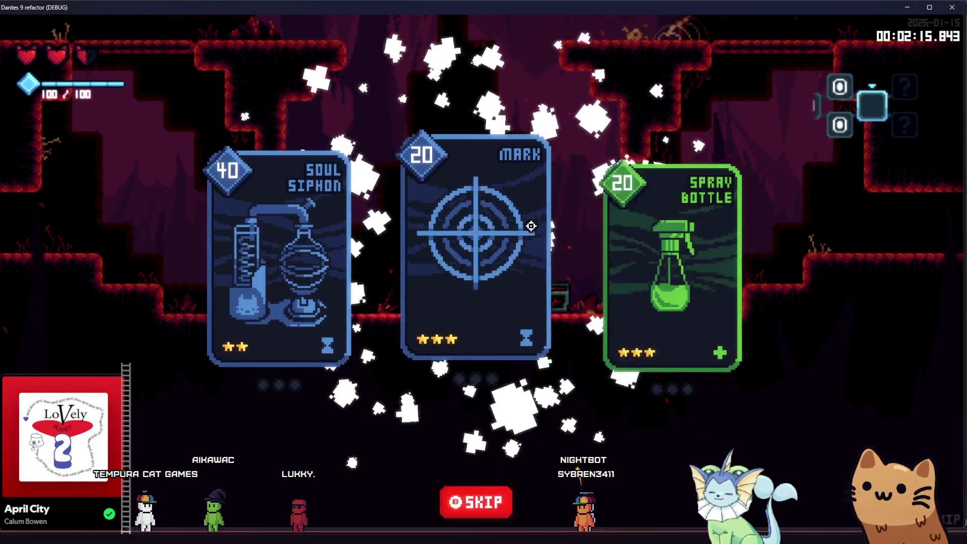
Take the Mark card, enter the skull turret room and place a stone block.
left_click(453, 255)
key("d")
key("space")
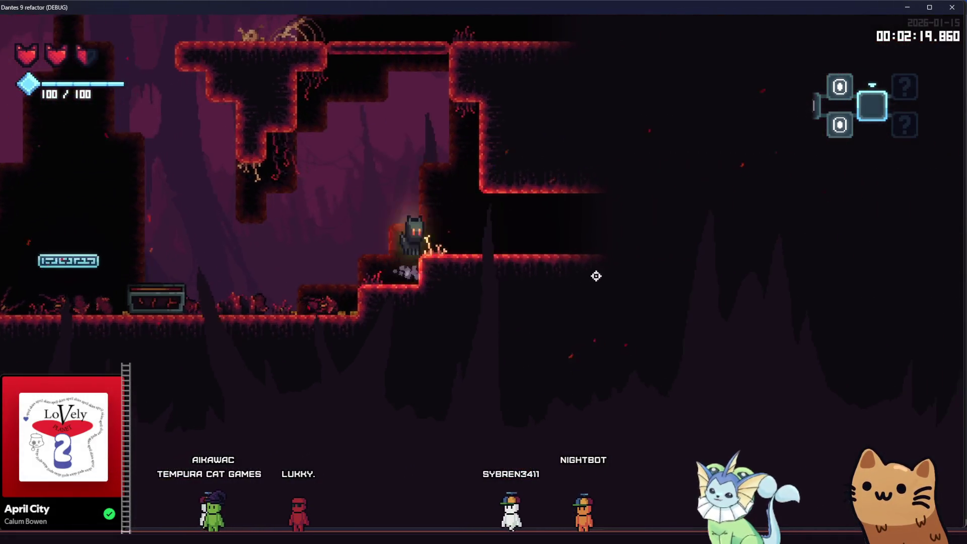
key("d")
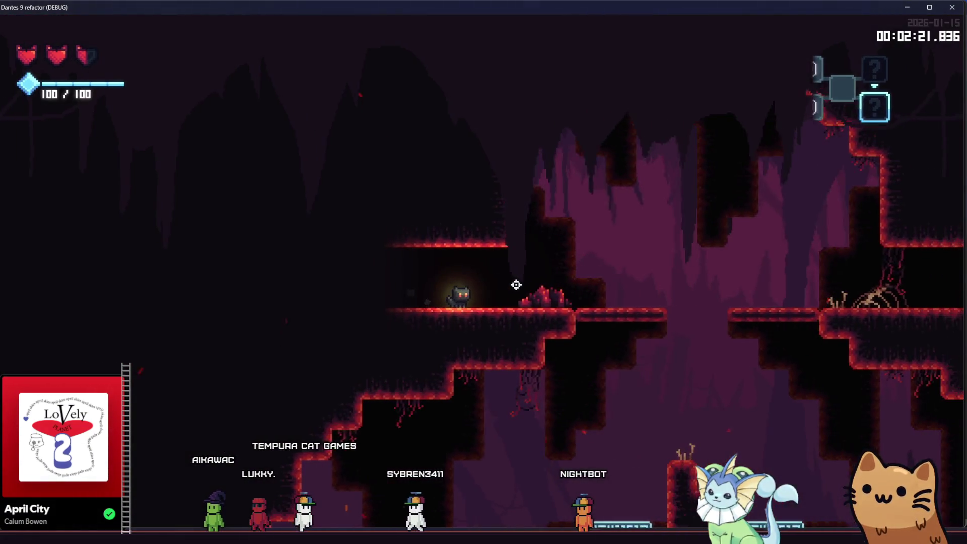
key("d")
left_click(516, 284)
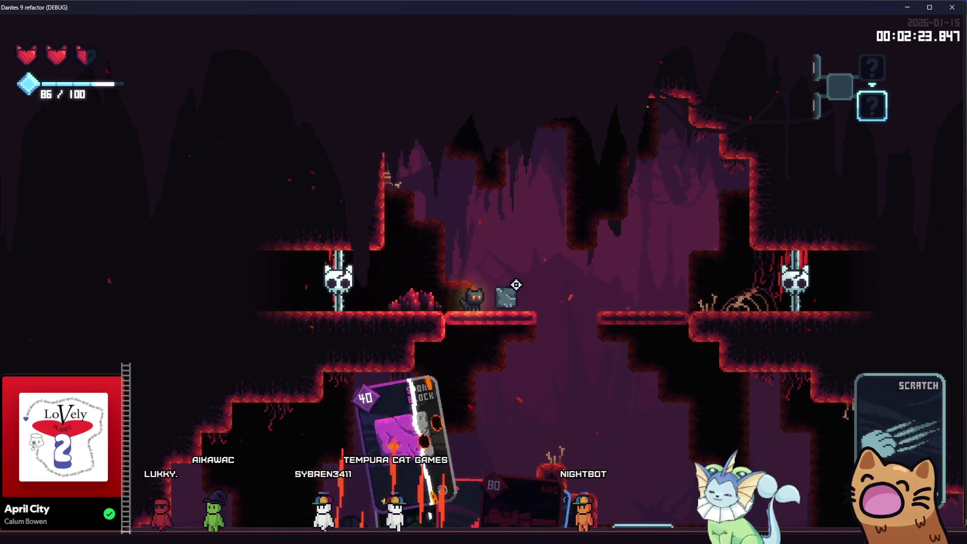
scroll(516, 287, "down", 1)
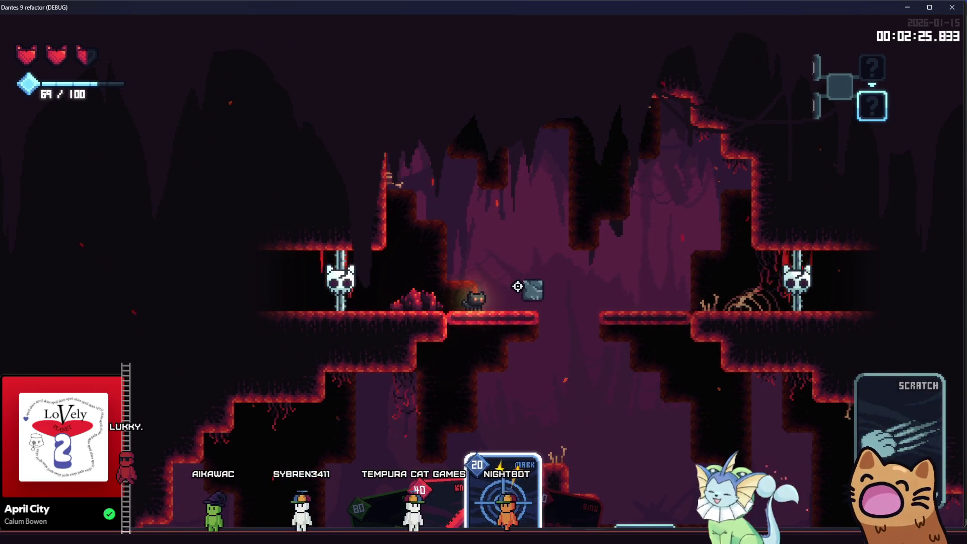
key("d")
key("space")
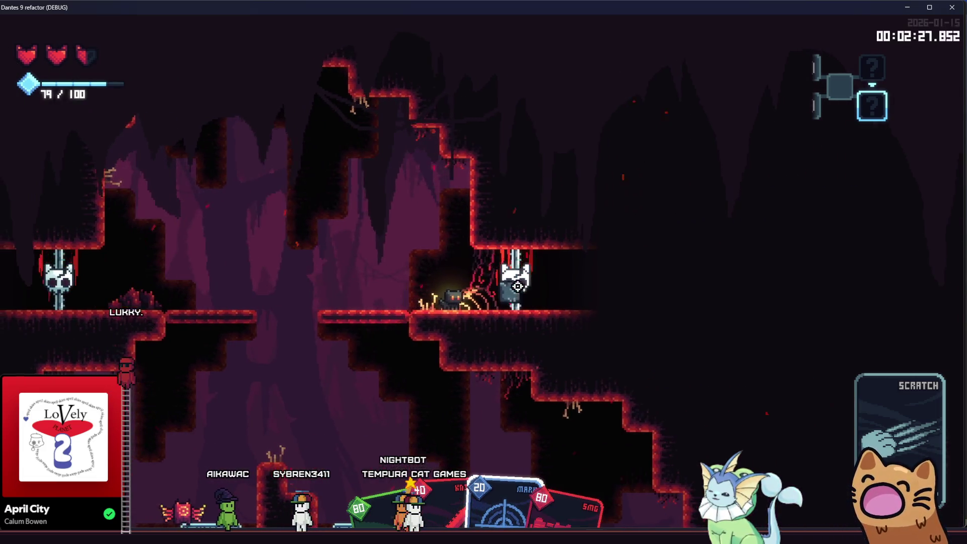
Play the Mark and Rusty Pistol cards, shoot down the enemies, then pause the game.
left_click(522, 288)
key("space")
key("a")
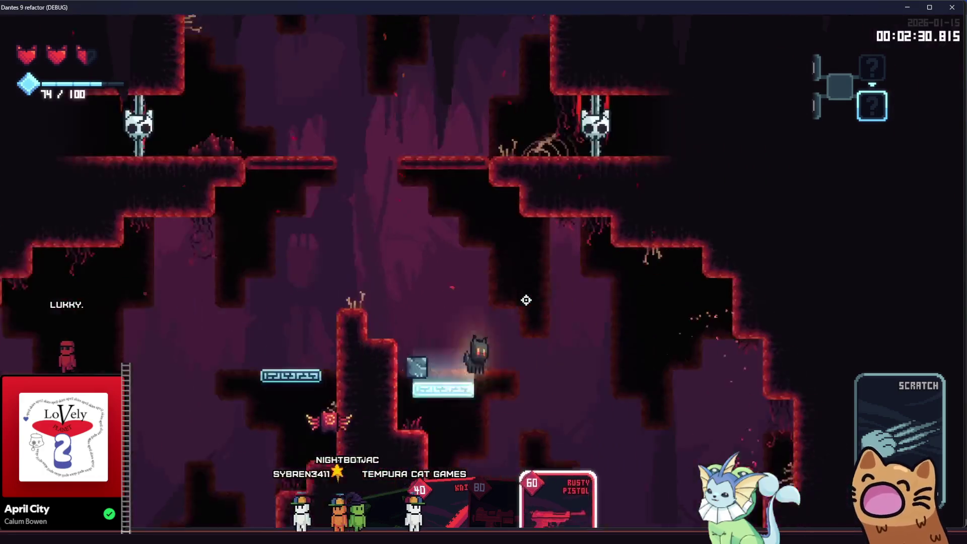
left_click(519, 297)
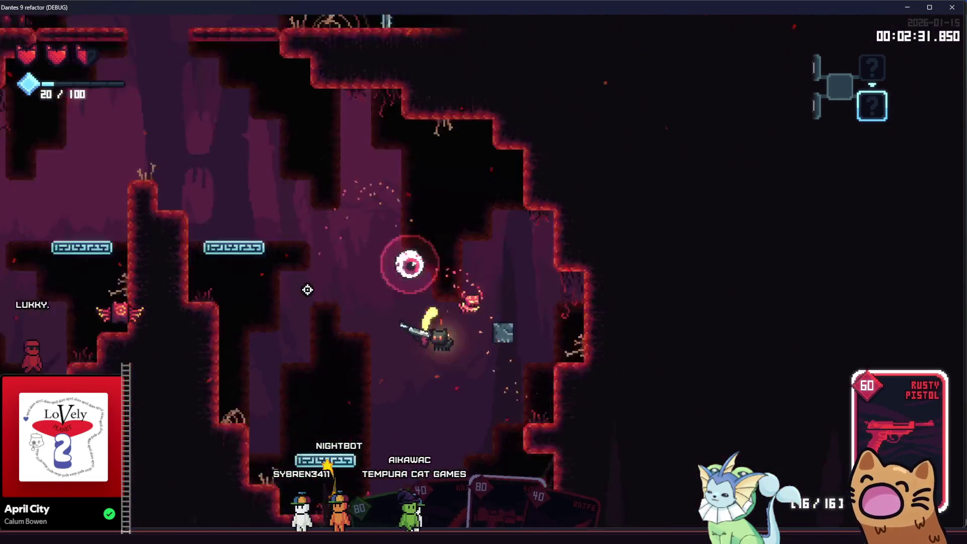
key("space")
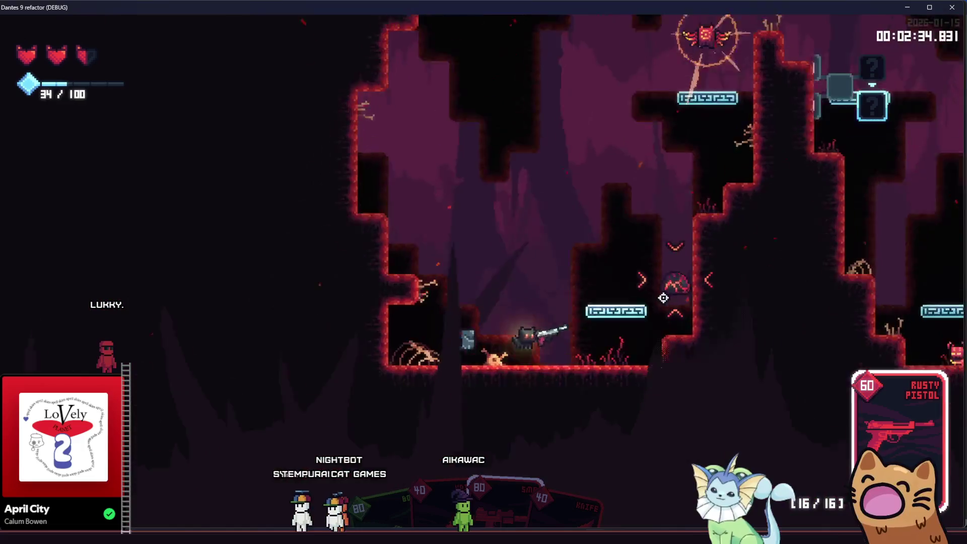
left_click(693, 262)
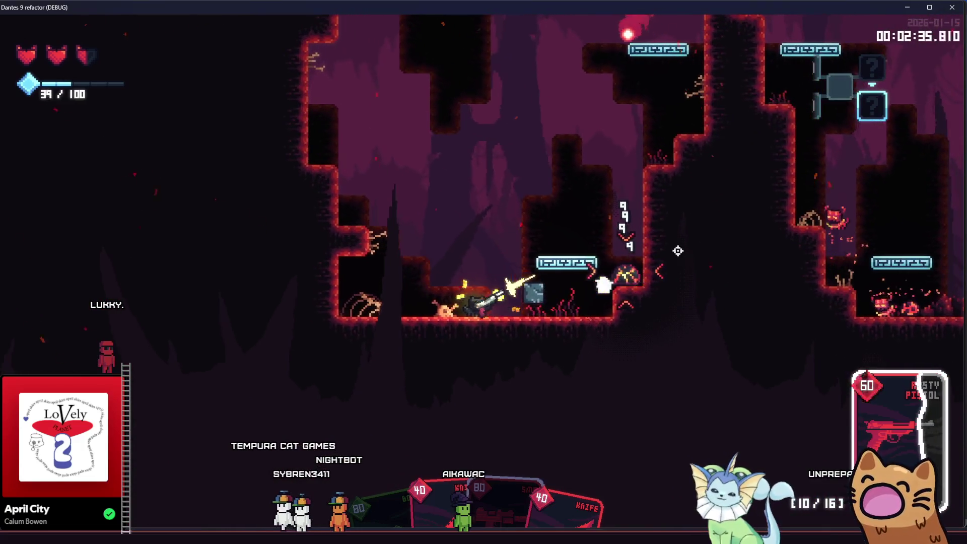
left_click(664, 243)
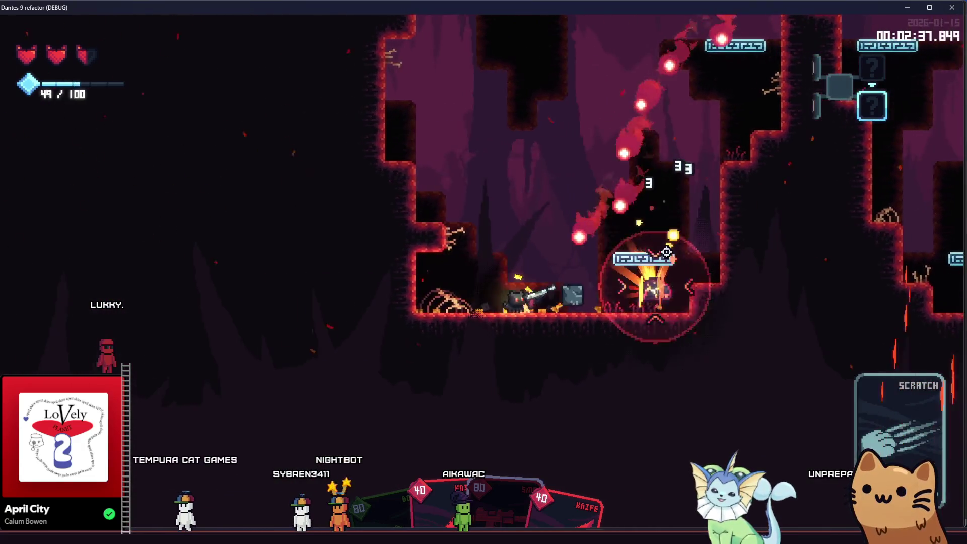
key("a")
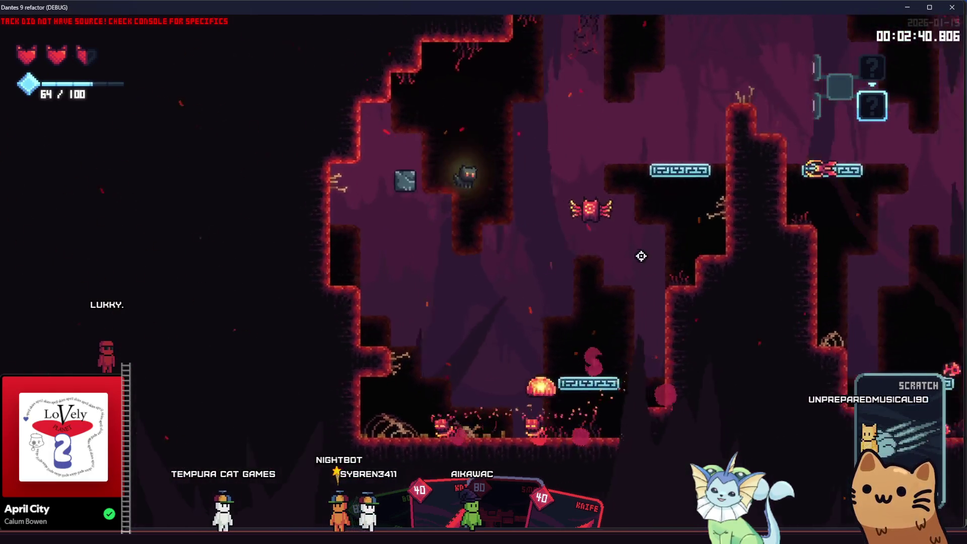
left_click(561, 244)
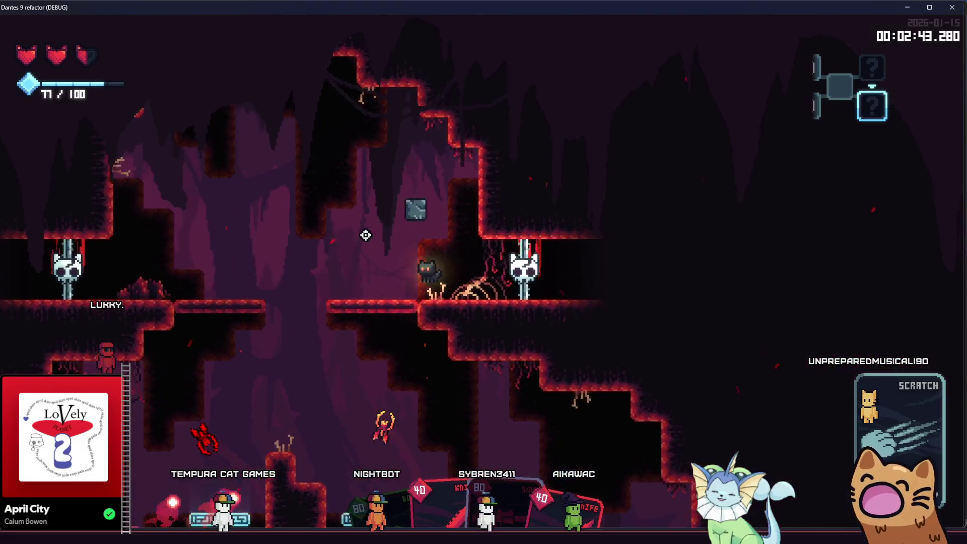
key("Escape")
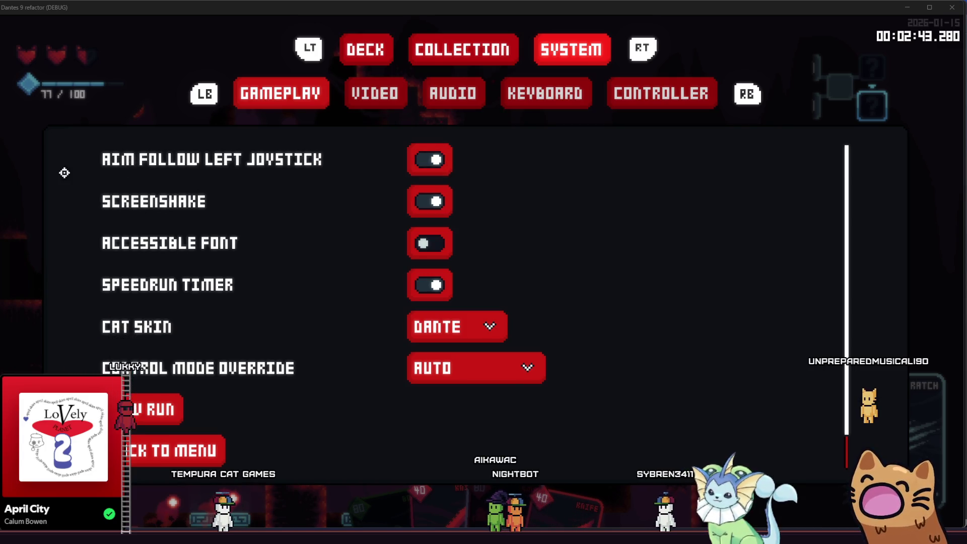
Resume play and fire the SMG while dropping down the shaft.
key("Escape")
left_click(542, 251)
key("a")
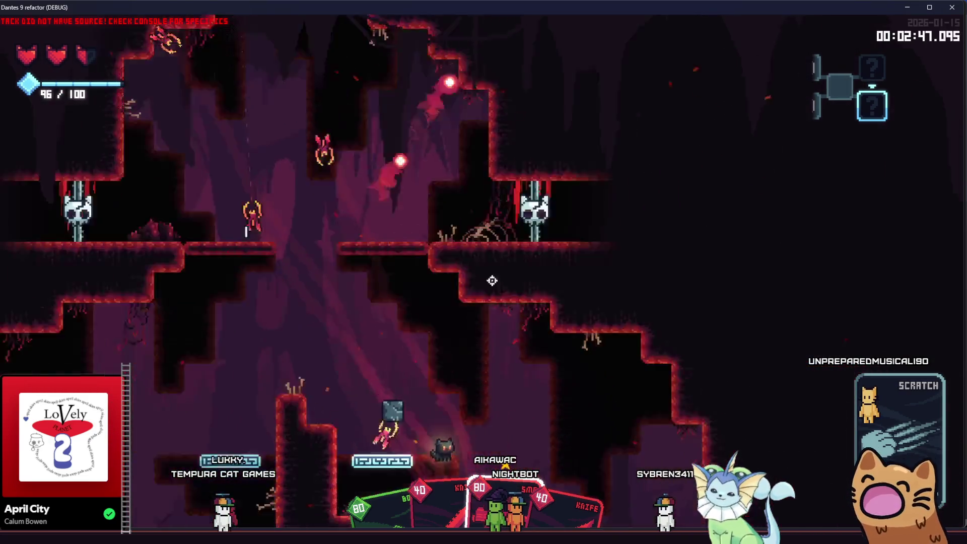
key("space")
right_click(558, 283)
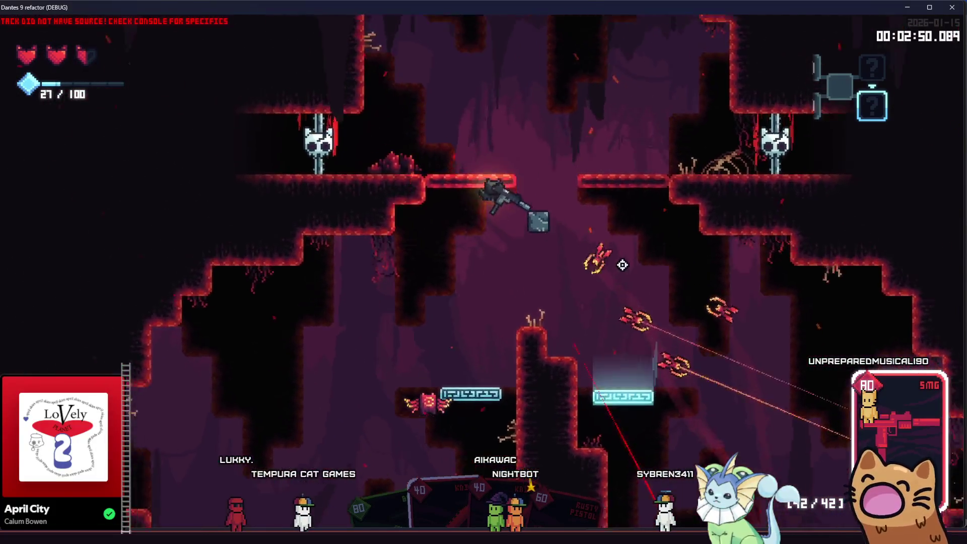
mouse_move(621, 263)
left_mouse_down()
mouse_move(635, 287)
mouse_move(669, 170)
mouse_move(641, 212)
mouse_move(693, 248)
mouse_move(696, 314)
mouse_move(675, 335)
mouse_move(531, 376)
mouse_move(550, 275)
left_mouse_up()
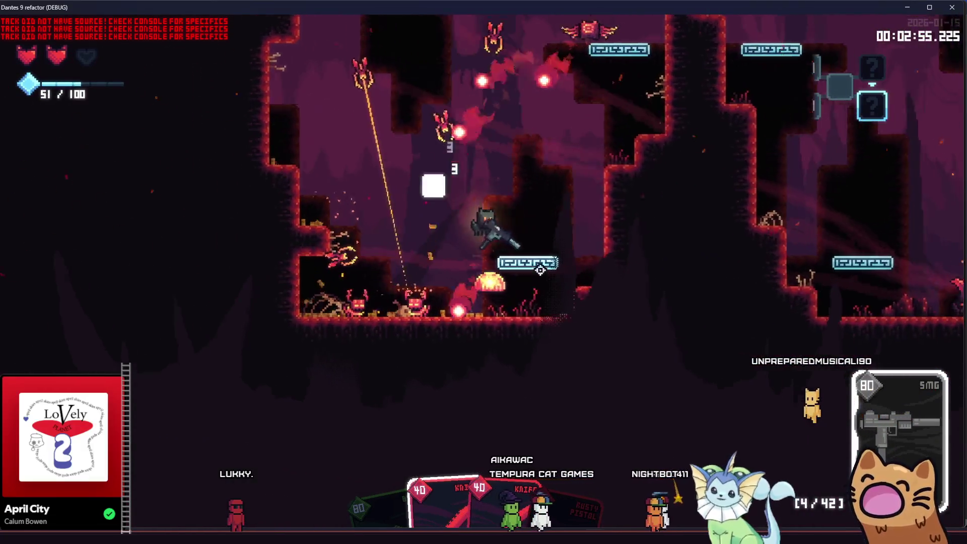
Knife the enemies in the next room, then play the Rusty Pistol and shoot enemies below.
key("space")
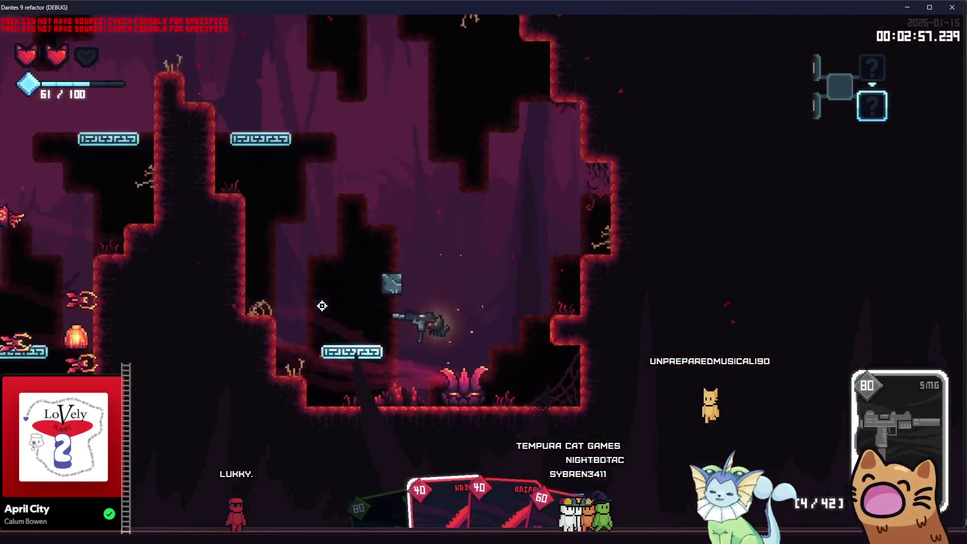
left_click_drag(321, 306, 306, 288)
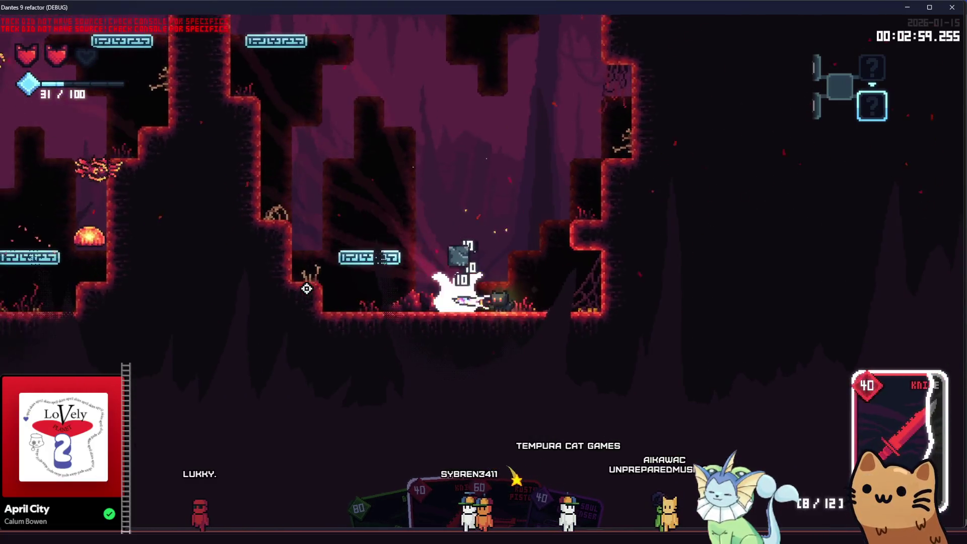
left_click(306, 287)
left_click(515, 222)
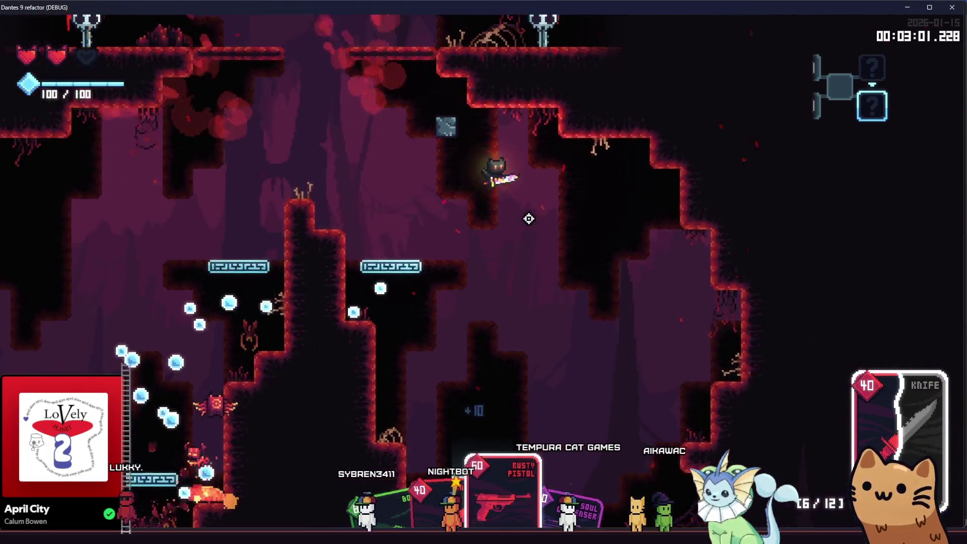
key("e")
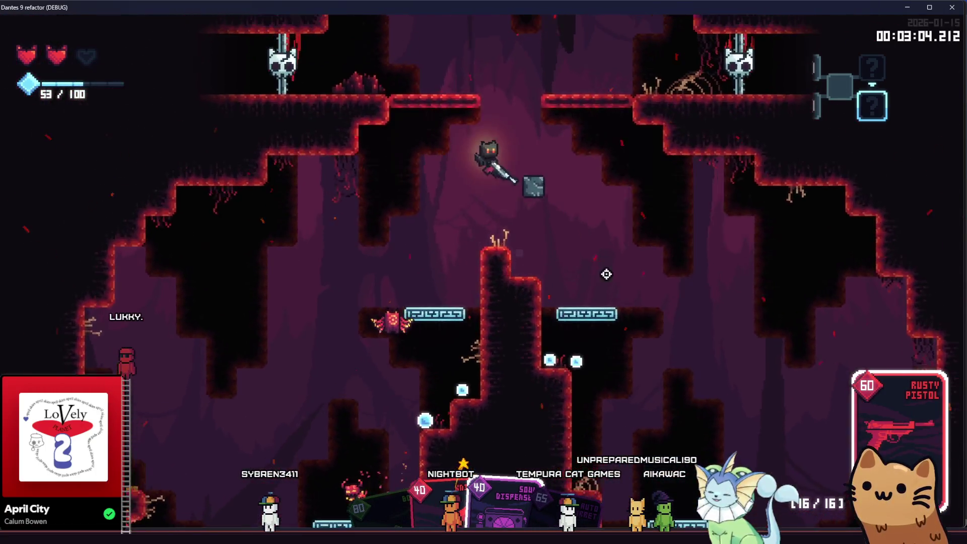
left_click(531, 371)
left_click(733, 197)
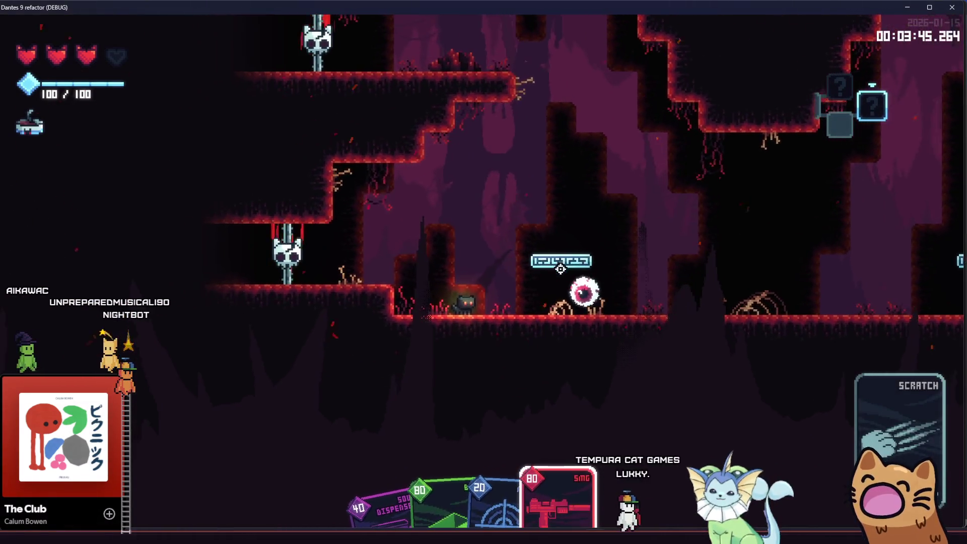
Mark an enemy, empty the SMG, pause the run and exit the full-screen Hellbrella trailer.
key("a")
left_click(560, 269)
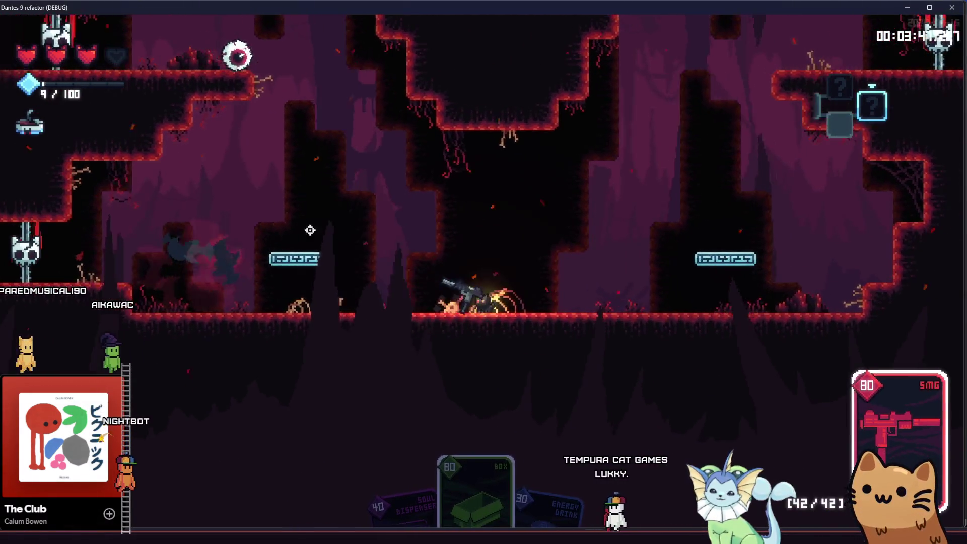
mouse_move(309, 226)
left_mouse_down()
mouse_move(313, 134)
mouse_move(371, 104)
mouse_move(260, 163)
mouse_move(223, 282)
left_mouse_up()
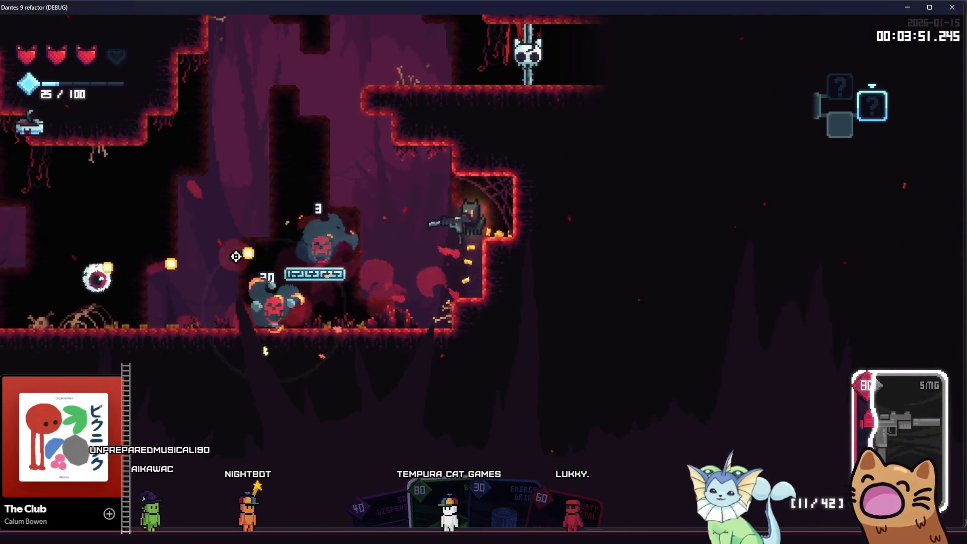
mouse_move(250, 300)
left_mouse_down()
mouse_move(414, 258)
mouse_move(406, 259)
left_mouse_up()
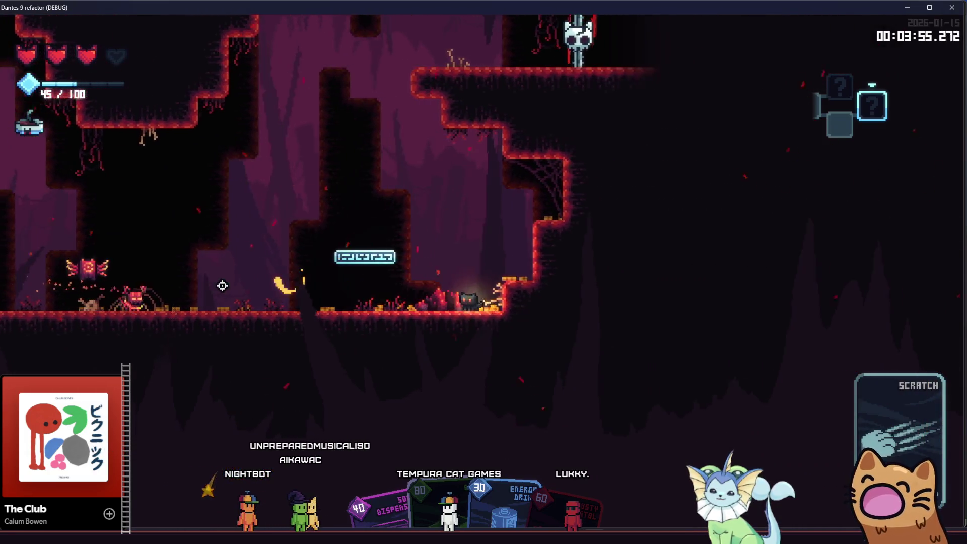
key("d")
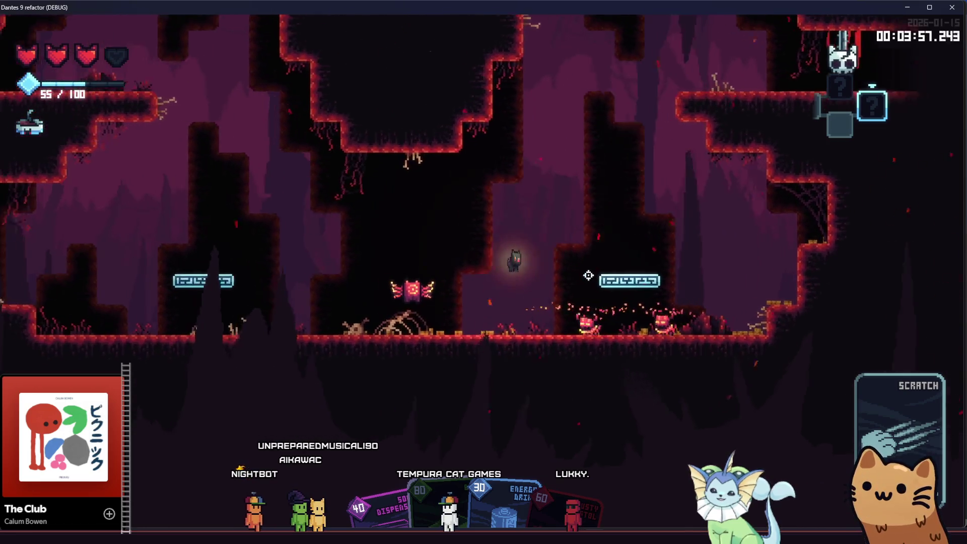
key("Escape")
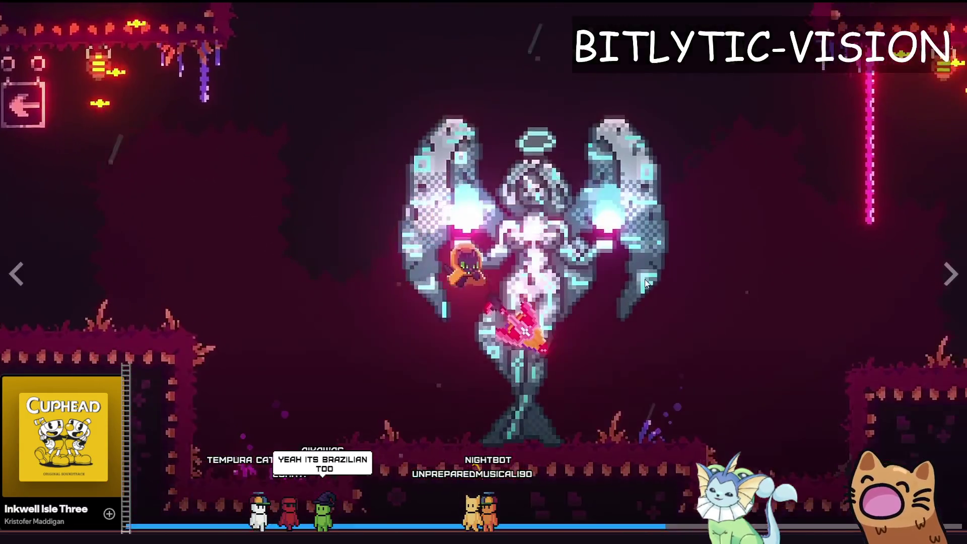
key("Escape")
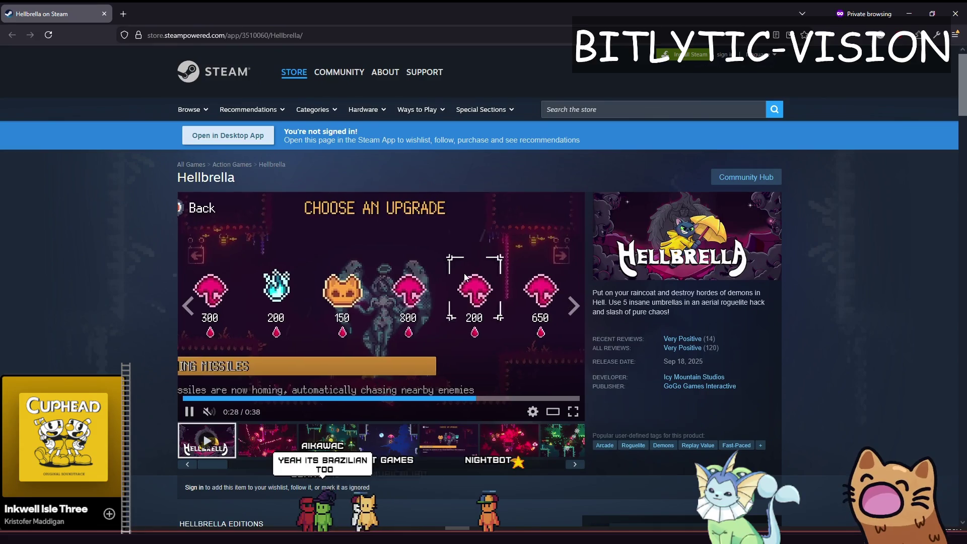
Pause the Hellbrella trailer at 0:29, scroll the store page, then switch to the code editor.
left_click(463, 265)
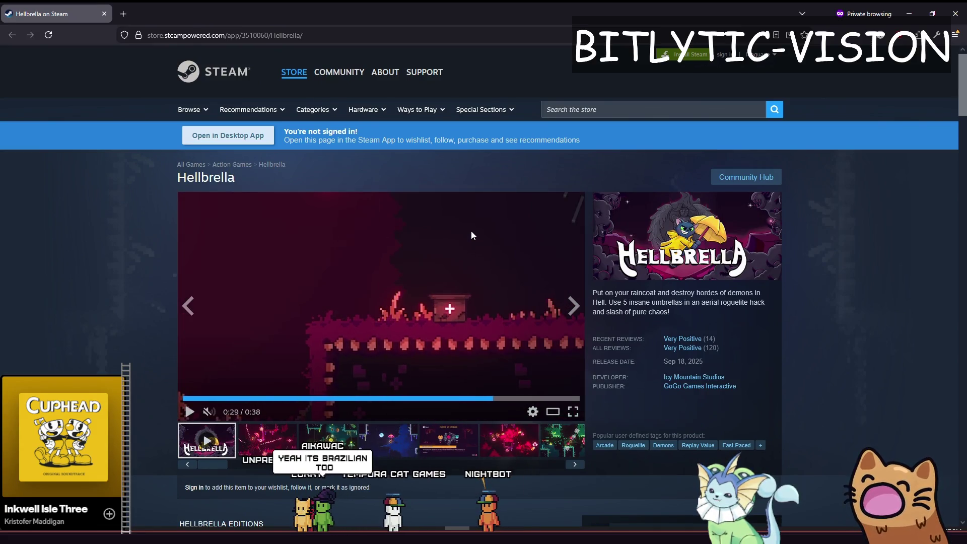
scroll(471, 227, "down", 4)
scroll(473, 208, "down", 3)
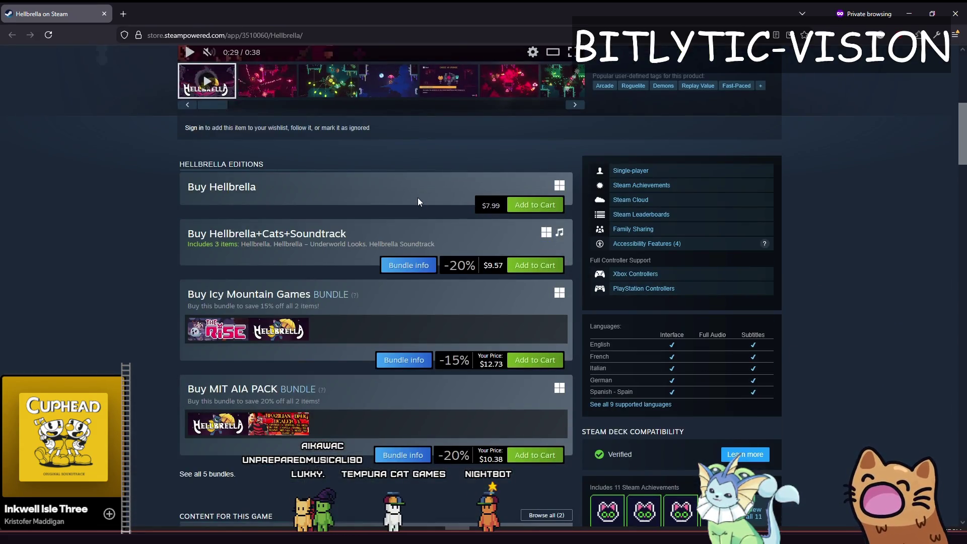
scroll(273, 288, "up", 6)
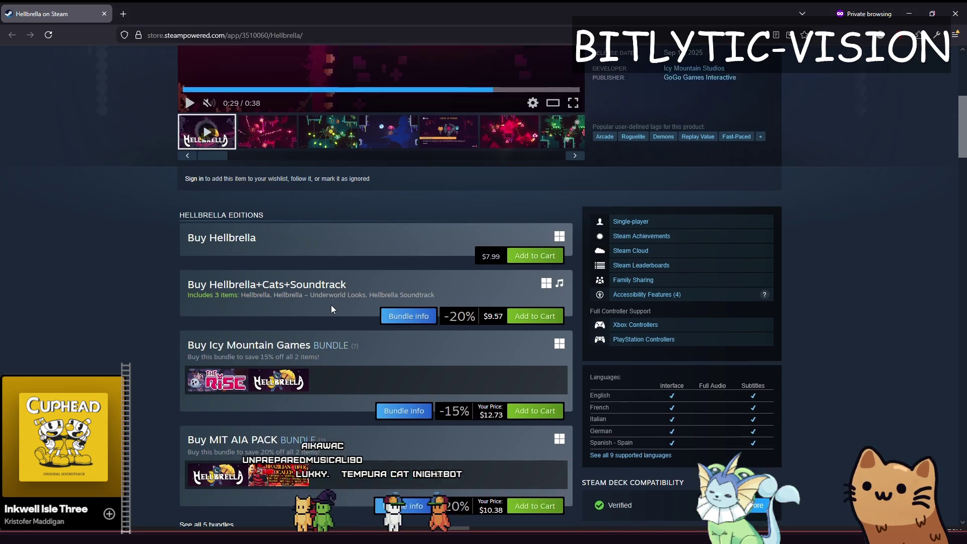
key("alt+Tab")
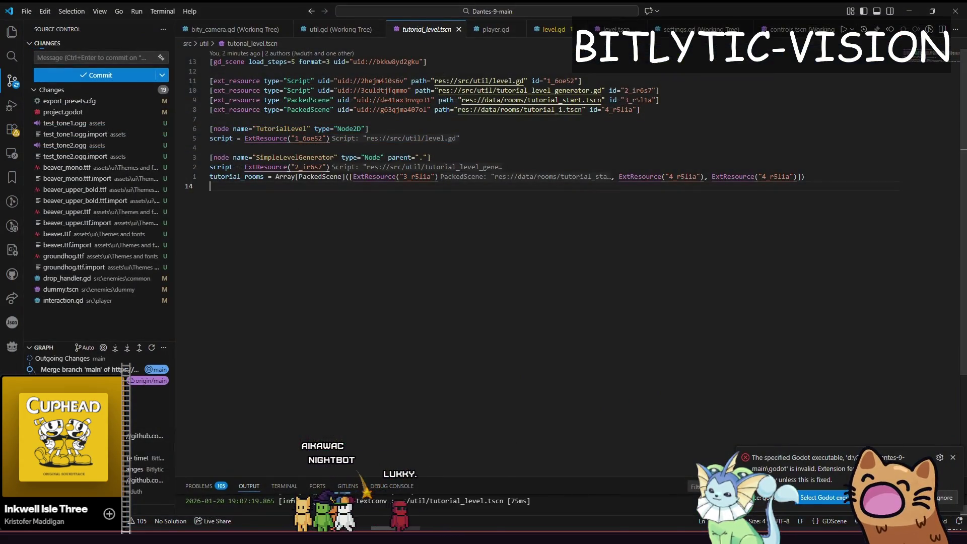
Turn on the Speedrun Timer under System > Gameplay in the game, then switch to the notes.
key("alt+Tab")
key("Escape")
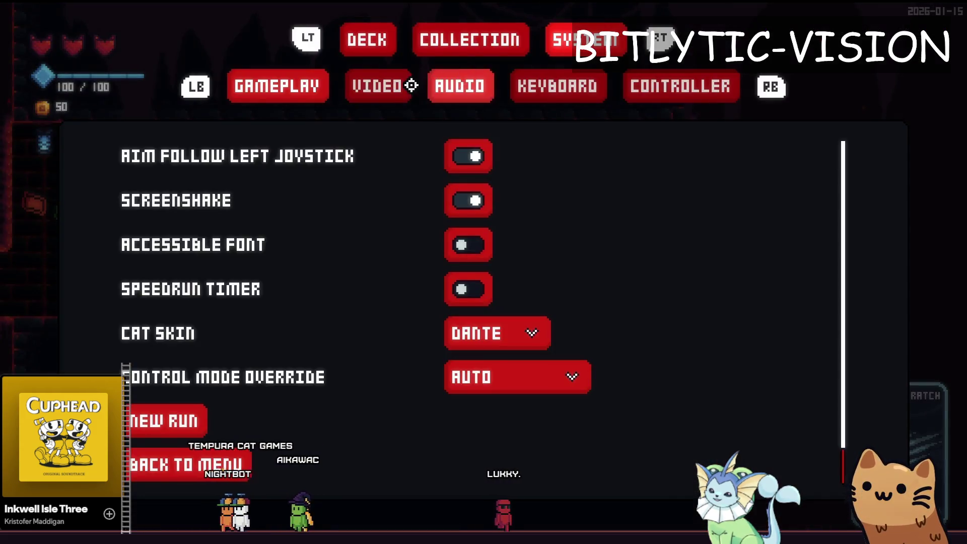
left_click(352, 84)
left_click(354, 301)
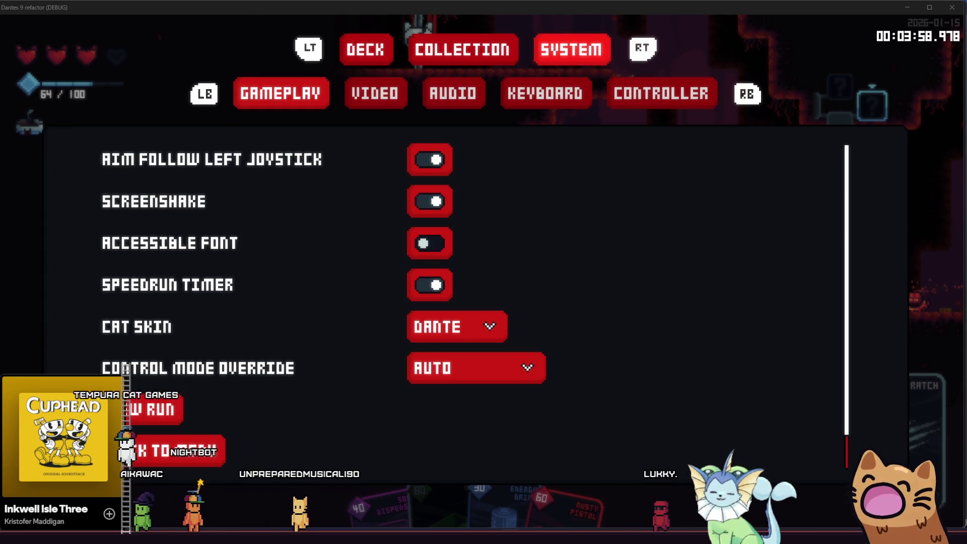
left_click(412, 481)
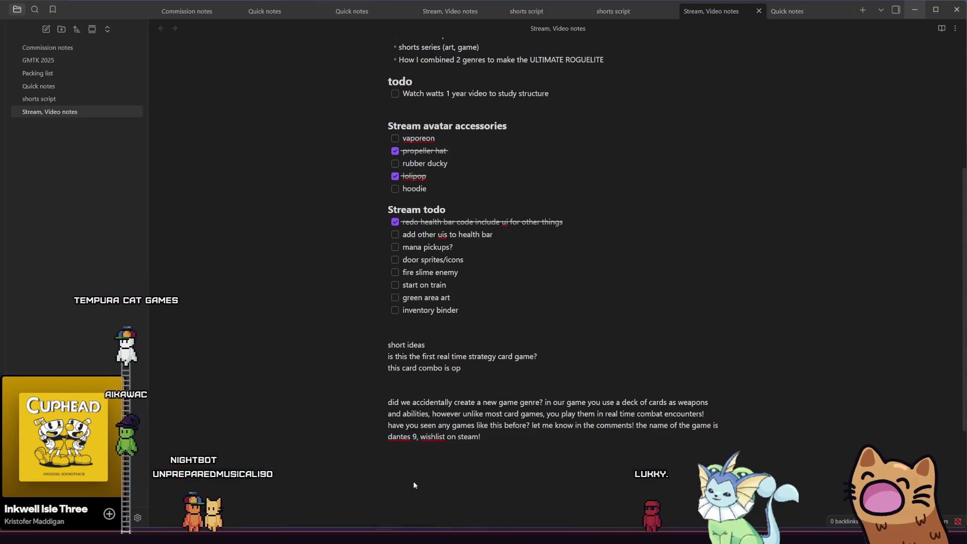
Switch back to Obsidian and open the Quick notes page.
left_click(908, 14)
left_click(361, 508)
scroll(377, 378, "down", 10)
scroll(377, 378, "down", 8)
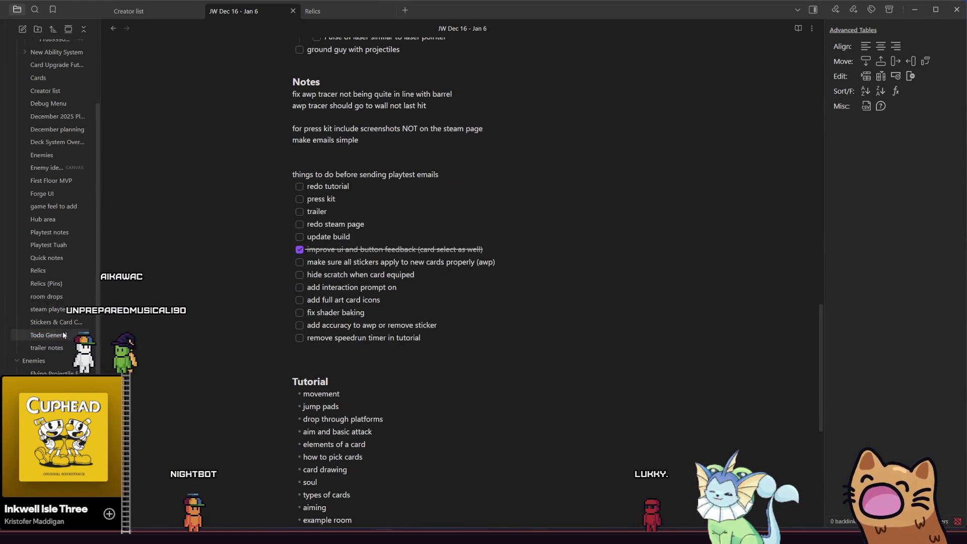
left_click(46, 257)
scroll(251, 357, "down", 15)
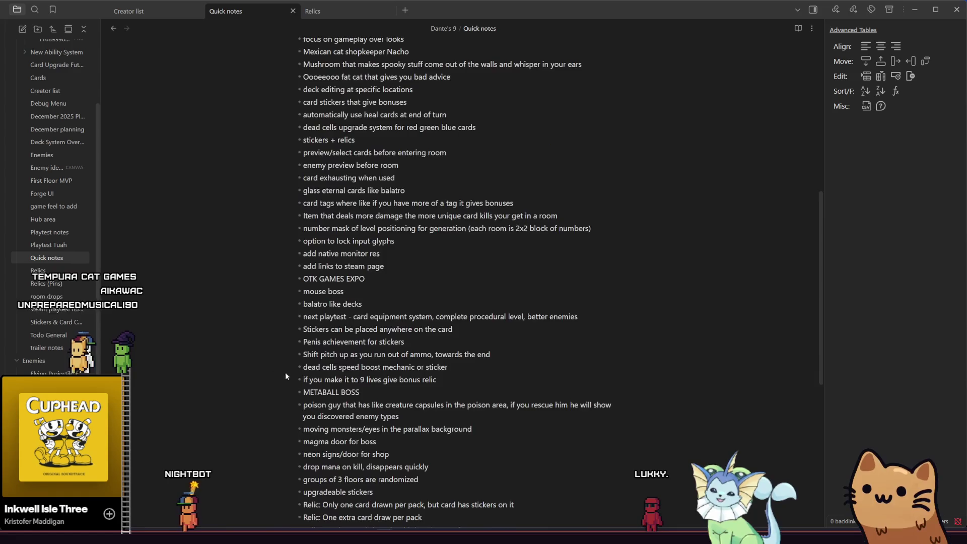
Add a 'hellbrella bundle maybe' bullet at the end, then return to the game and unpause.
left_click(359, 390)
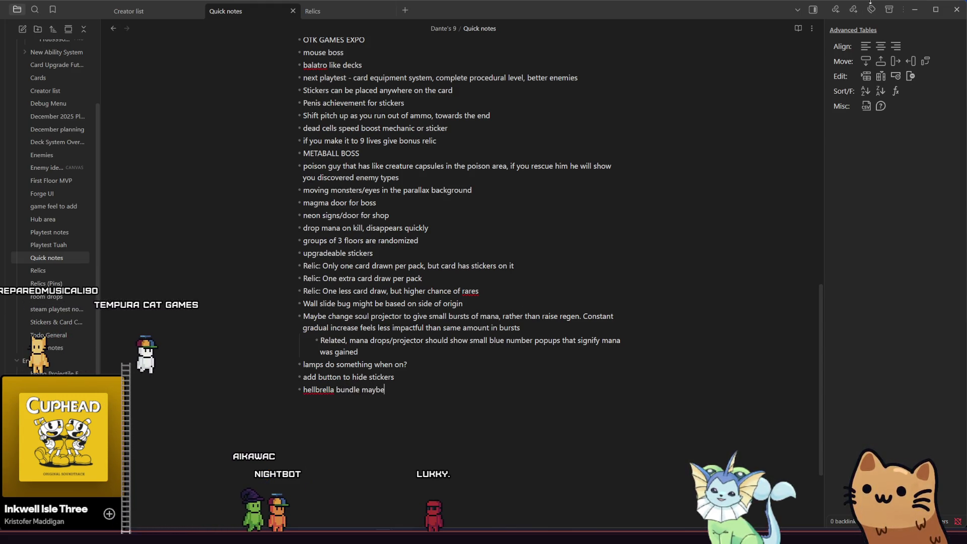
left_click(909, 10)
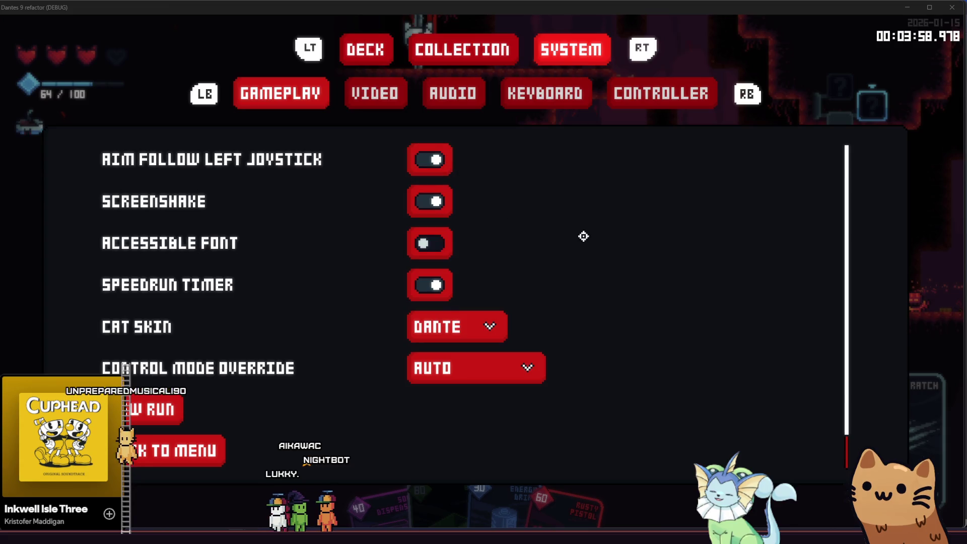
key("Escape")
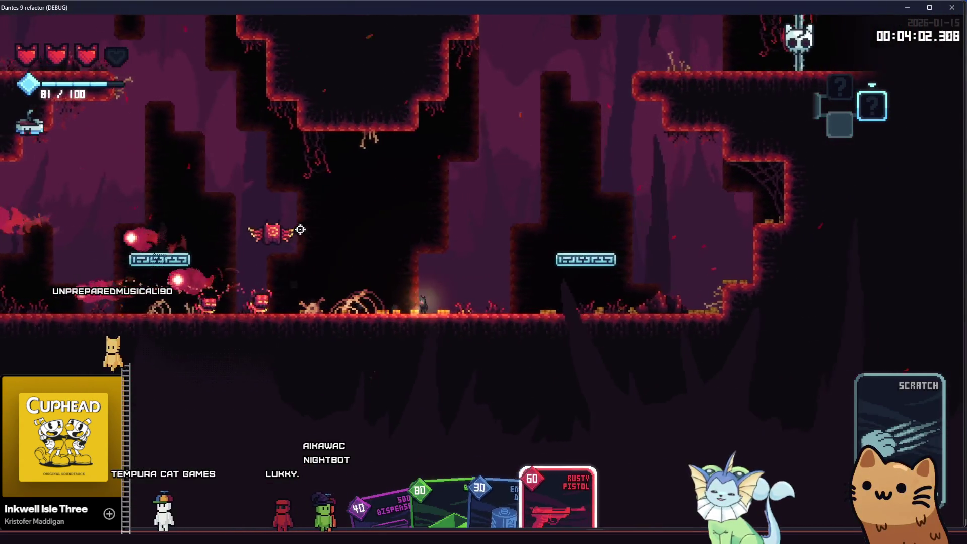
Fight through the cave room with the Rusty Pistol, dropping to the lower floor toward the chest.
left_click(232, 205)
key("d")
mouse_move(232, 205)
left_mouse_down()
mouse_move(224, 270)
mouse_move(194, 297)
left_mouse_up()
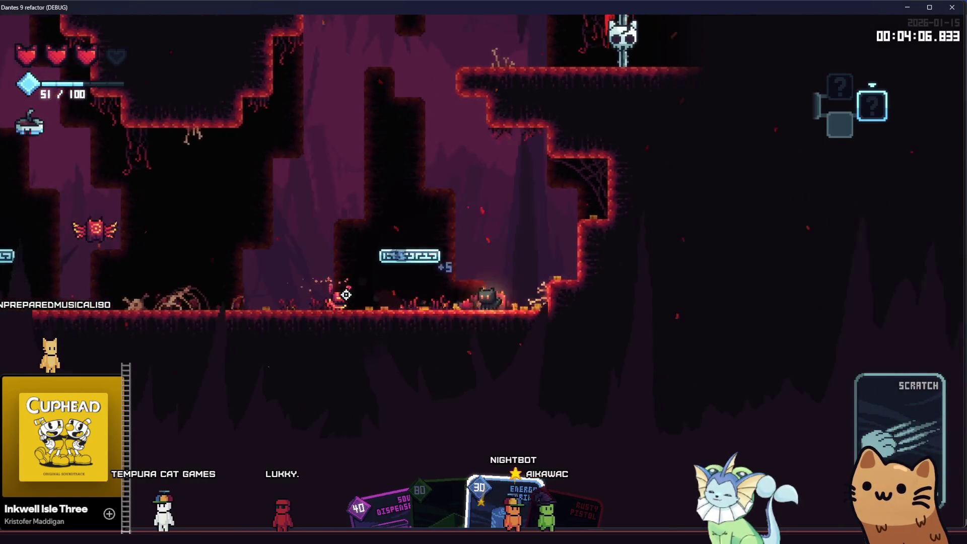
key("space")
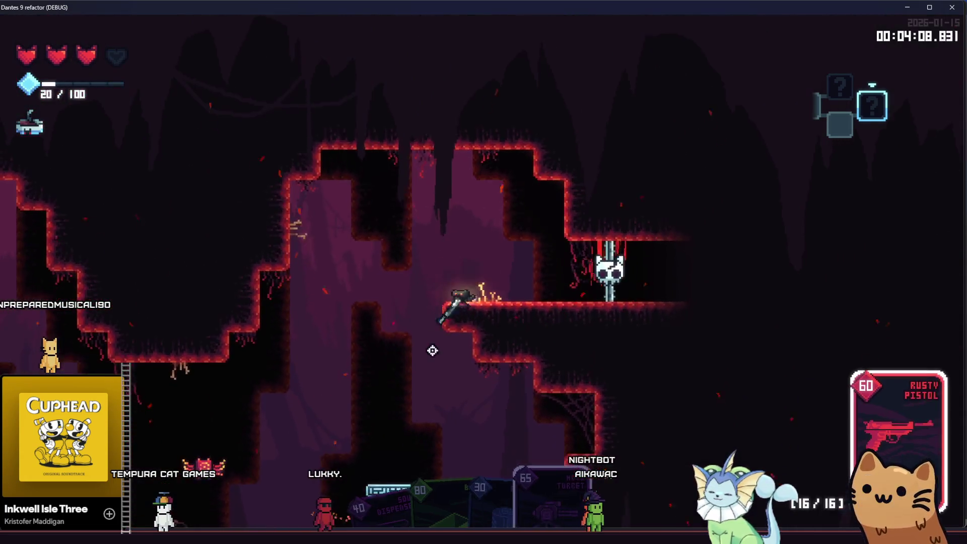
mouse_move(485, 392)
left_mouse_down()
mouse_move(621, 281)
mouse_move(705, 272)
mouse_move(759, 301)
left_mouse_up()
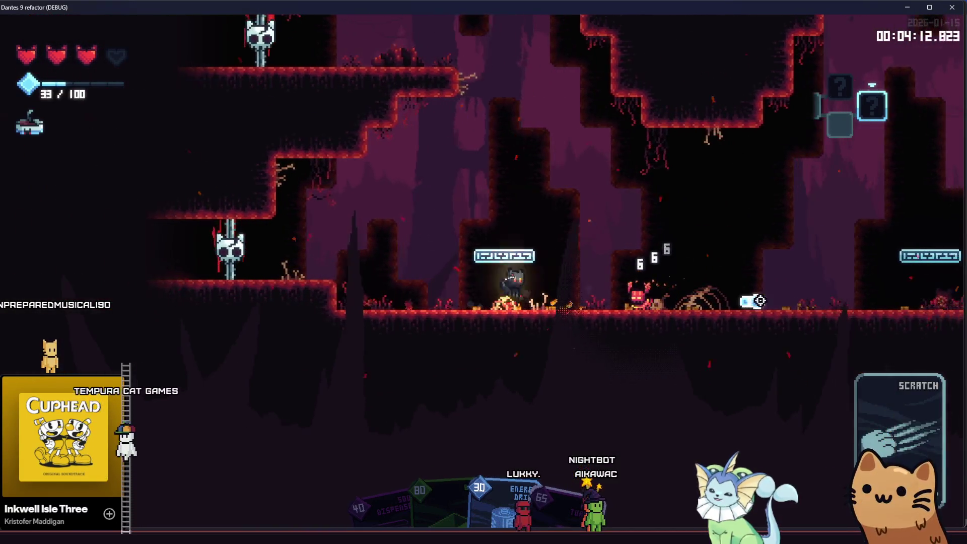
key("a")
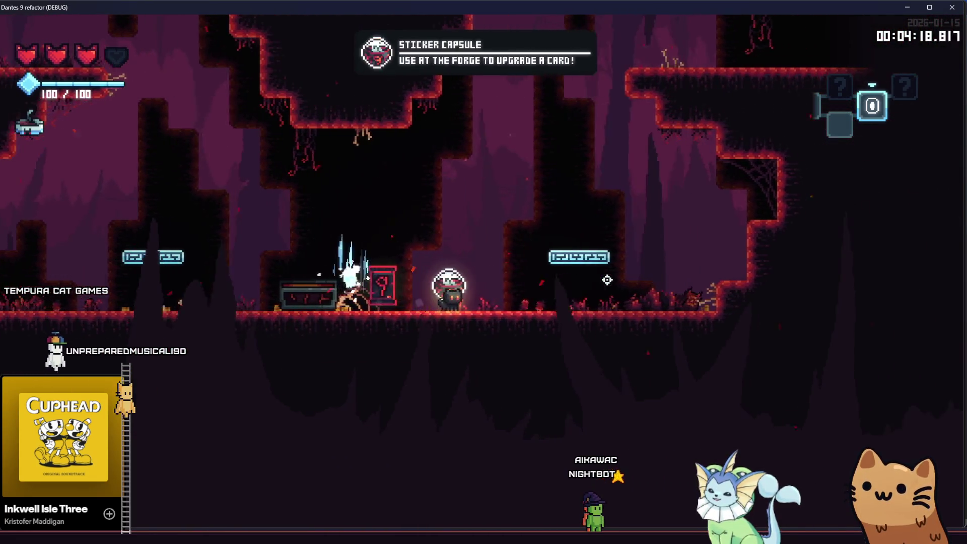
Collect the sticker capsule, take the Stone Block card, and cast it in the next room.
key("e")
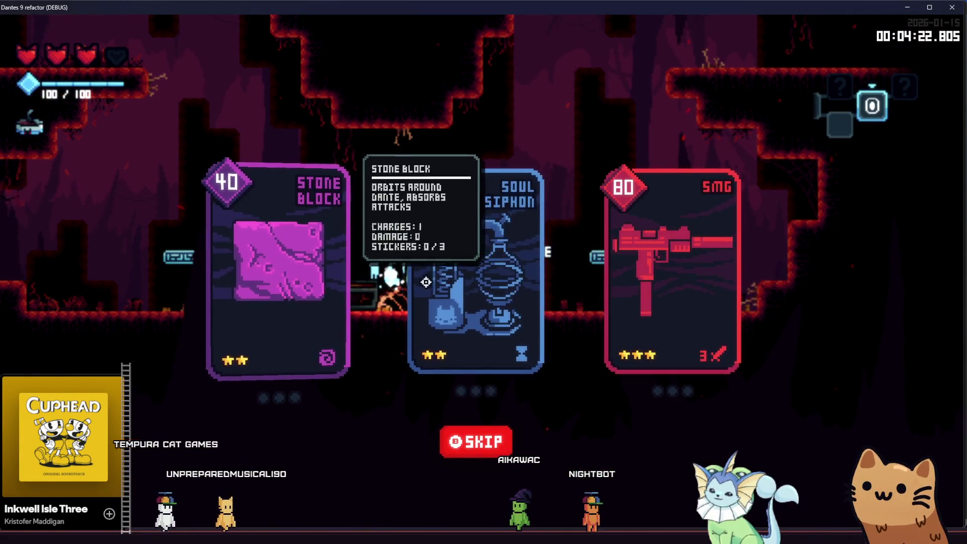
key("e")
key("a")
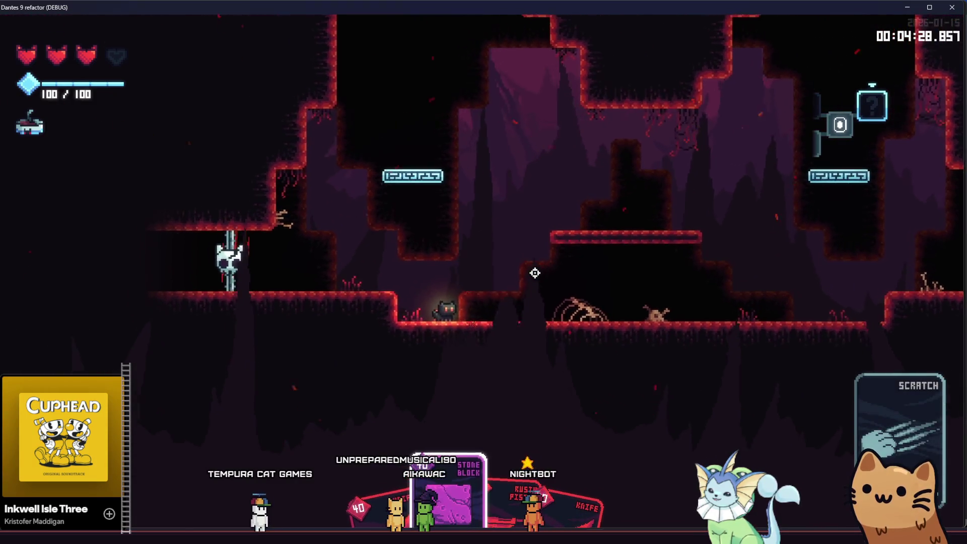
key("d")
left_click(535, 273)
Jump onto the raised ledge shooting the red flying enemies, briefly pausing and resuming the game.
key("space")
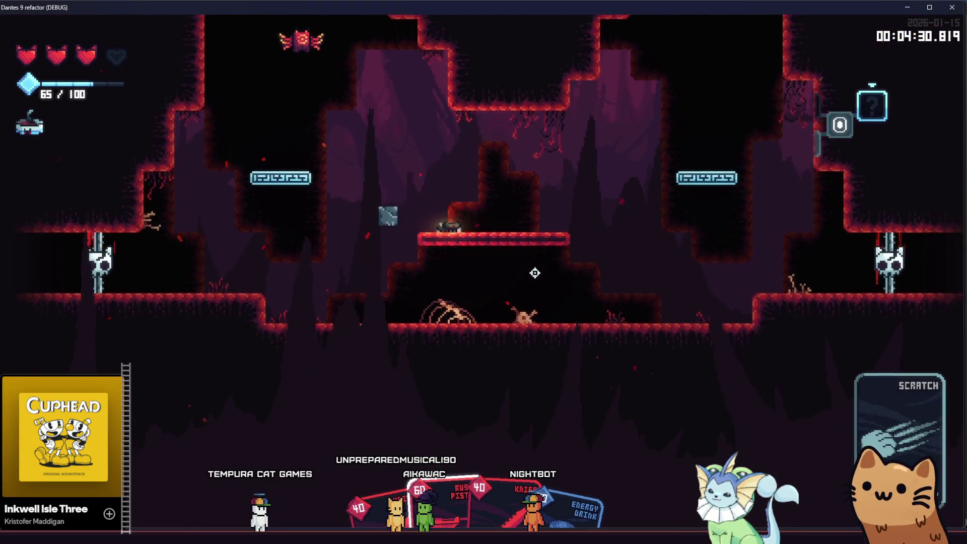
left_click(302, 207)
left_click(289, 138)
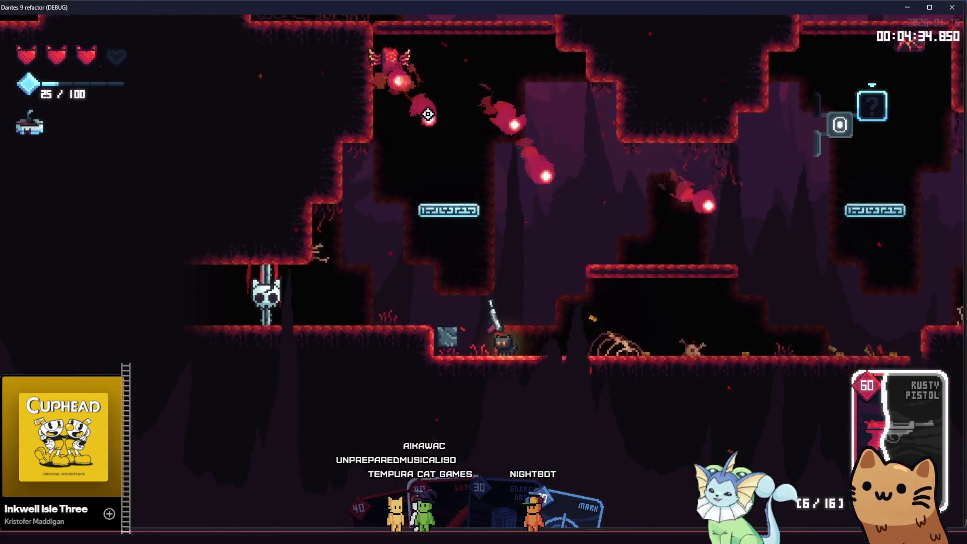
key("d")
key("space")
left_click(388, 114)
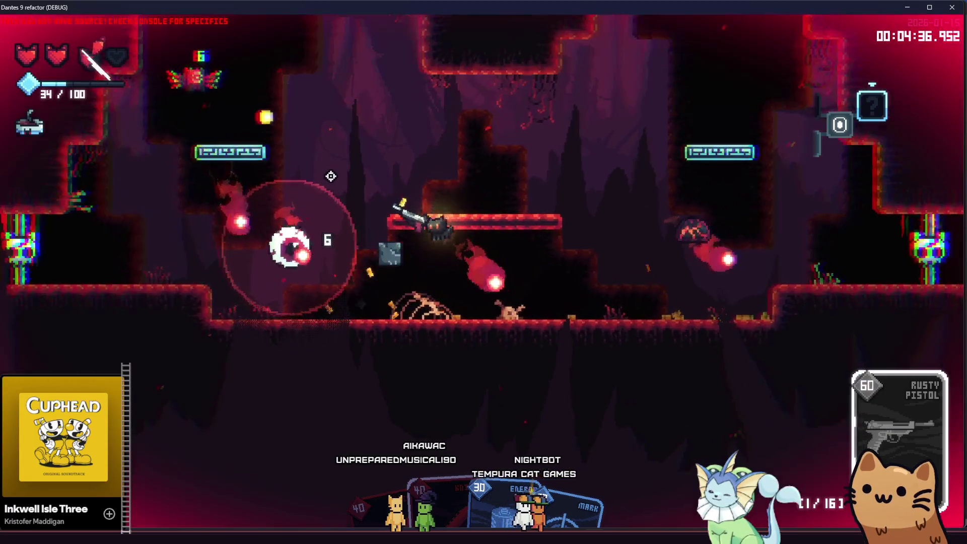
key("Escape")
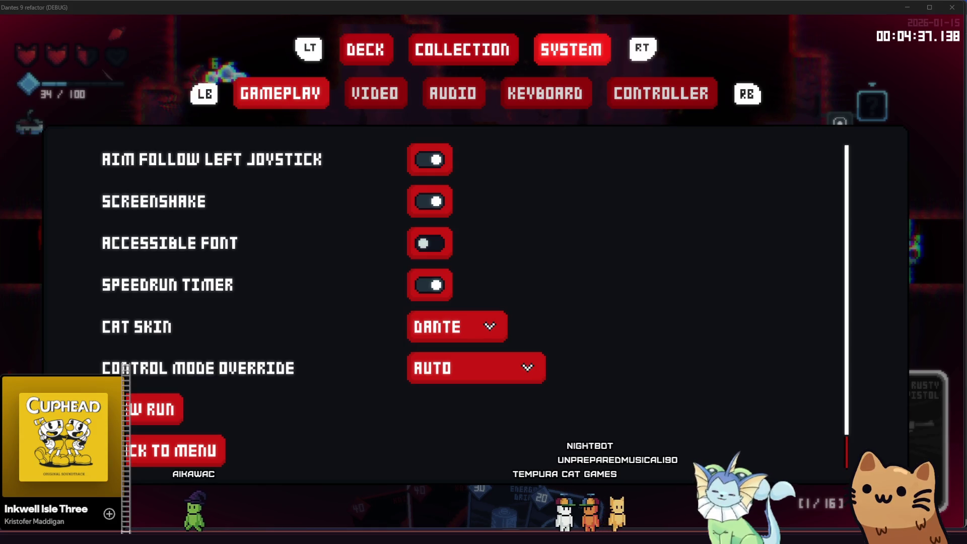
key("Escape")
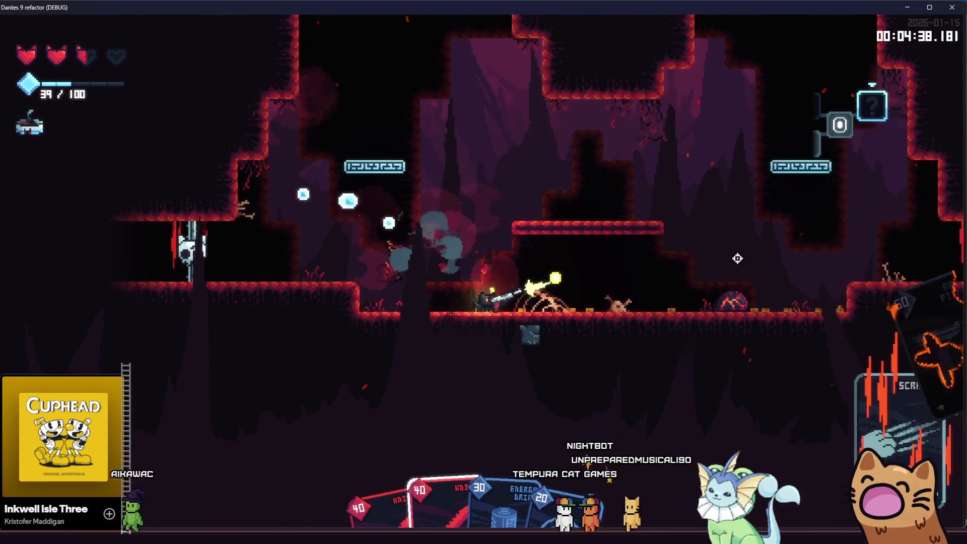
Advance right and up through the cave, slashing the enemies with the knife card.
key("d")
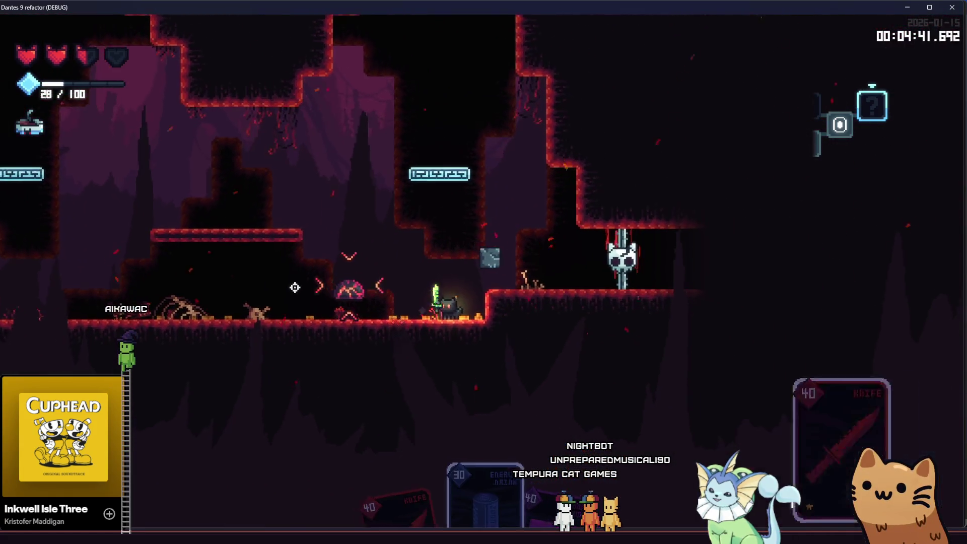
left_click(296, 282)
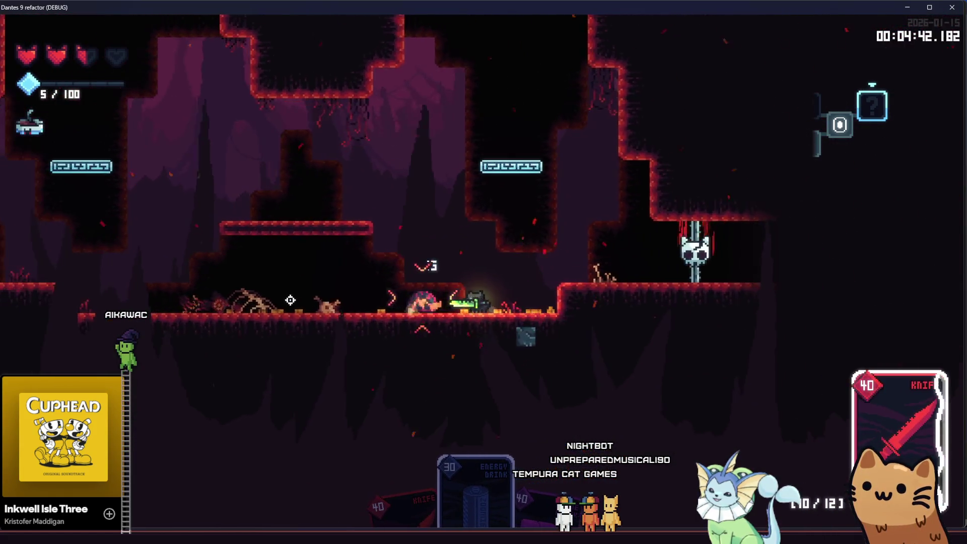
key("d")
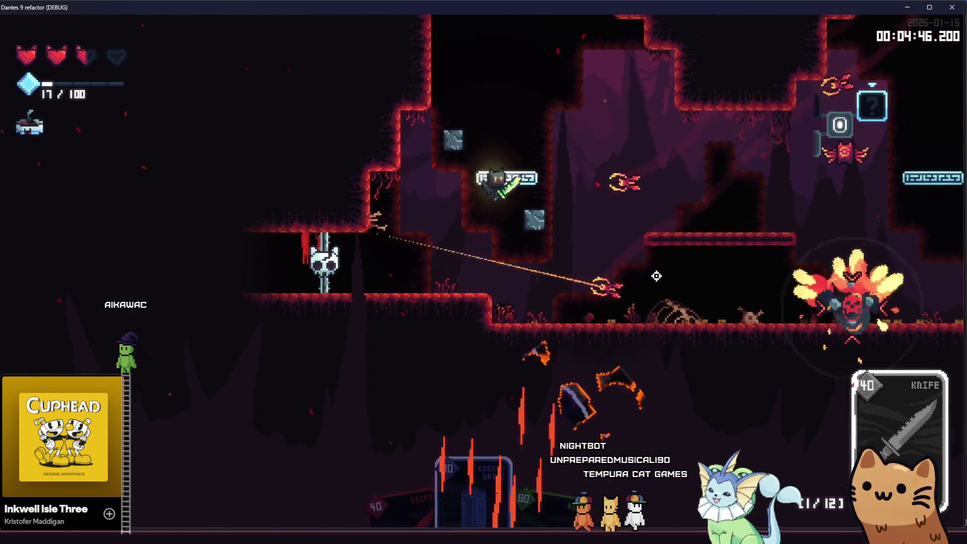
left_click(650, 278)
key("d")
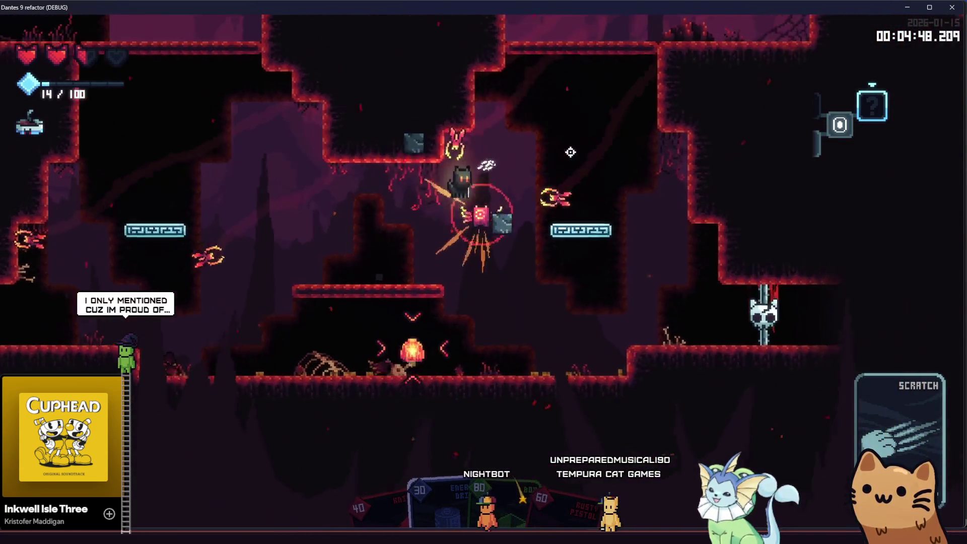
key("space")
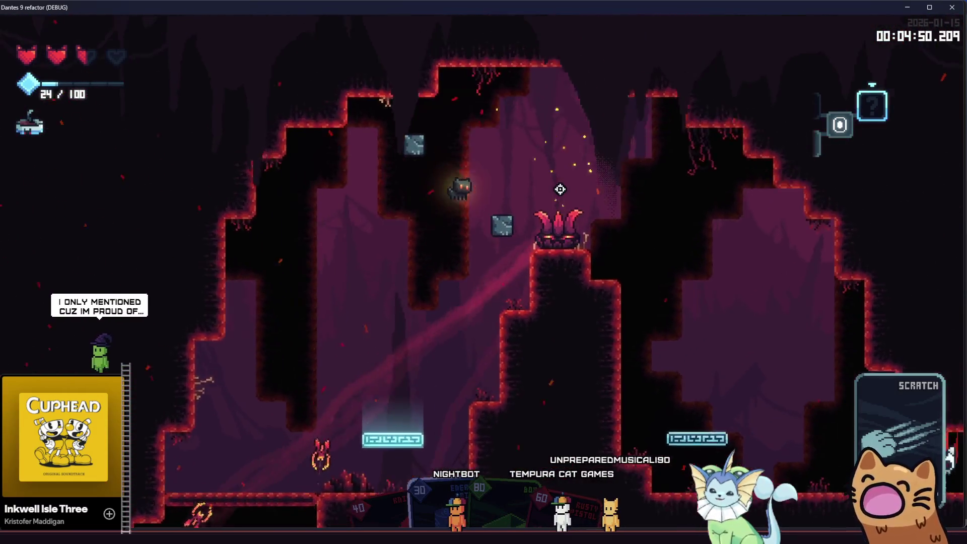
key("d")
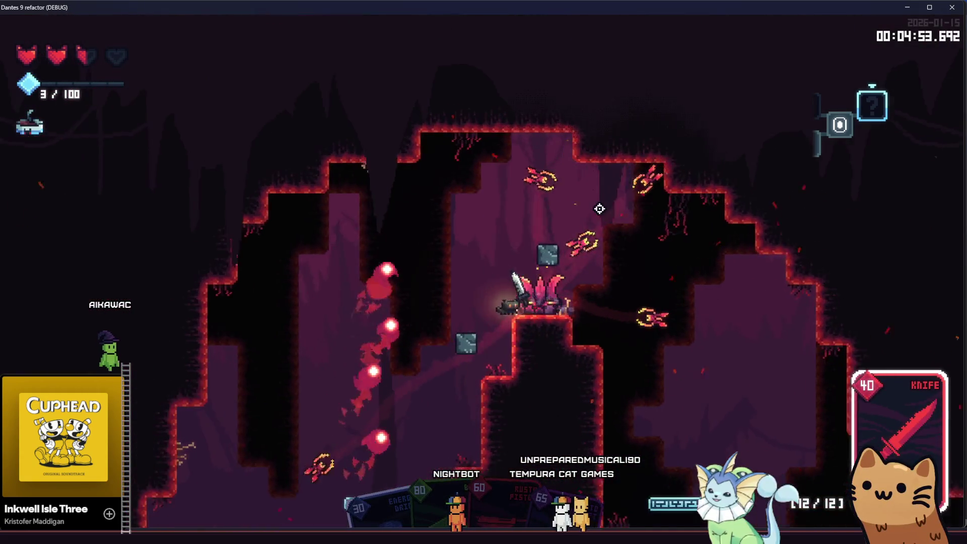
left_click(621, 240)
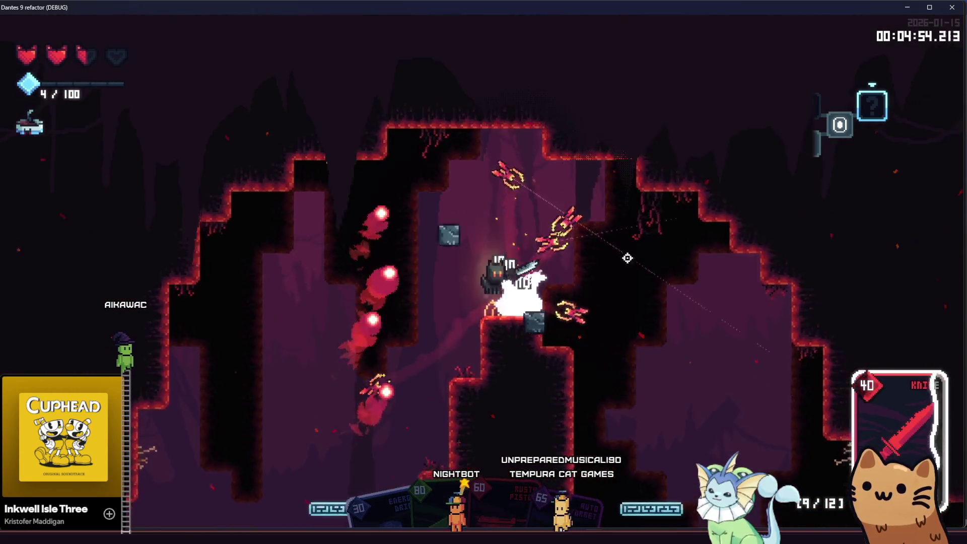
left_click(591, 317)
left_click(596, 294)
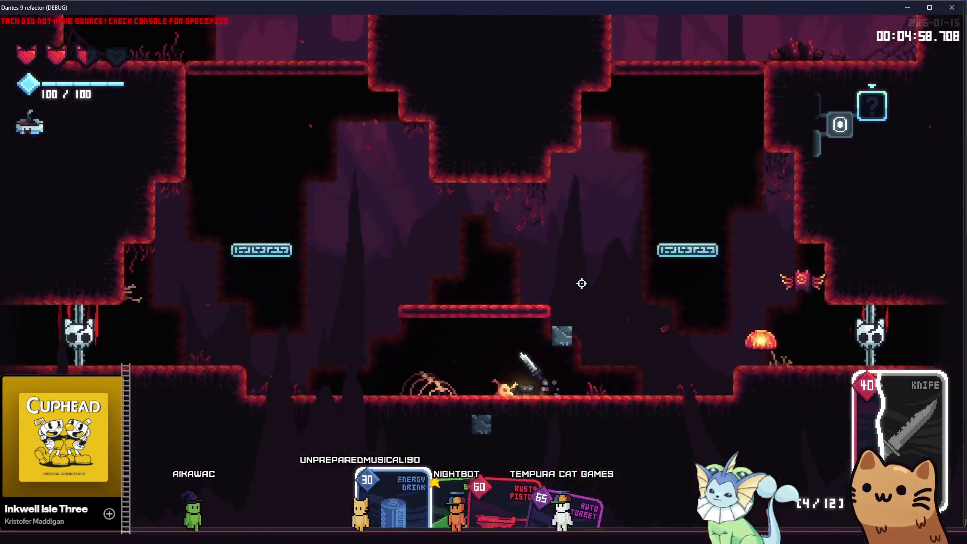
left_click(581, 283)
Trigger the area ability and finish nearby enemies with the Rusty Pistol and knife.
right_click(579, 282)
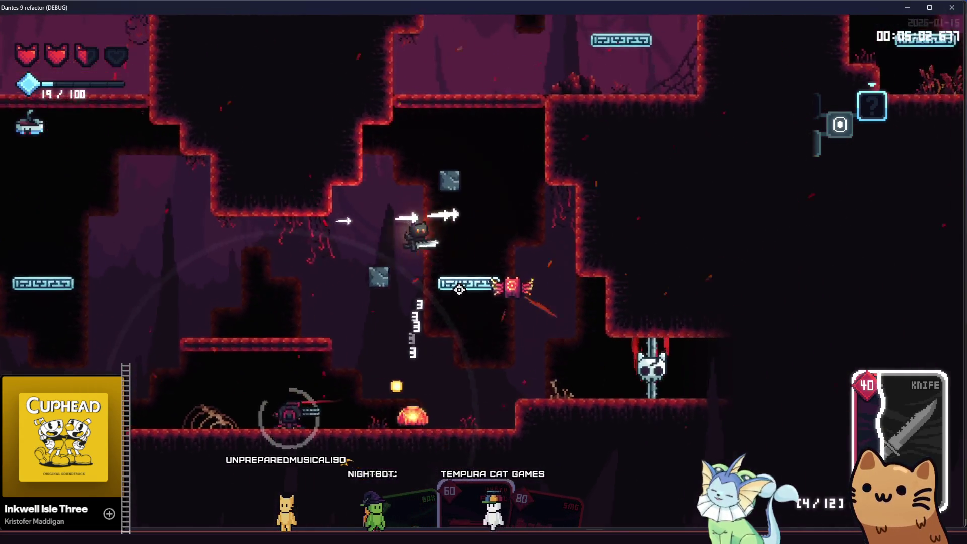
left_click(584, 297)
left_click(583, 297)
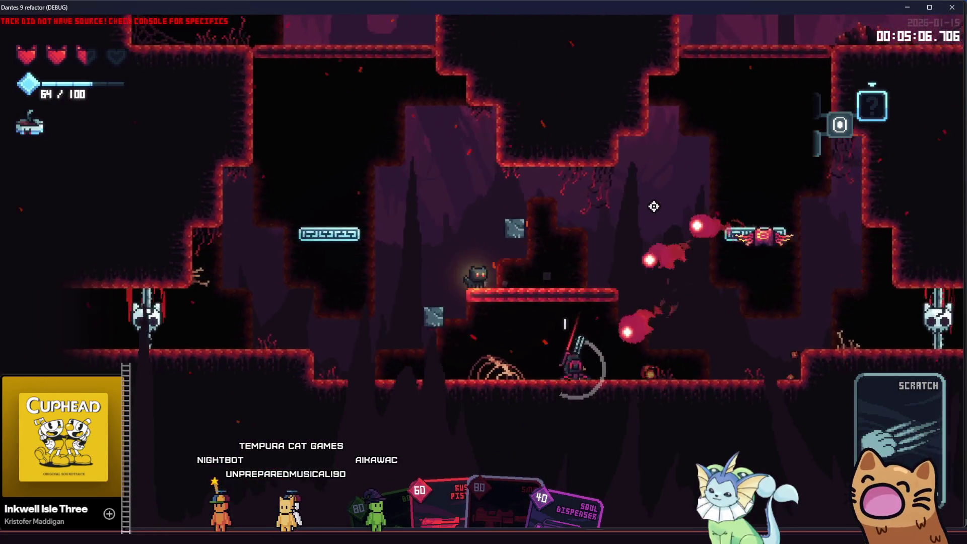
left_click(662, 237)
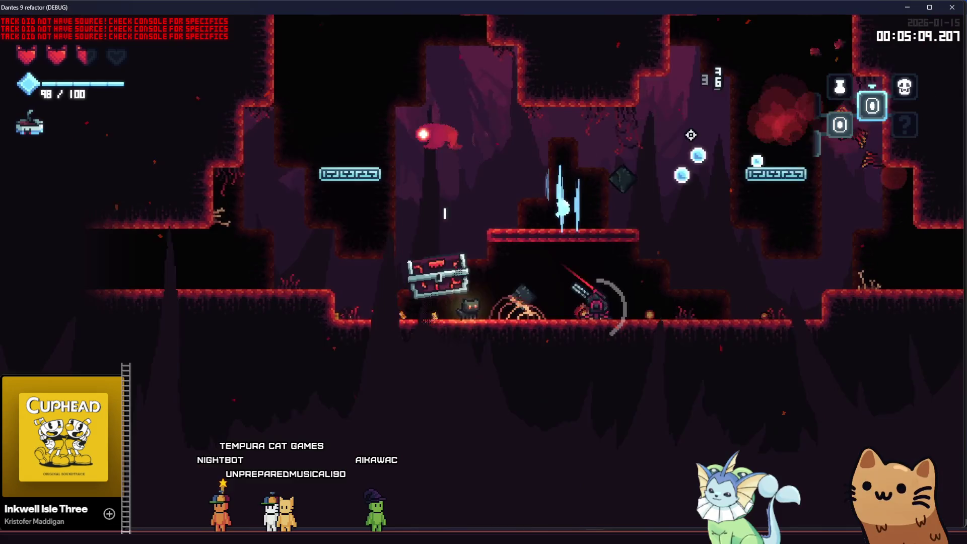
left_click(568, 198)
left_click(452, 203)
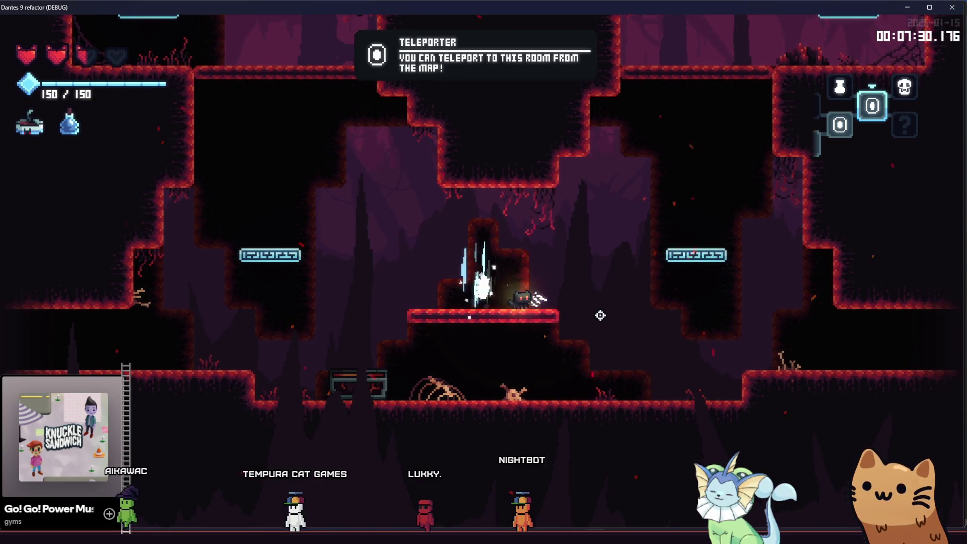
Leave the teleporter room, drop into the lower chamber and shoot enemies with the Rusty Pistol.
key("e")
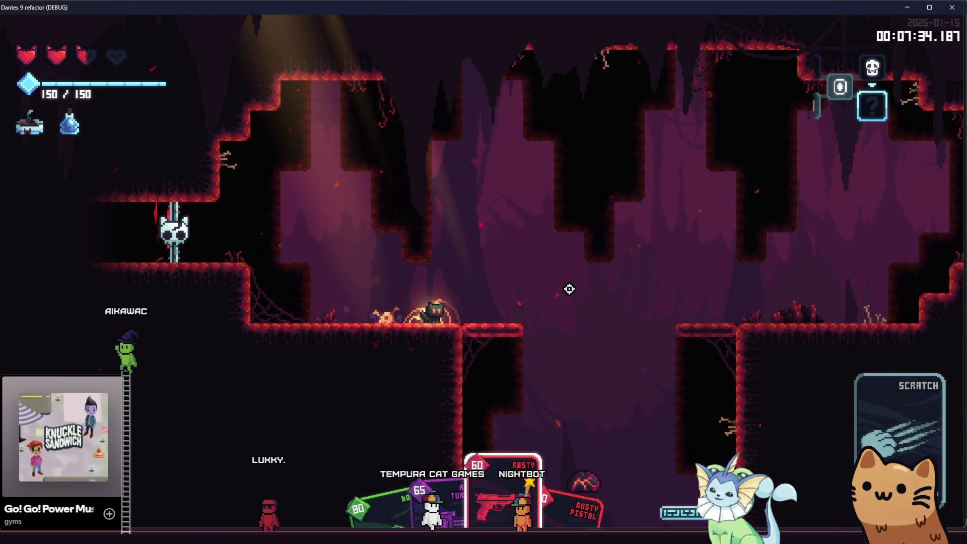
key("space")
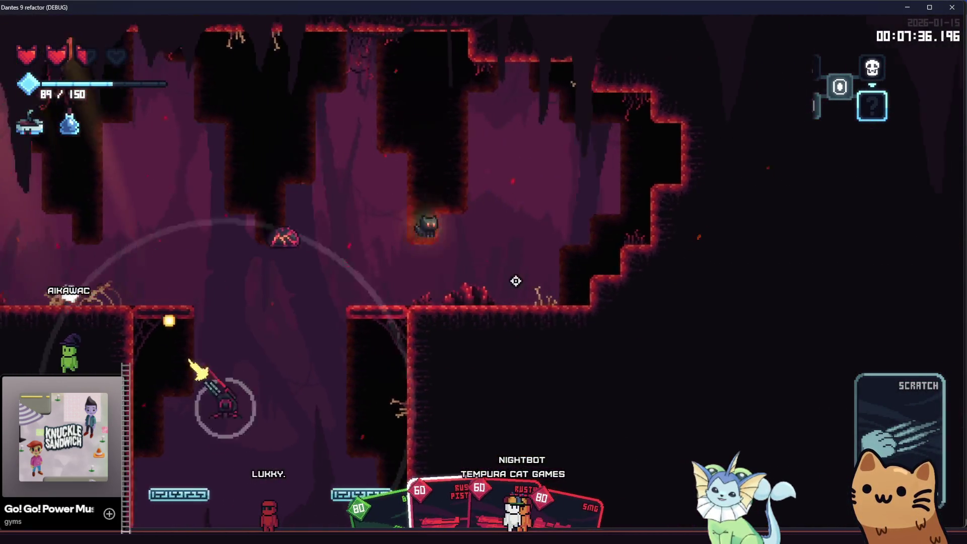
left_click(410, 293)
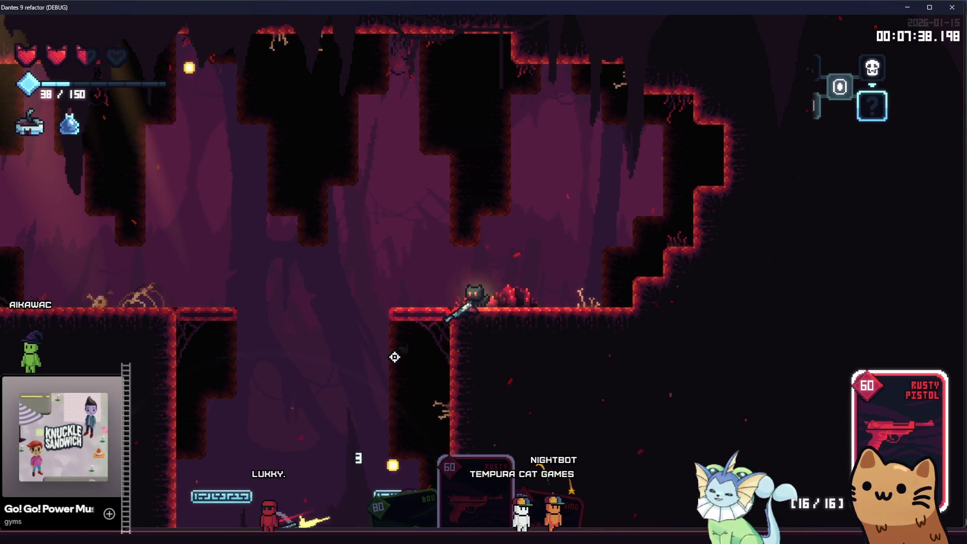
key("space")
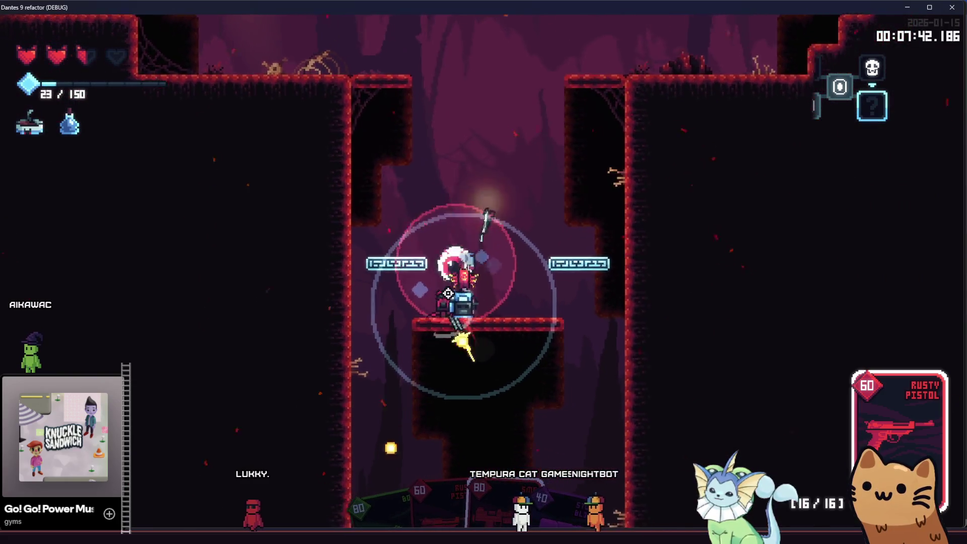
left_click(442, 290)
left_click(443, 290)
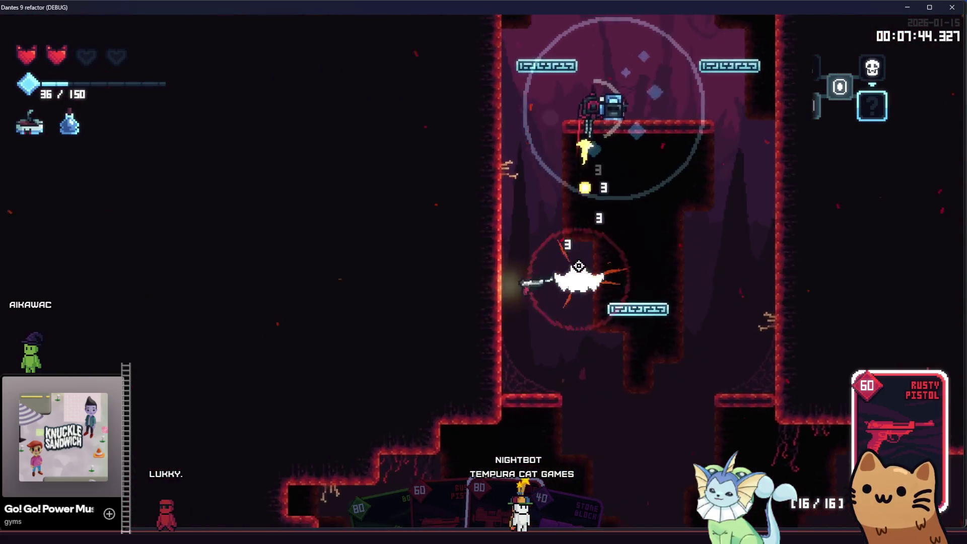
left_click(446, 250)
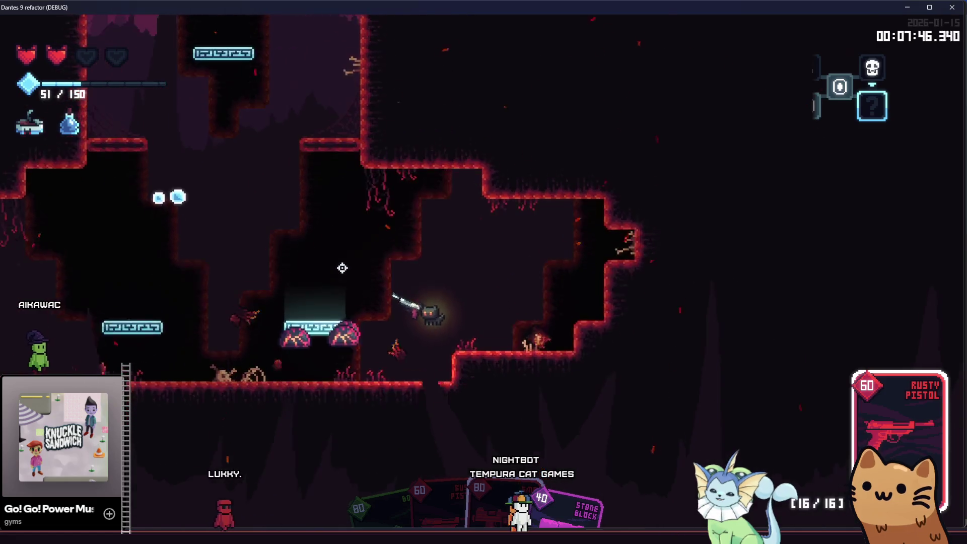
left_click(326, 275)
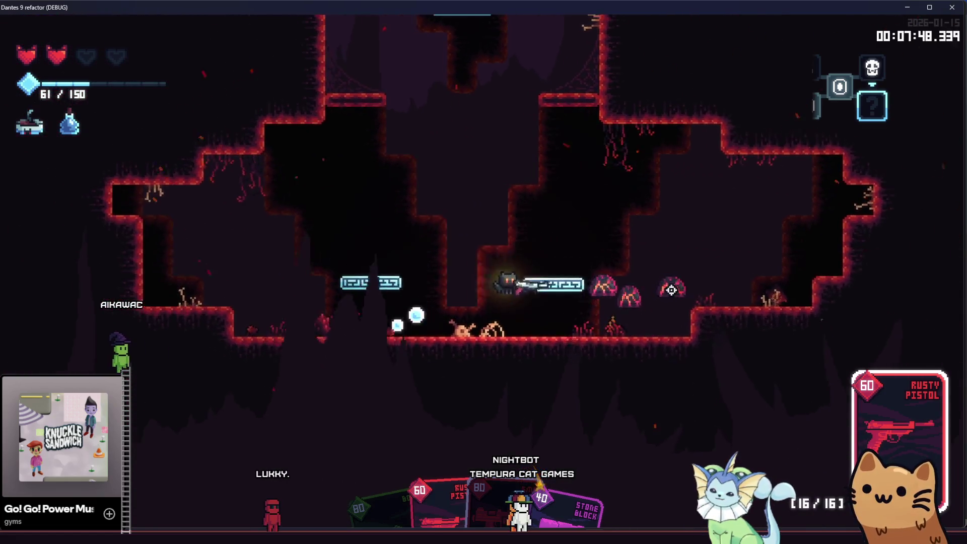
left_click(670, 290)
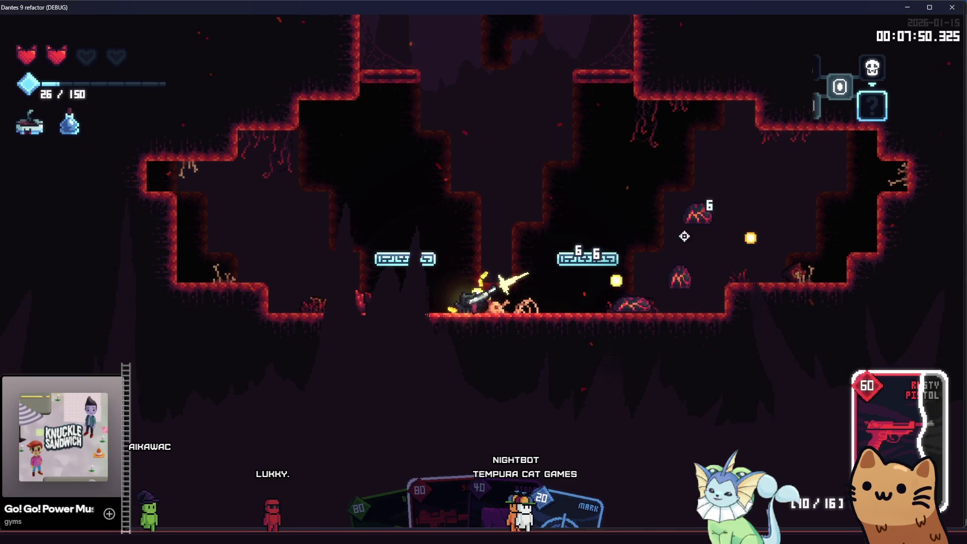
left_click(669, 313)
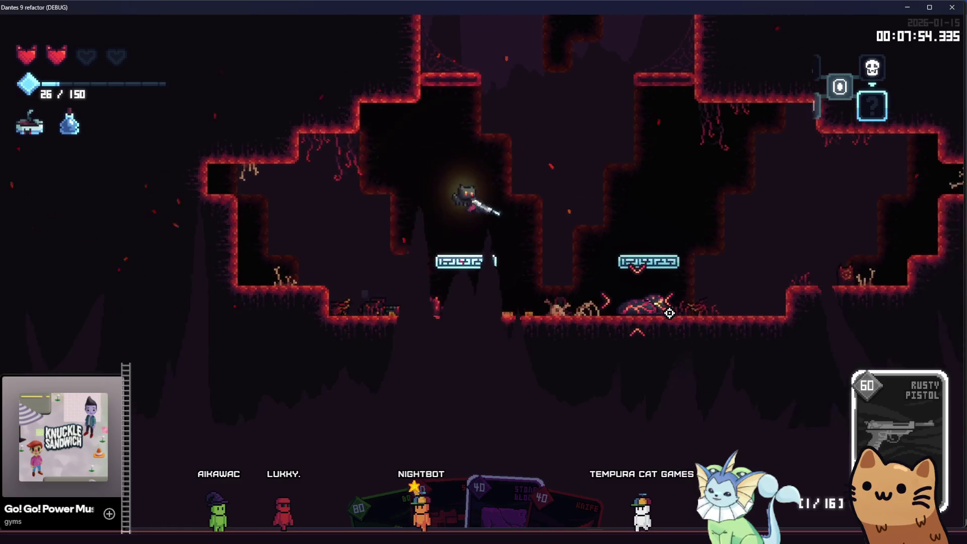
Clear the remaining fire enemies with Scratch and Knife to earn the chest.
left_click(296, 300)
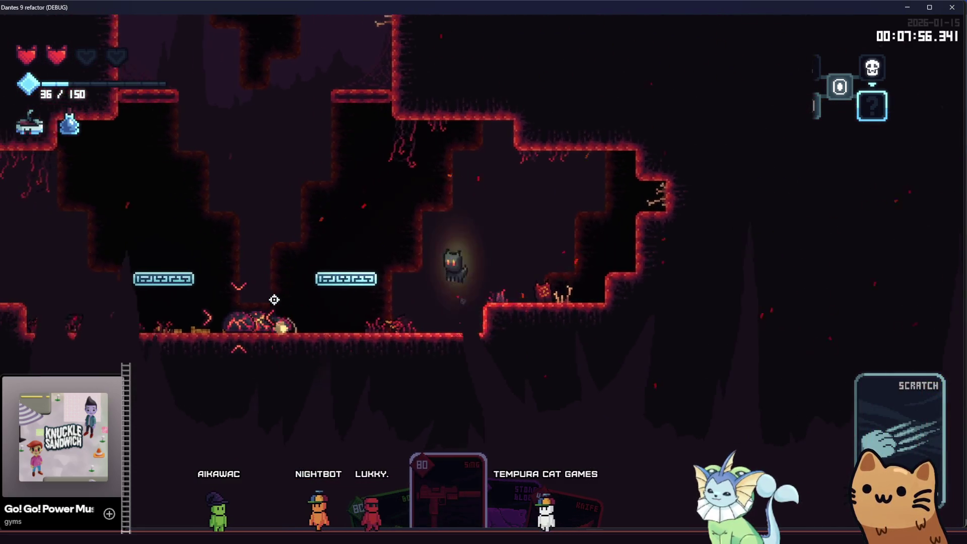
left_click(603, 296)
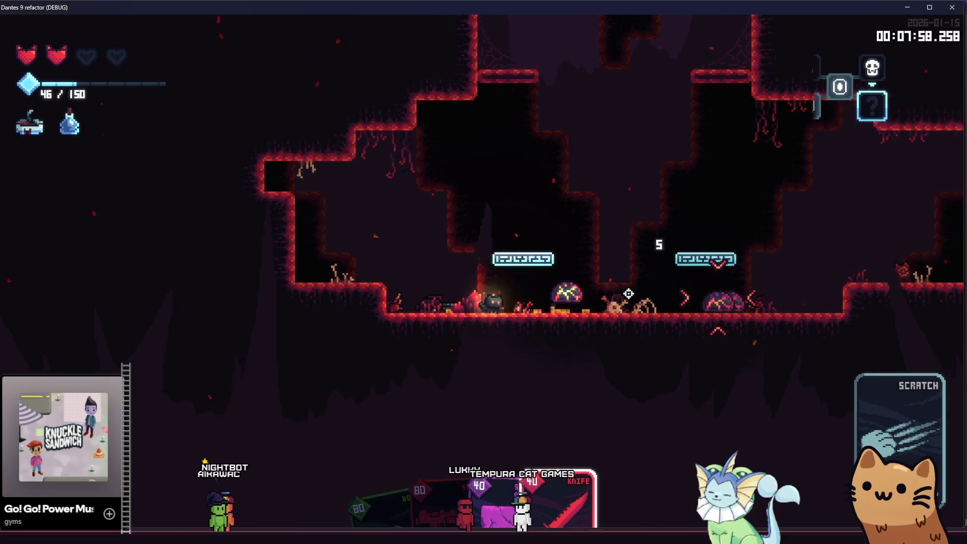
left_click(627, 289)
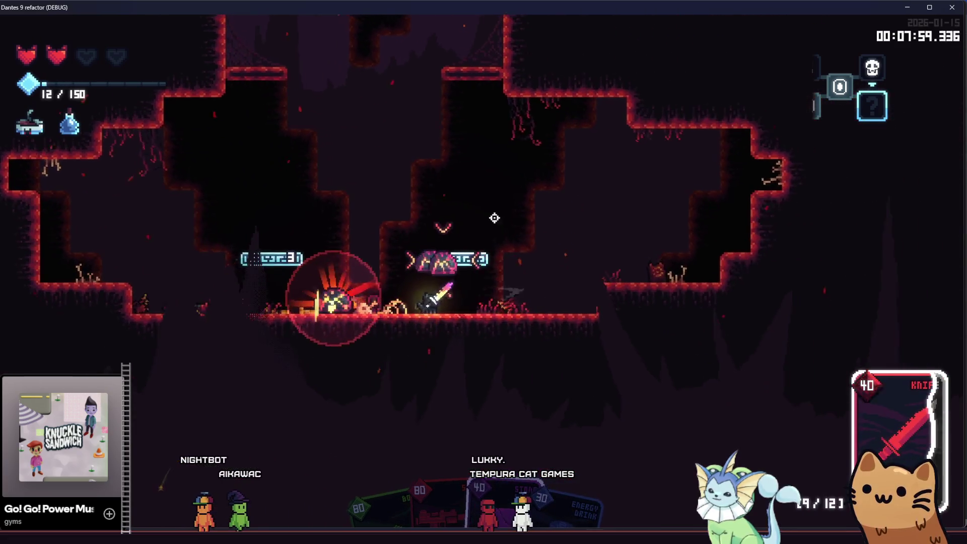
left_click(494, 218)
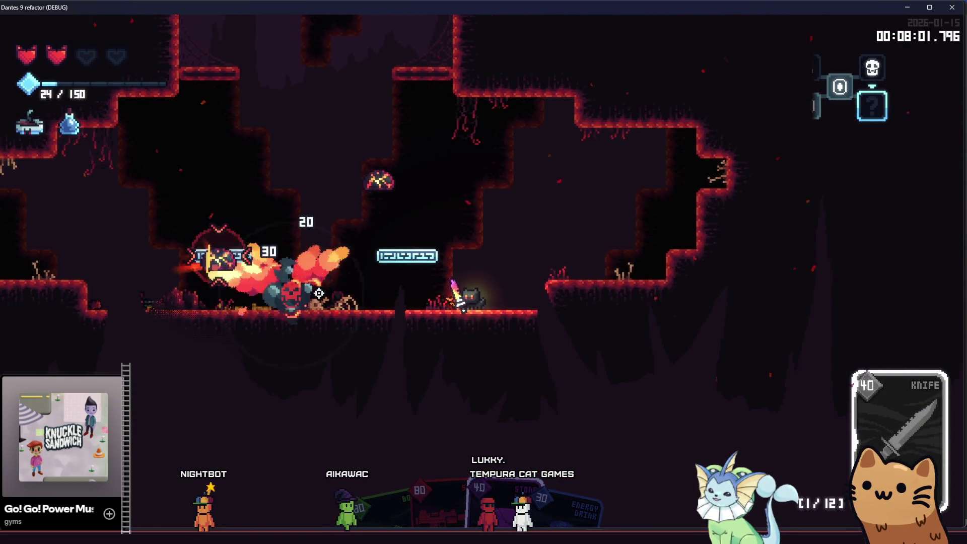
left_click(314, 299)
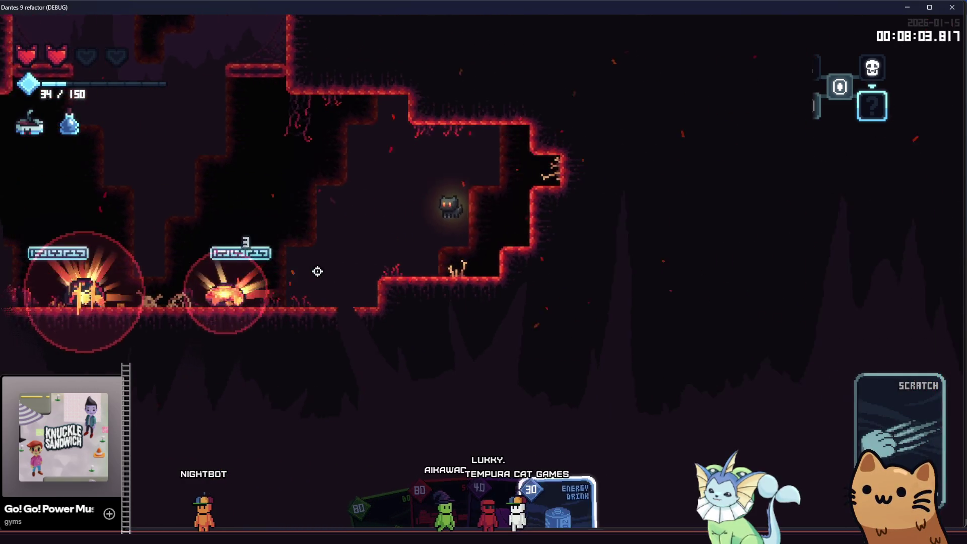
left_click(316, 273)
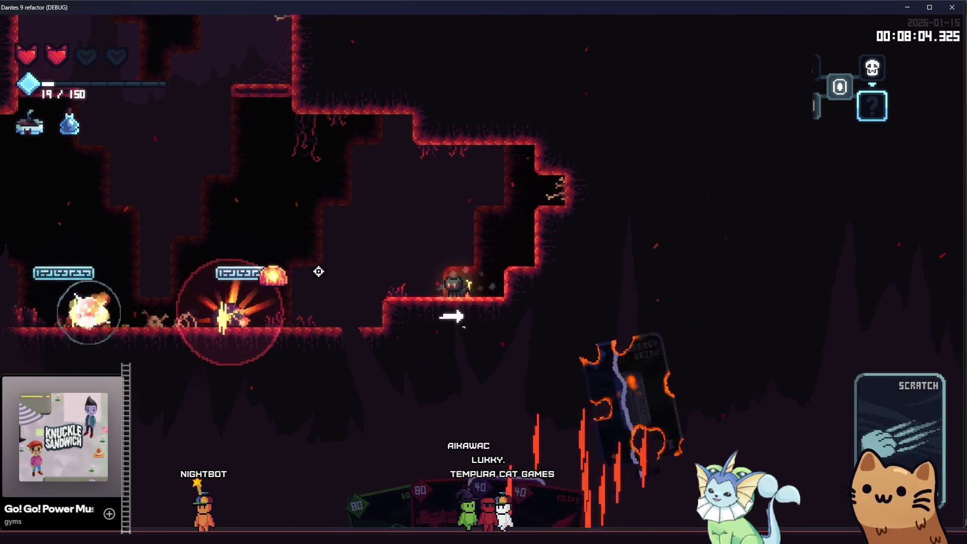
left_click(614, 295)
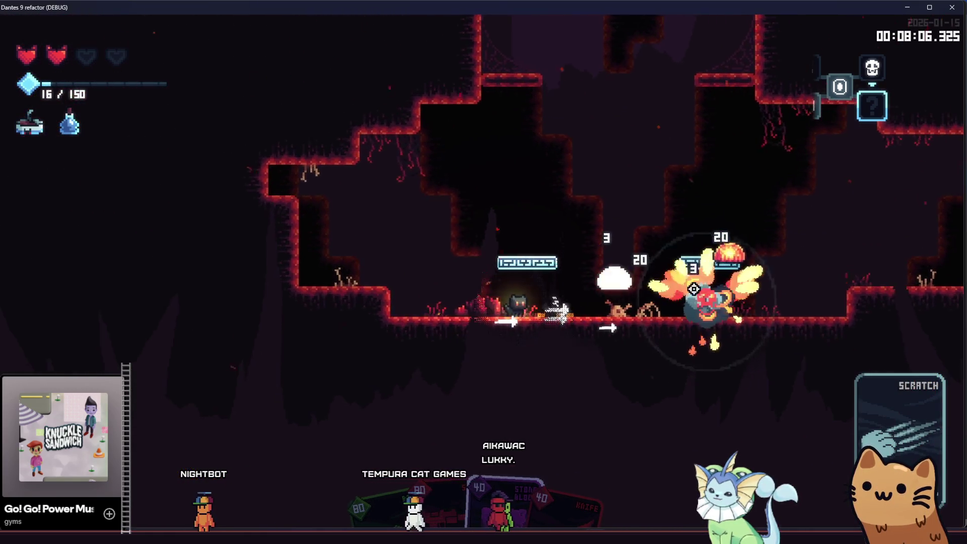
left_click(267, 264)
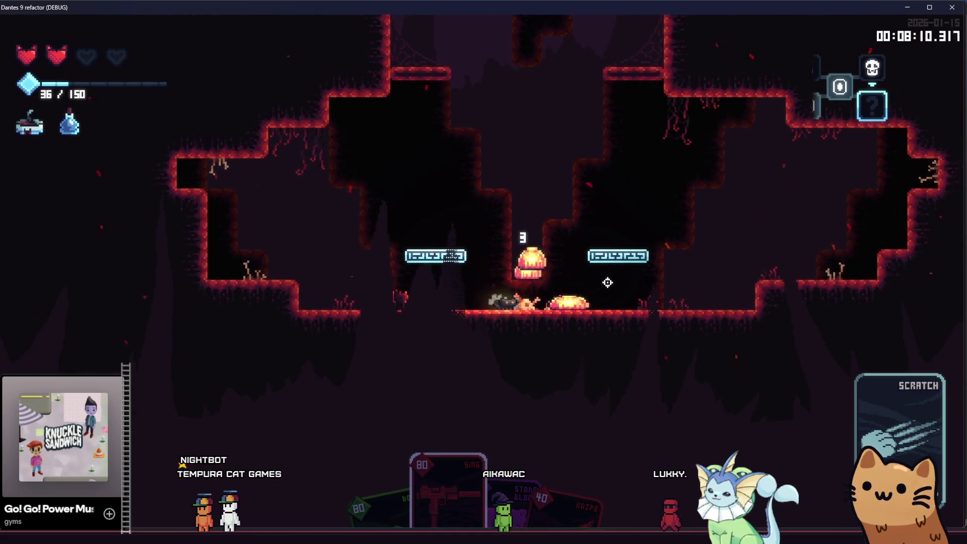
left_click(610, 282)
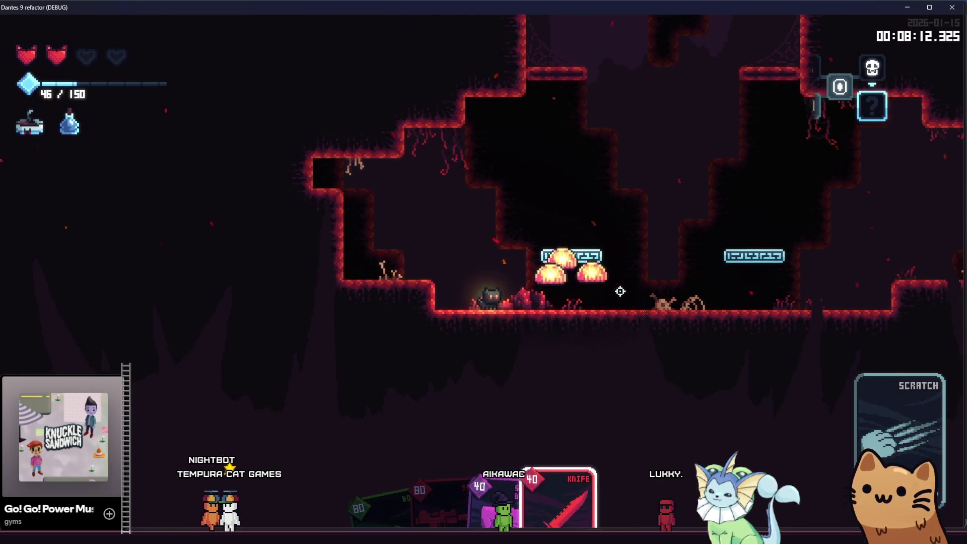
left_click(619, 286)
left_click(474, 205)
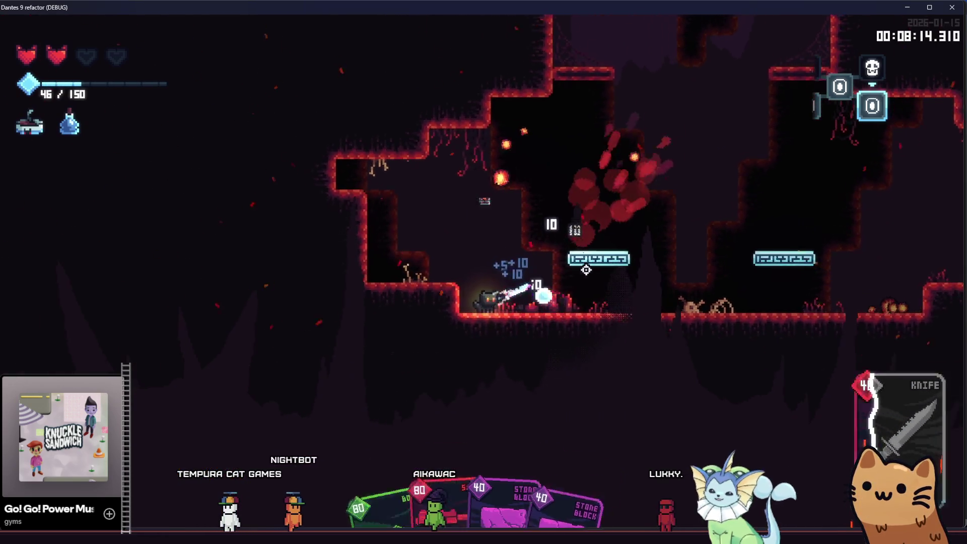
Climb the vertical shaft and cross the cave rooms via the cyan platform.
key("a")
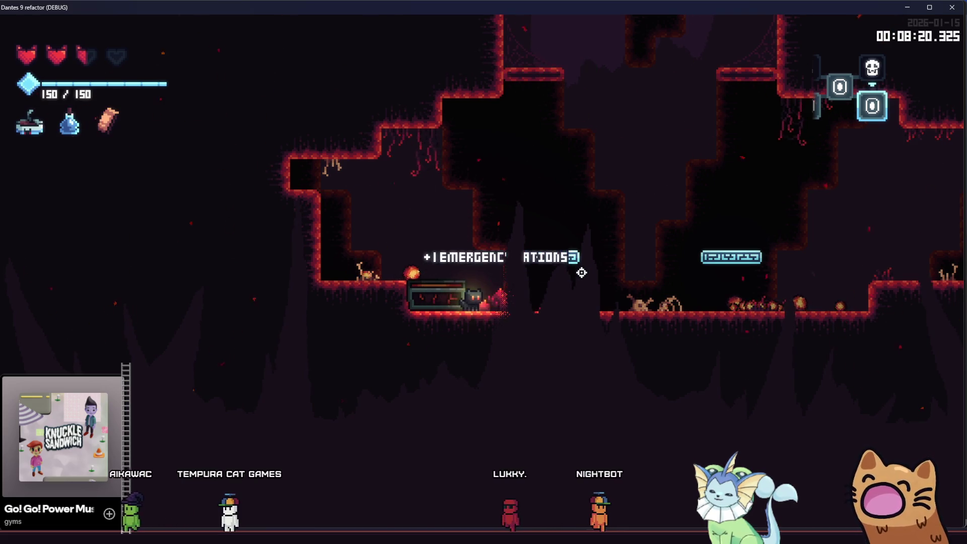
key("space")
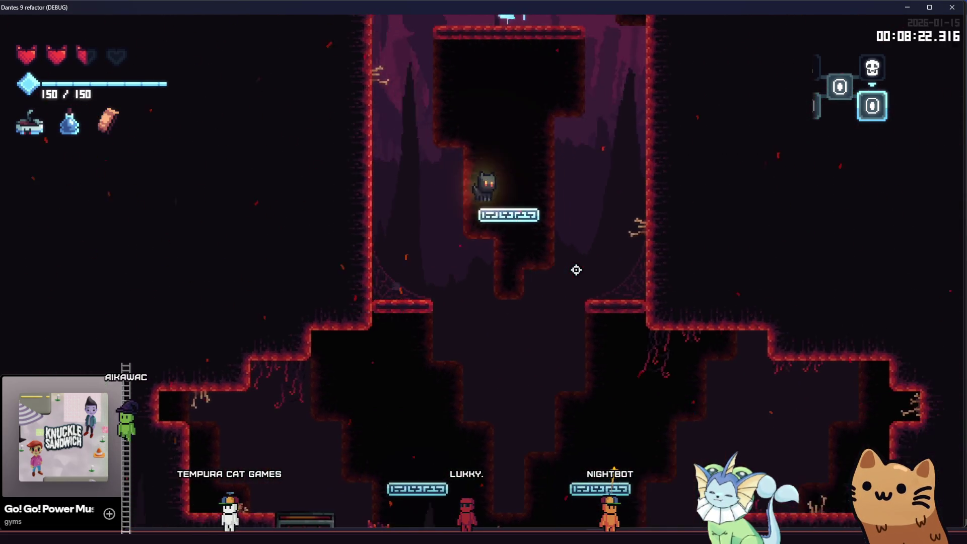
key("space")
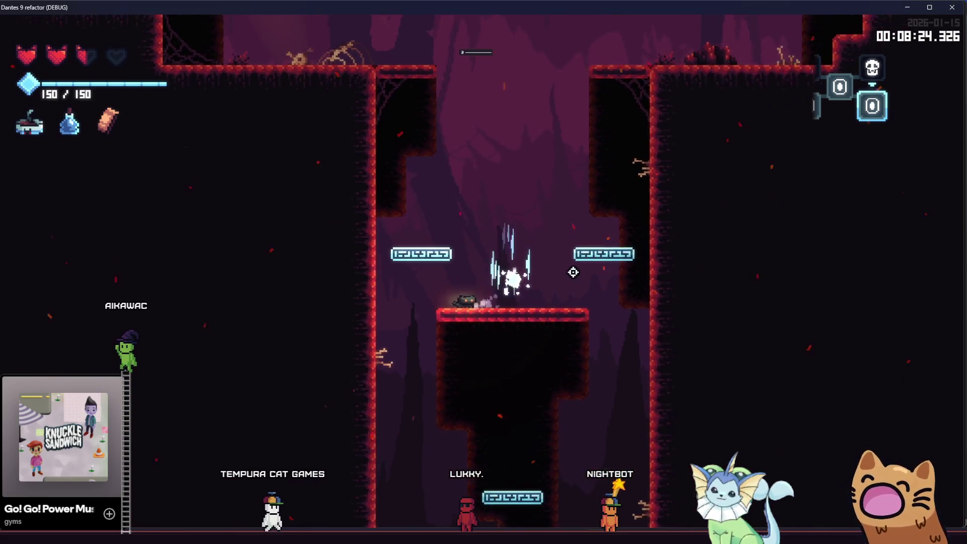
key("space")
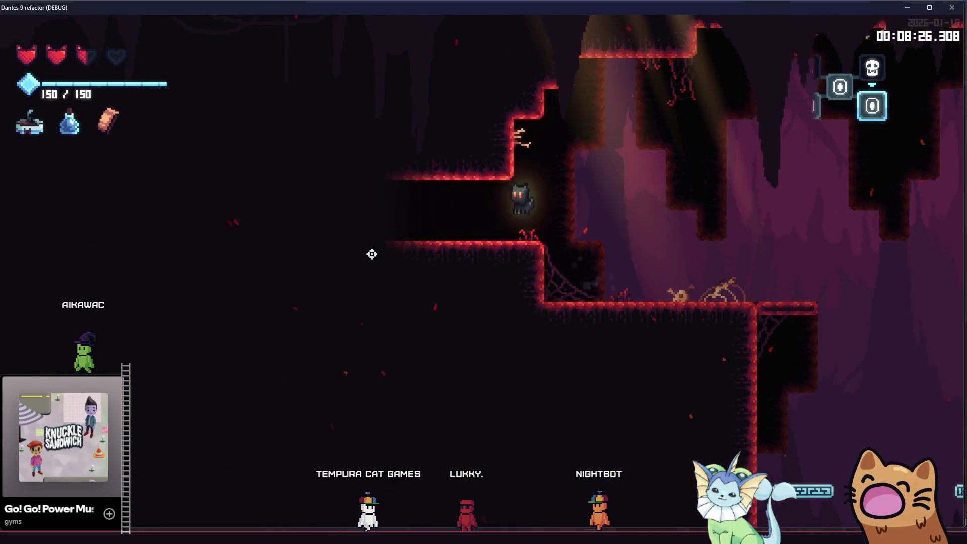
key("d")
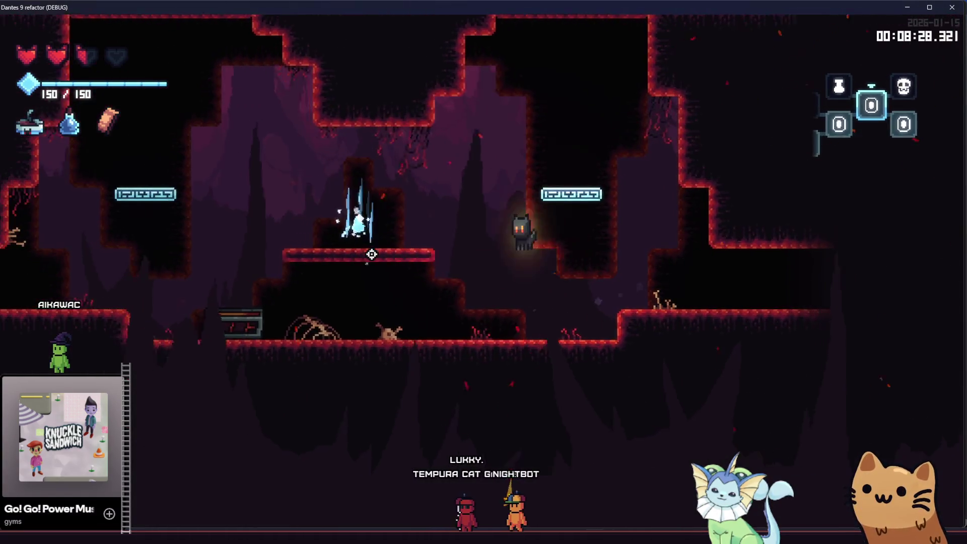
key("space")
key("a")
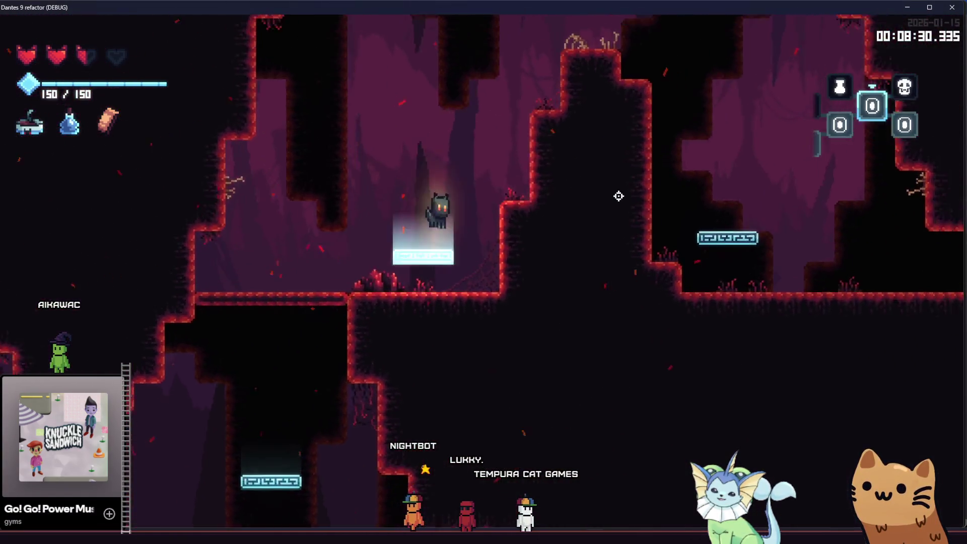
key("d")
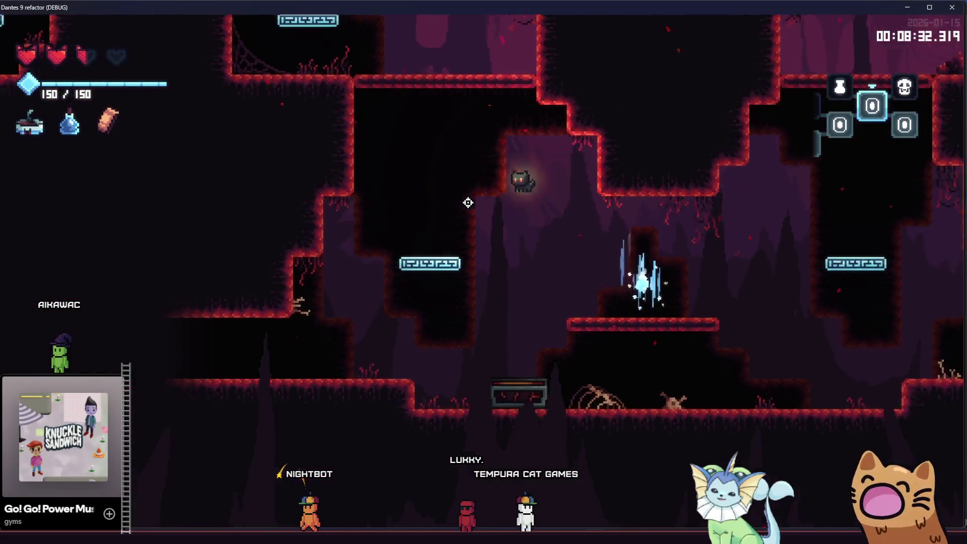
key("space")
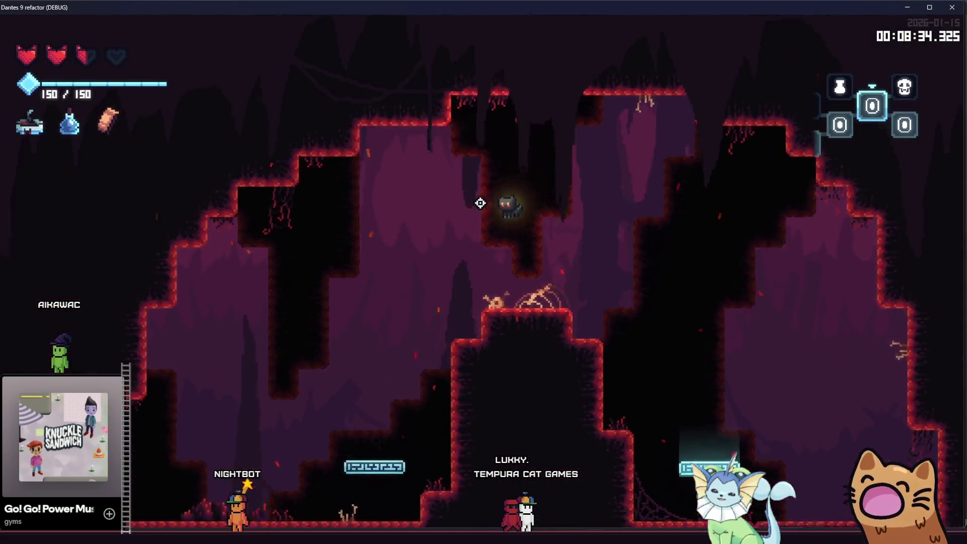
Walk the cat to the forge and bring up its cards and stickers grid.
key("a")
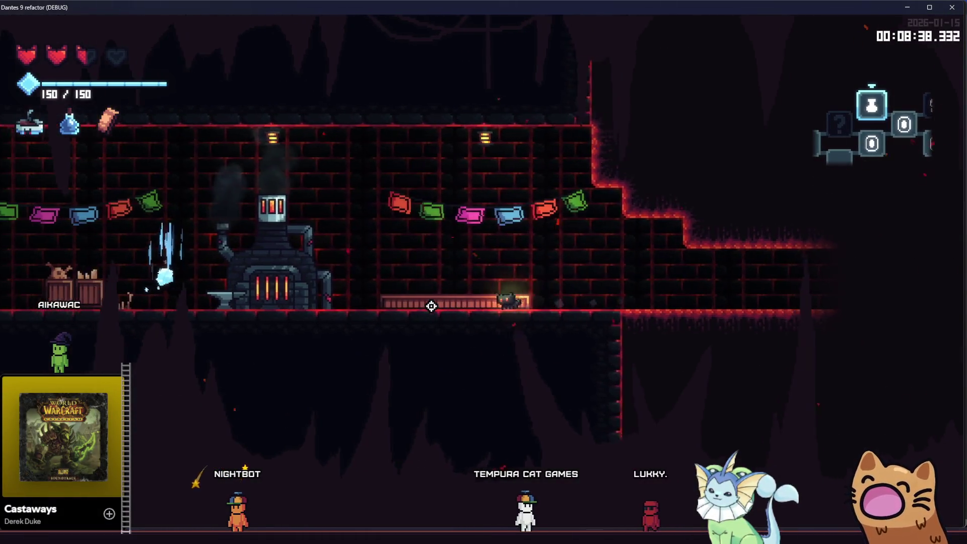
key("a")
key("e")
key("Escape")
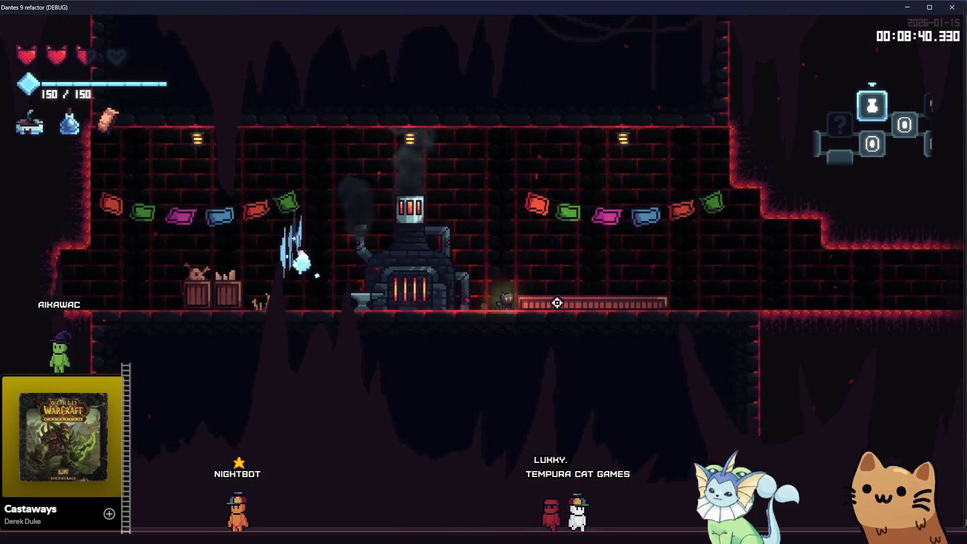
key("e")
scroll(390, 235, "down", 1)
Place the first Caffeinated Brew sticker onto the Auto Turret card.
left_click(673, 208)
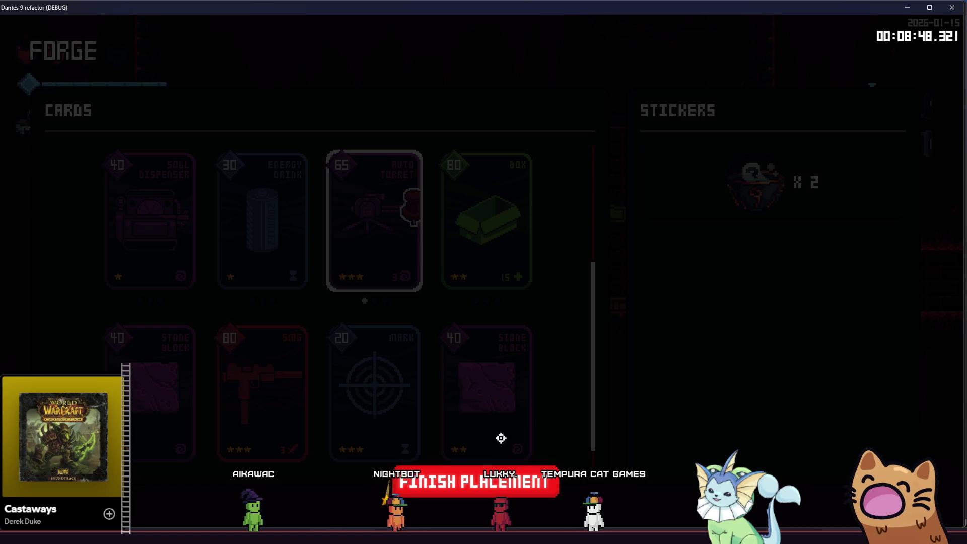
left_click(485, 479)
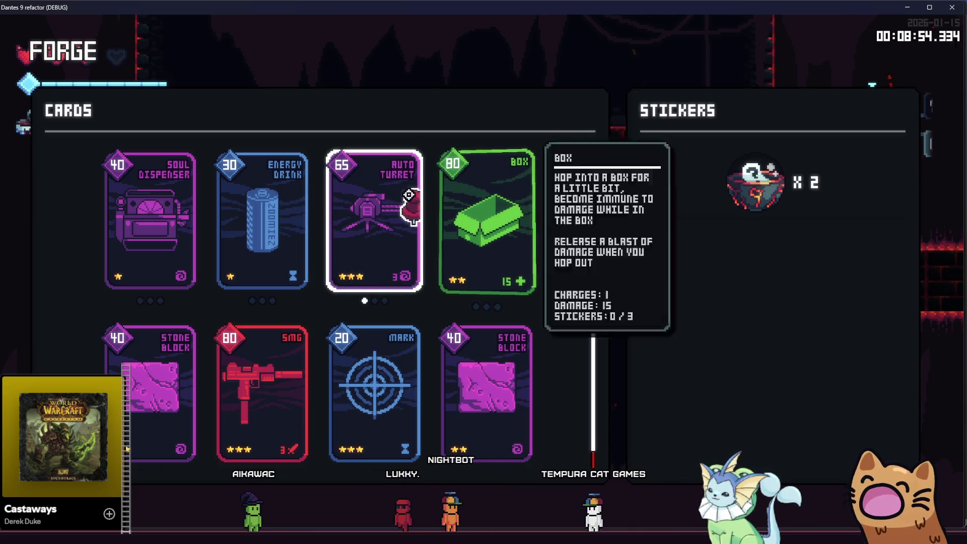
left_click(761, 185)
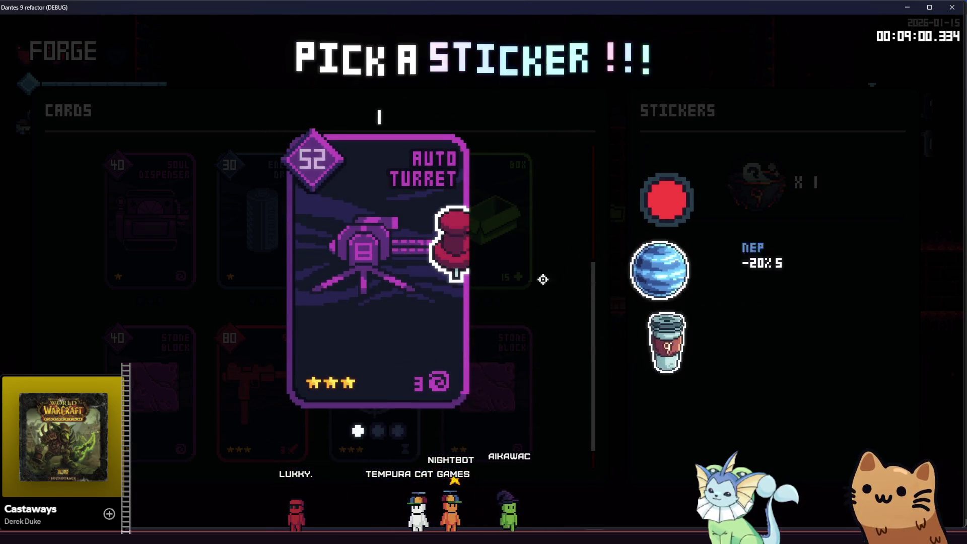
left_click(576, 328)
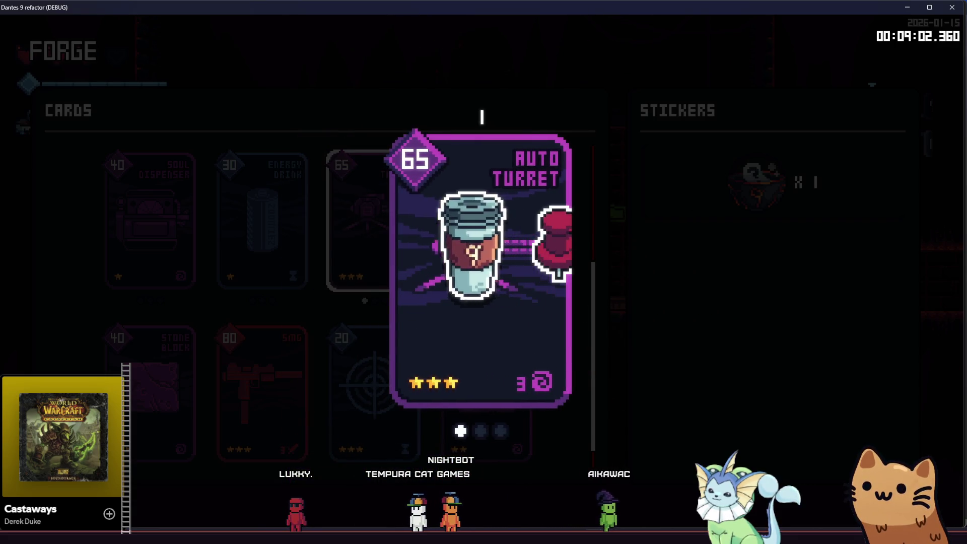
left_click(459, 411)
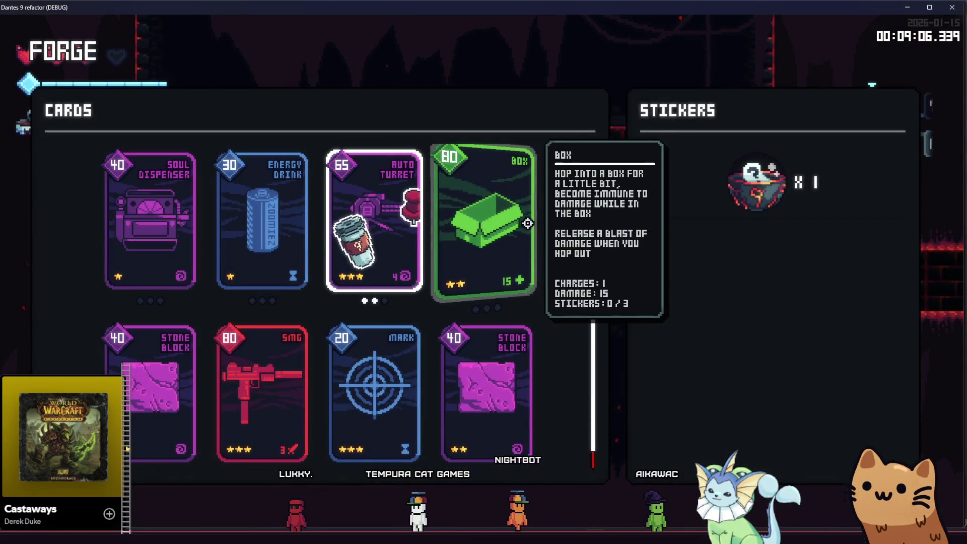
Apply a second Caffeinated Brew to Auto Turret, finish placement and leave the Forge.
left_click(726, 194)
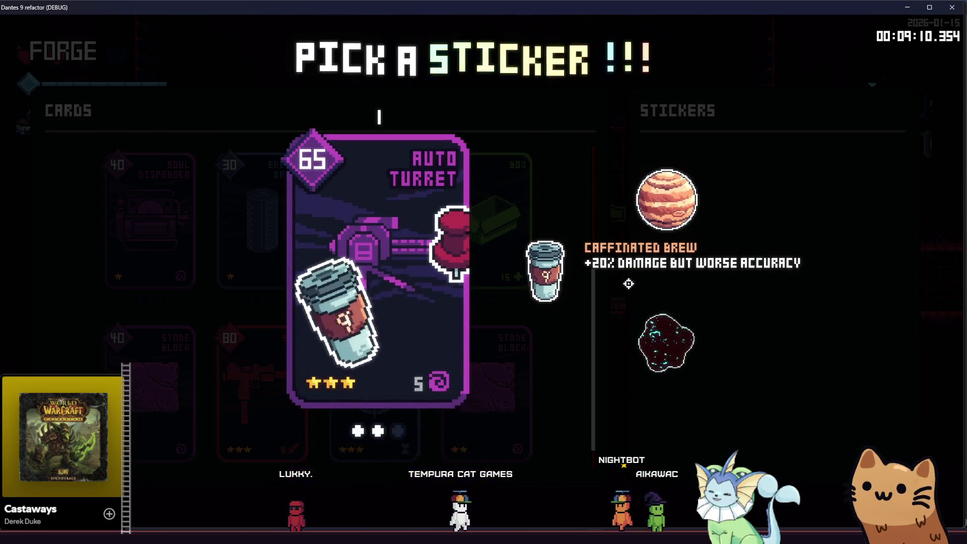
left_click(629, 286)
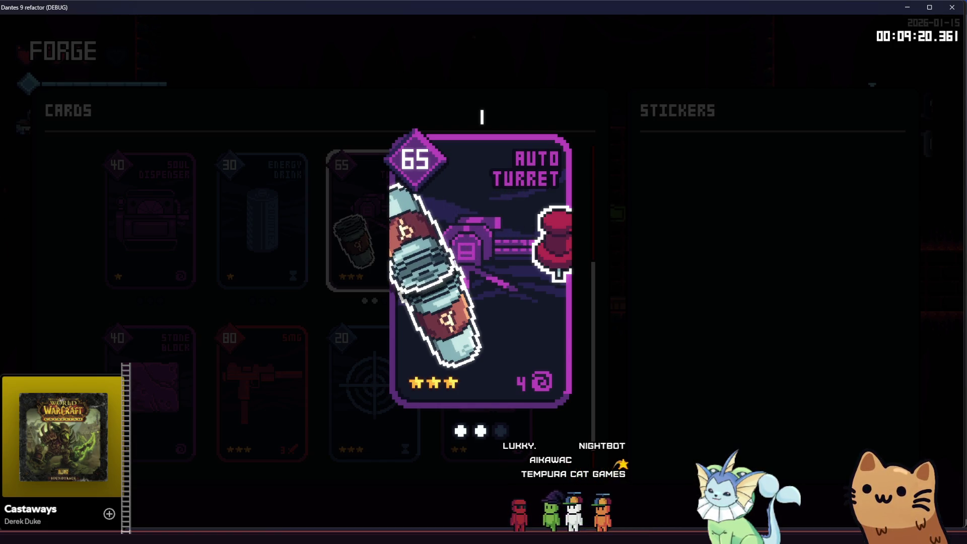
left_click(526, 364)
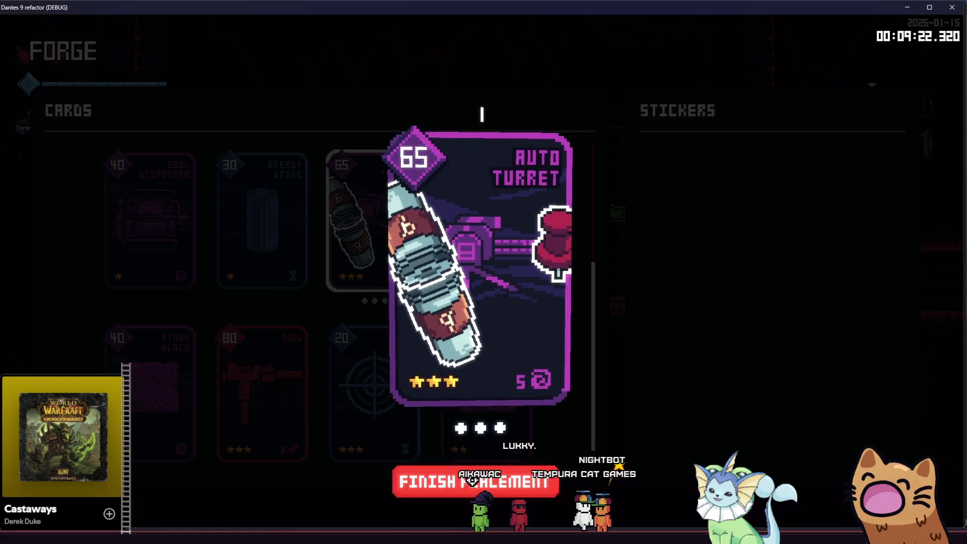
left_click(494, 477)
key("Escape")
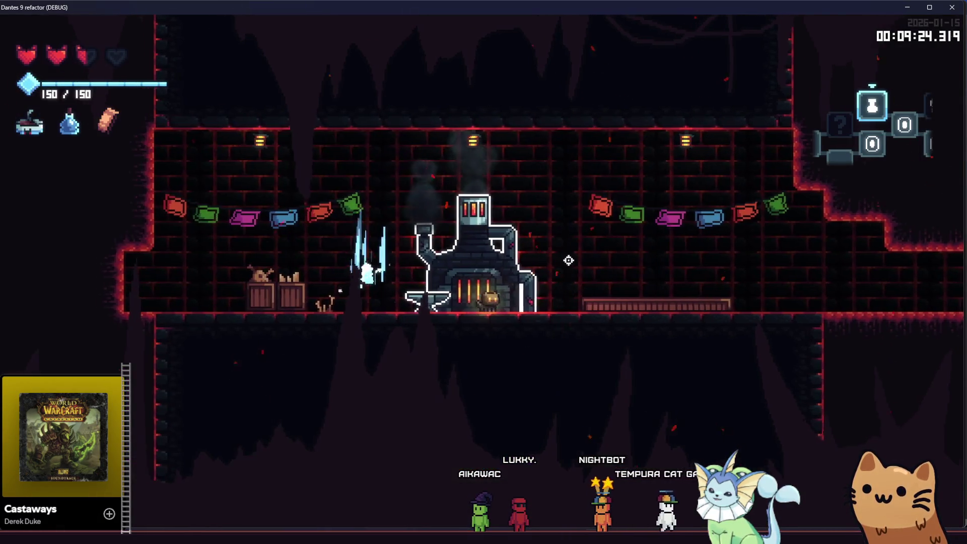
Walk away from the forge and teleport to a new room via the map.
key("d")
key("Tab")
key("Tab")
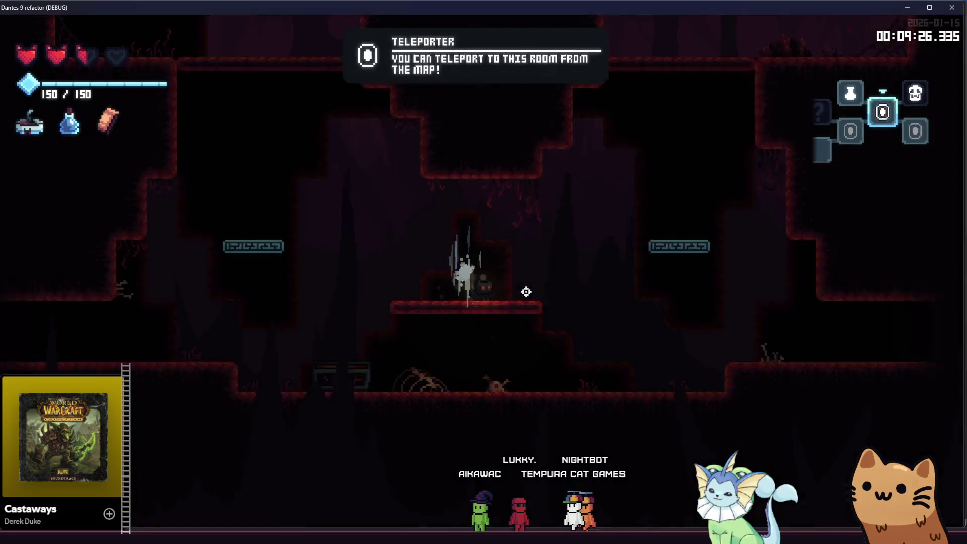
key("Tab")
key("Return")
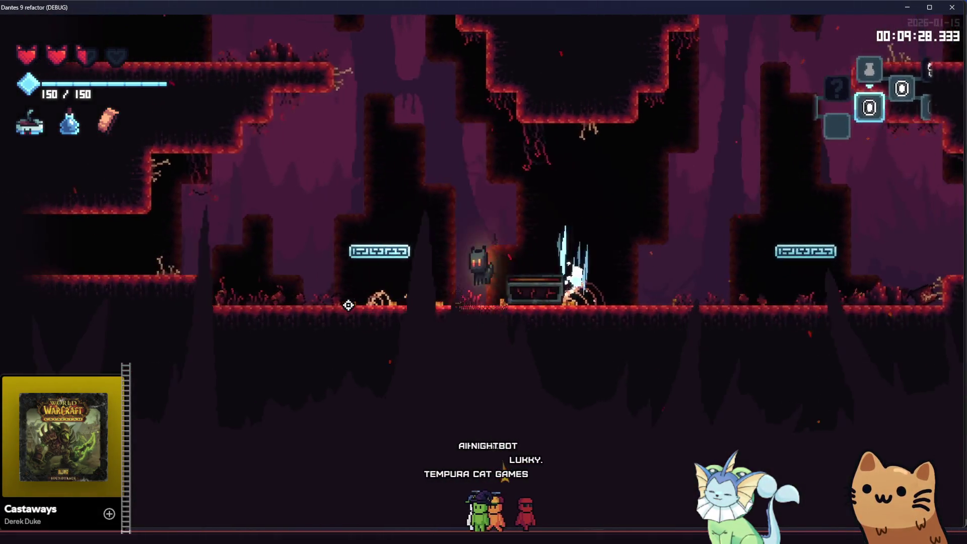
key("a")
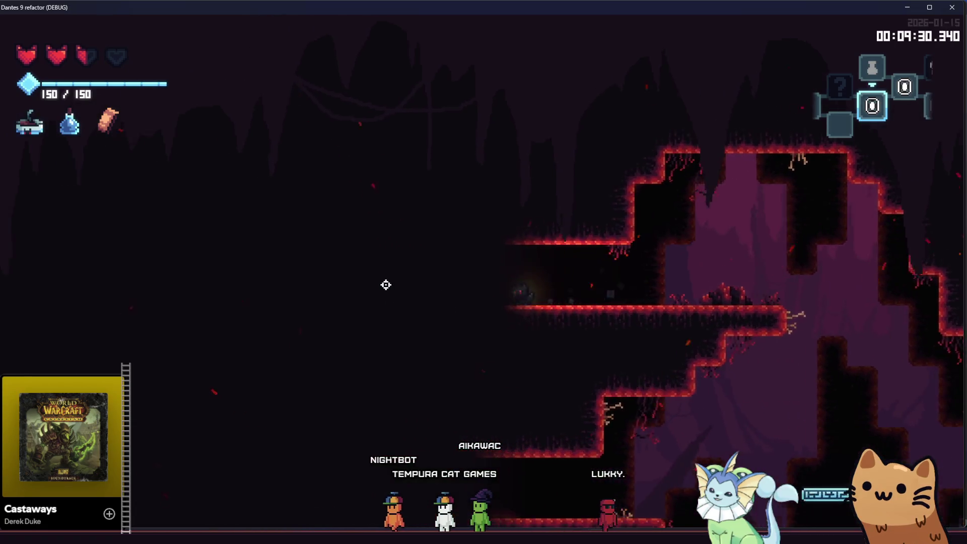
key("a")
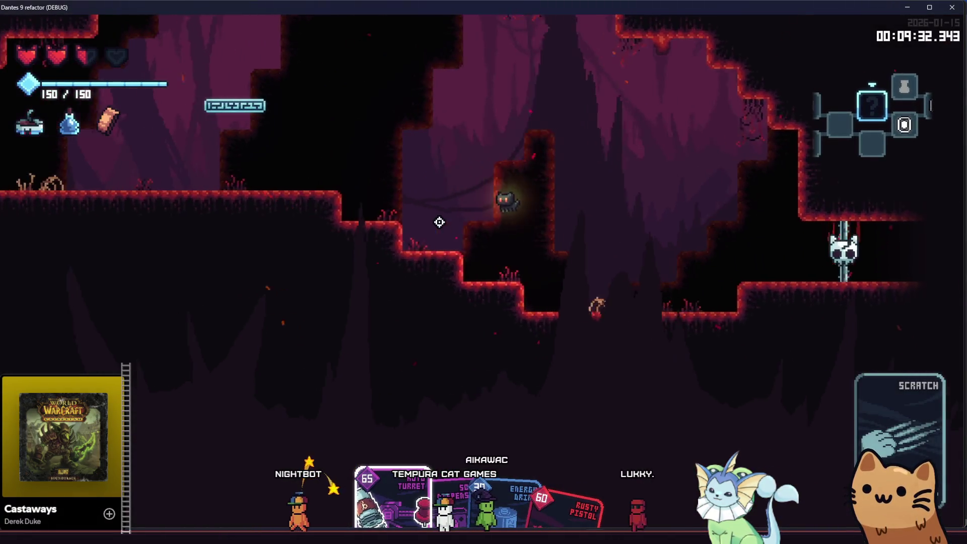
Advance right, deploying Auto Turret and firing the Rusty Pistol at the eye enemy and bats.
key("d")
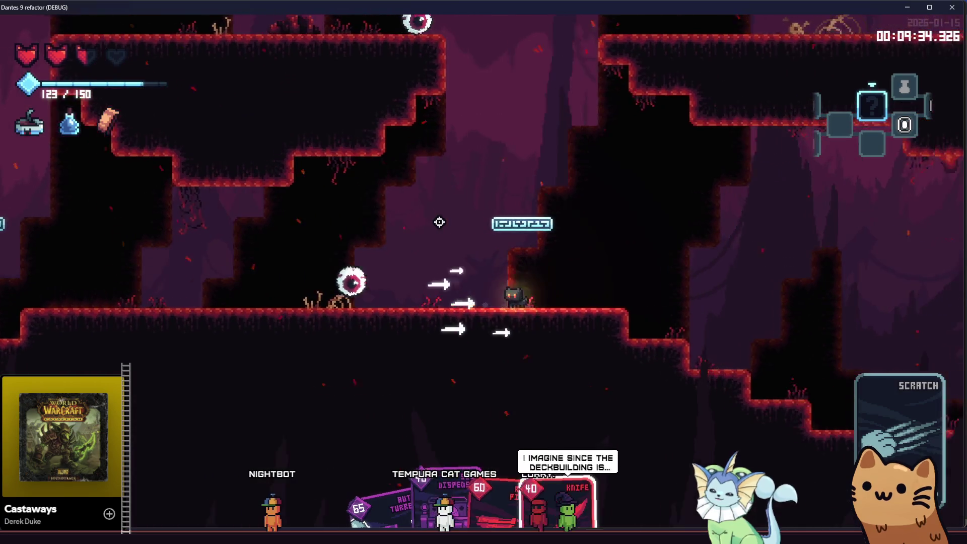
key("d")
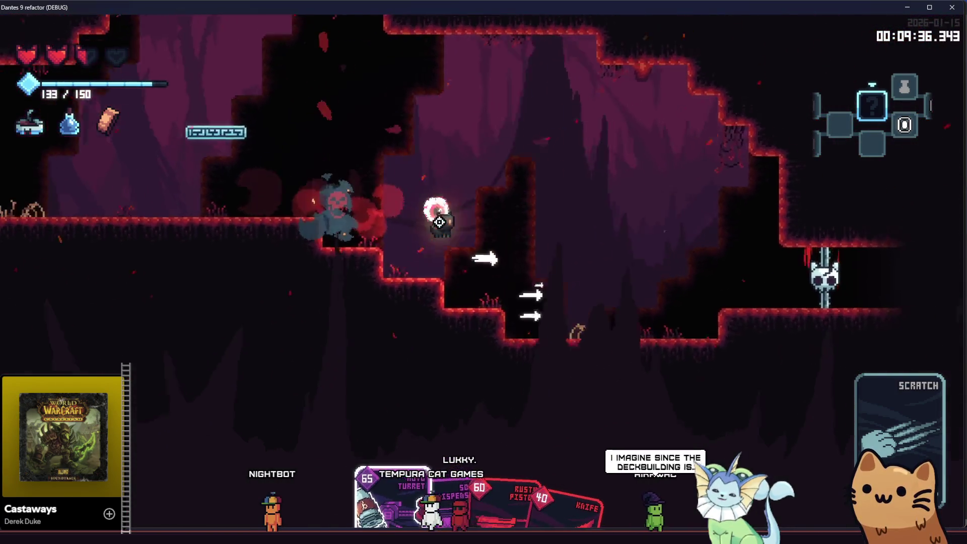
key("d")
key("d")
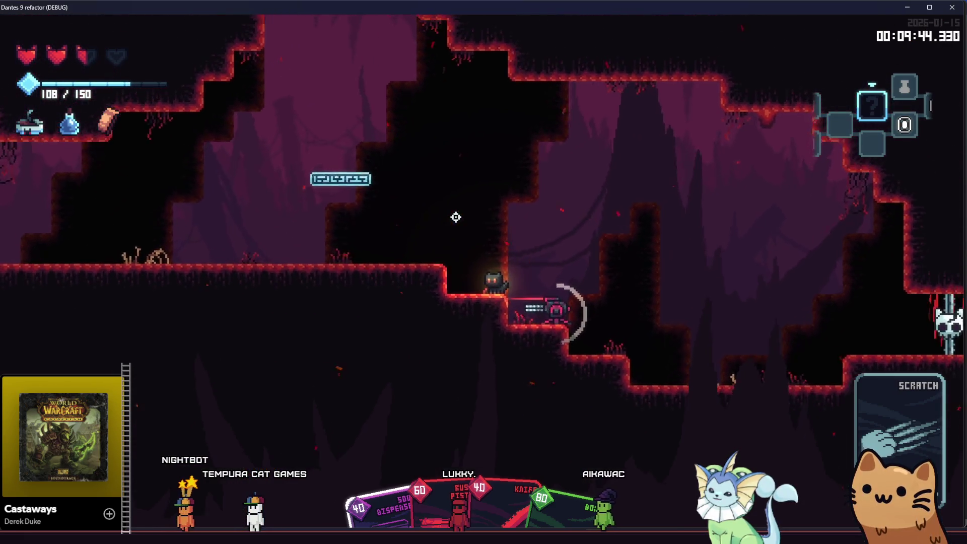
left_click(456, 217)
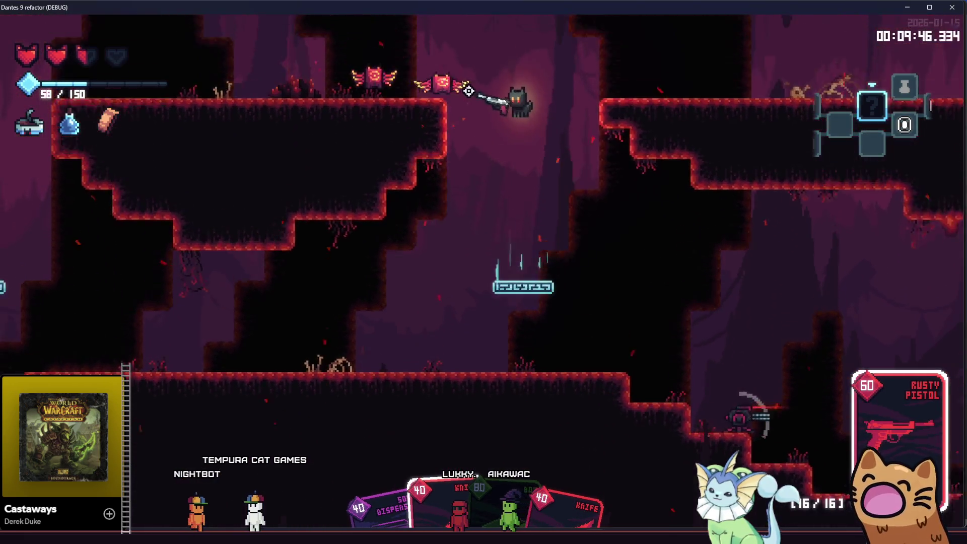
key("d")
left_click(368, 51)
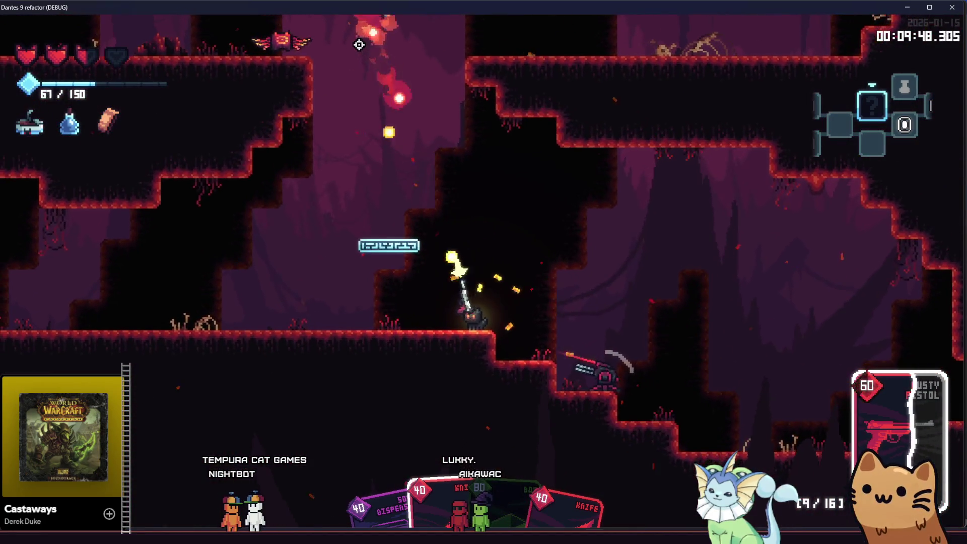
key("d")
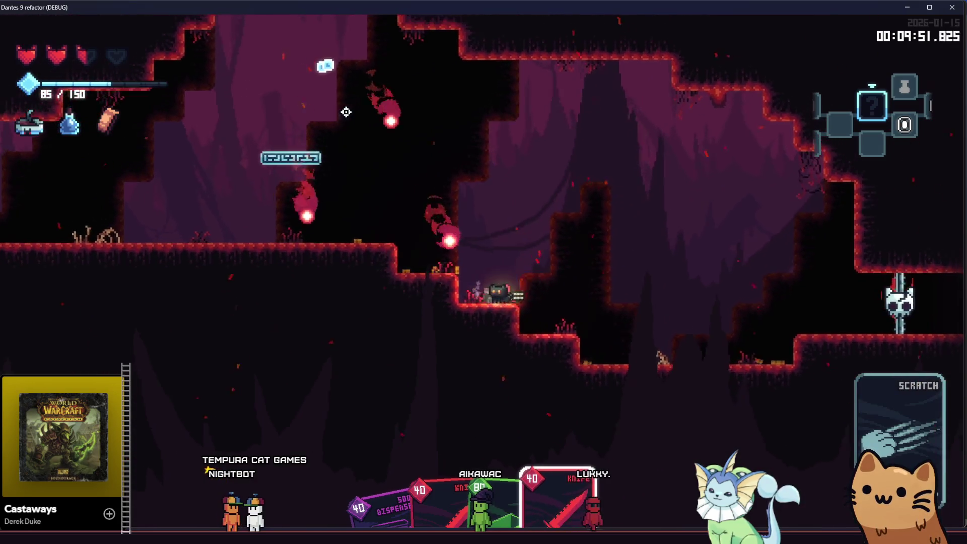
key("d")
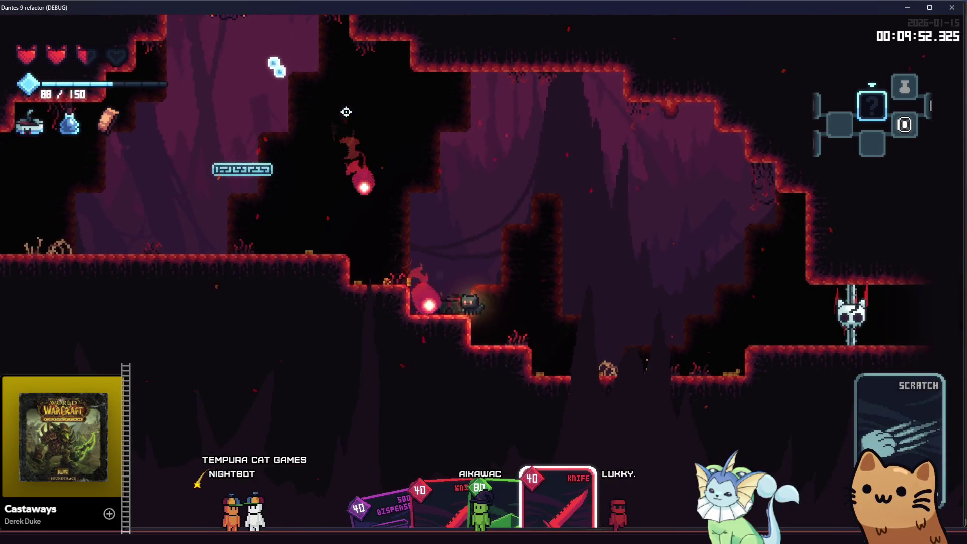
Jump to the higher floor, finish enemies with the Knife and open the chest offering Pumpkin, Yarn Ball, Energy Drink.
key("space")
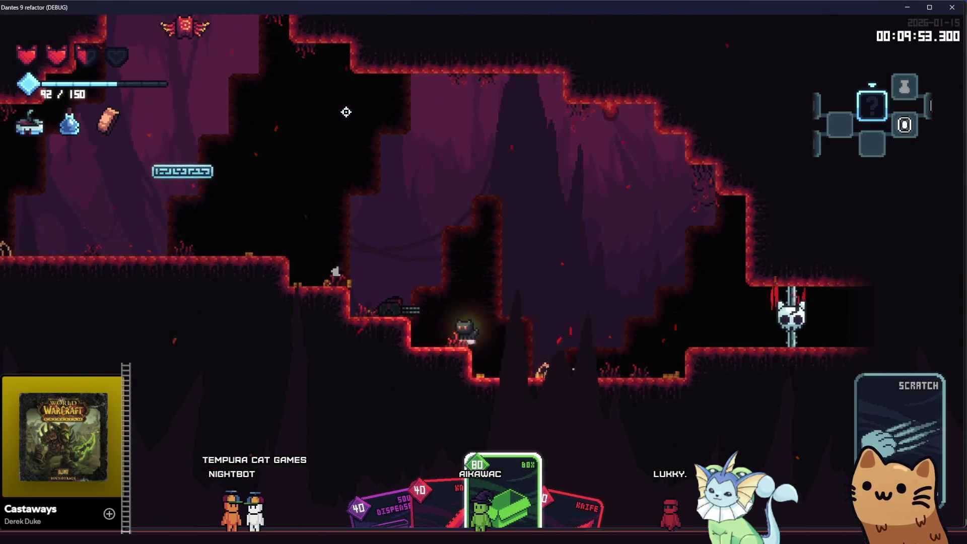
key("d")
key("space")
right_click(477, 123)
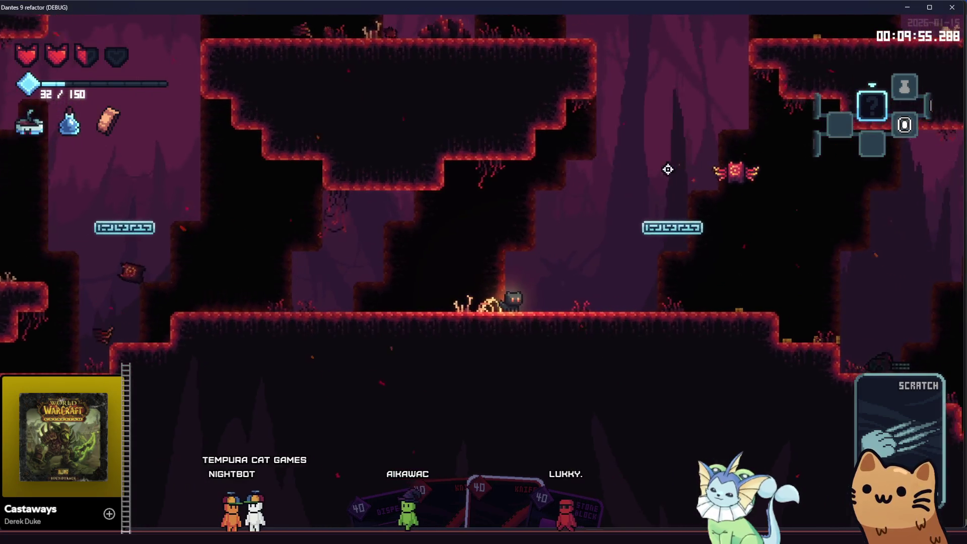
key("d")
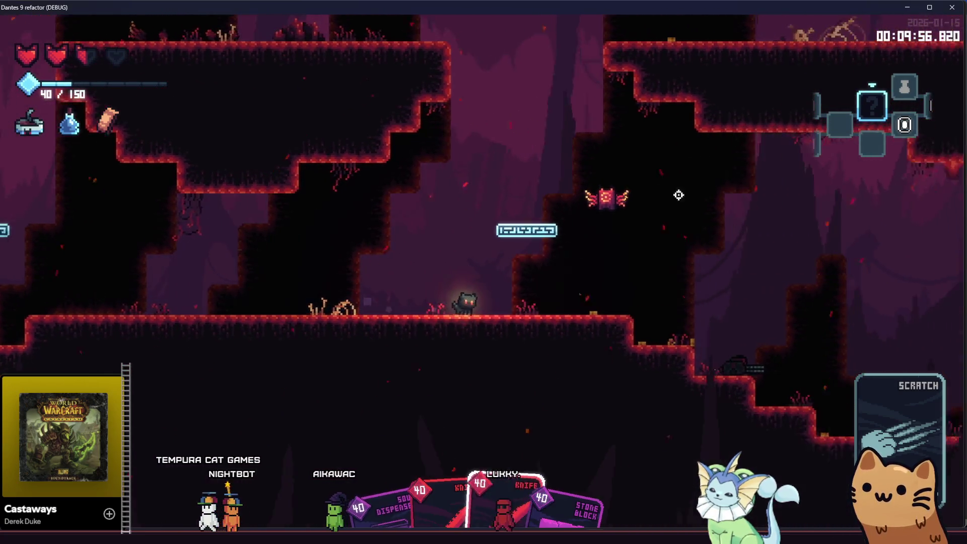
key("space")
right_click(598, 152)
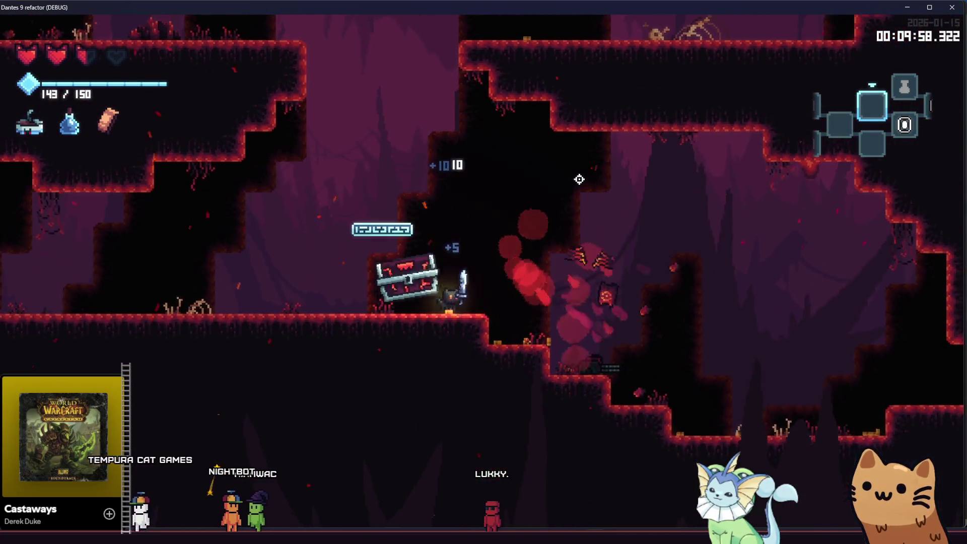
key("e")
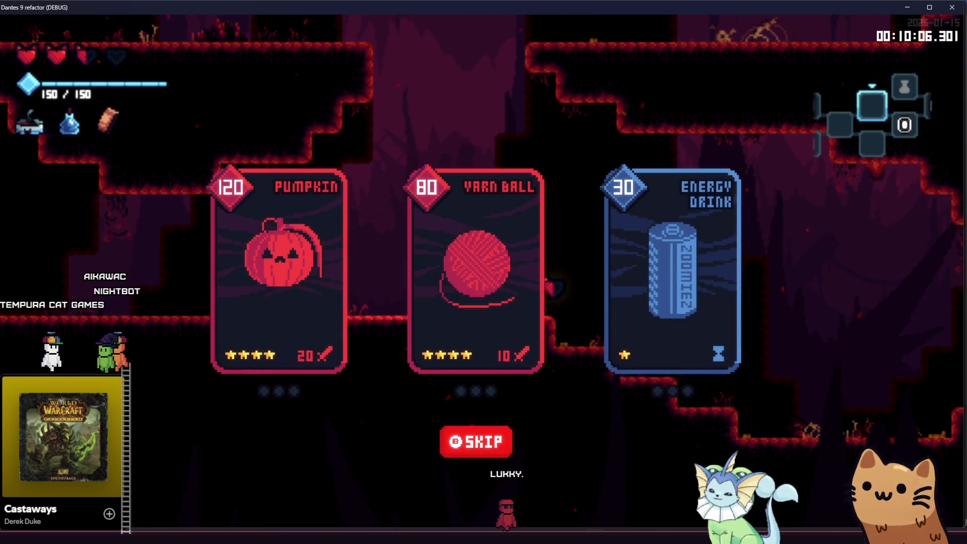
Skip the card reward, teleport twice via the map and run right into the worm boss room.
left_click(474, 452)
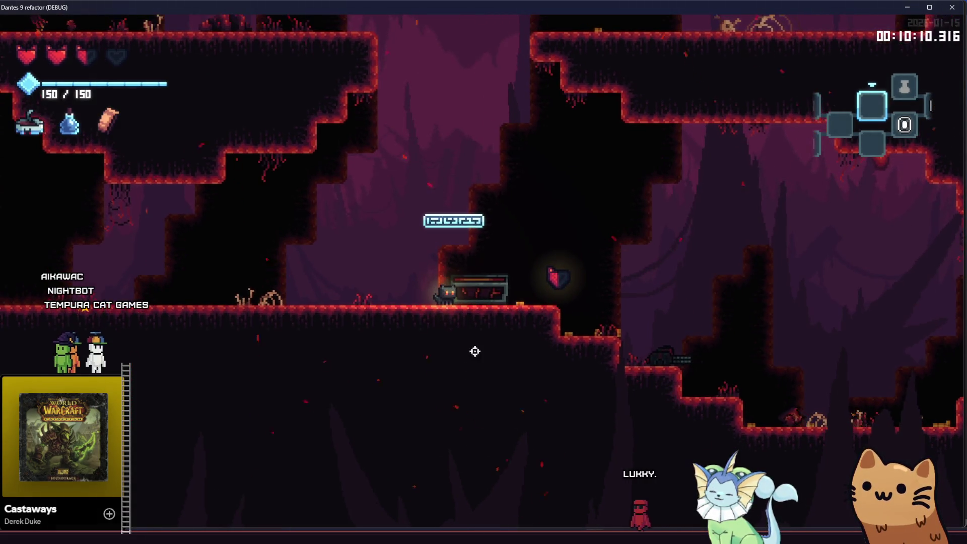
key("m")
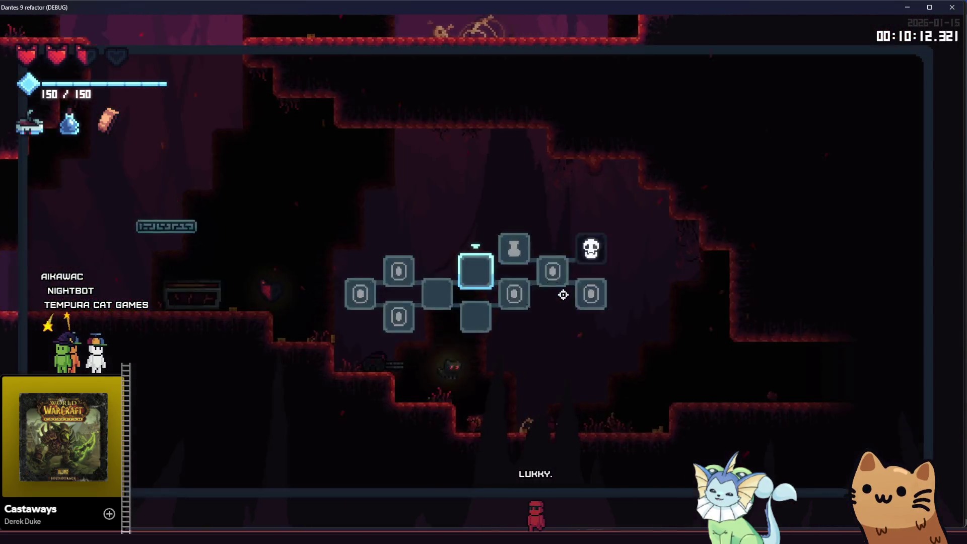
key("Return")
key("m")
key("Return")
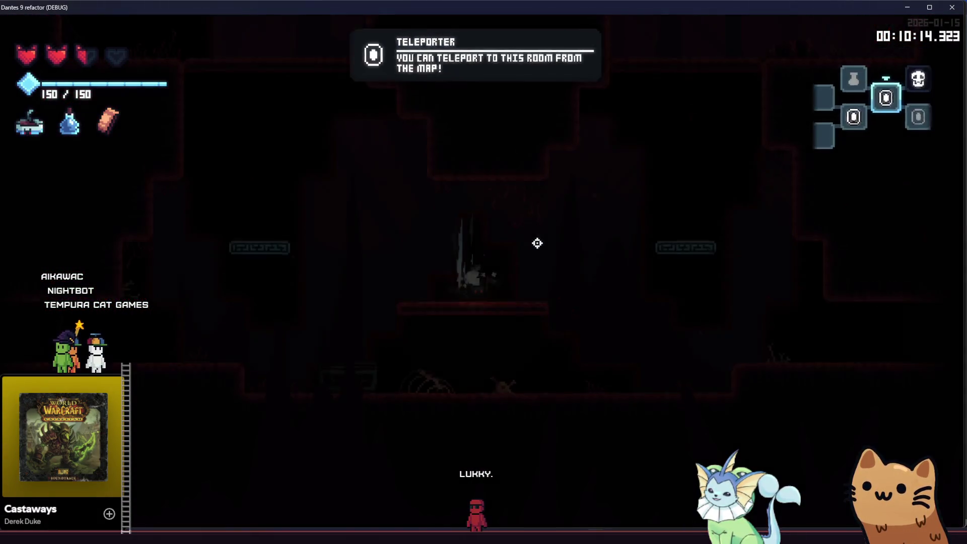
key("Right")
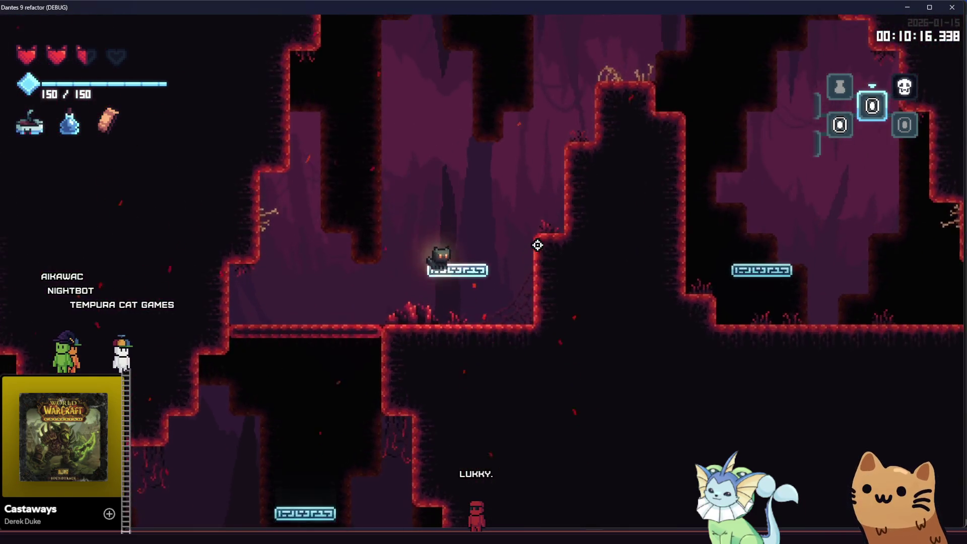
key("Right")
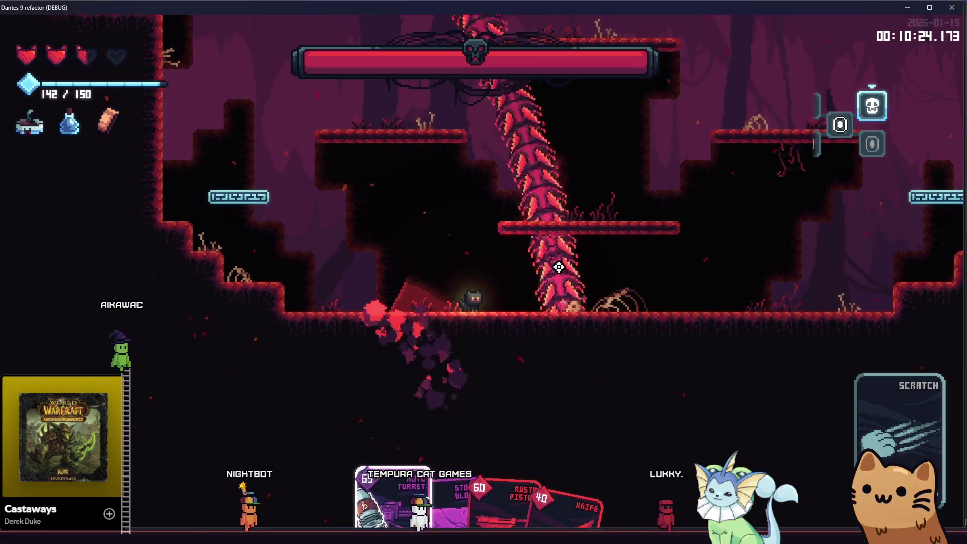
Jump left, drop onto the lower platform and fire twice at the worm boss.
key("Left")
key("space")
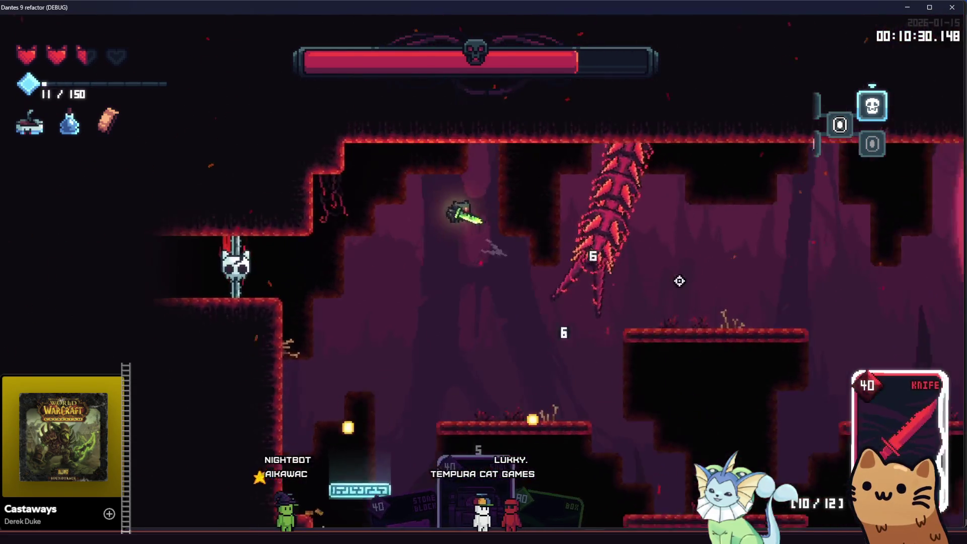
key("Right")
left_click(595, 217)
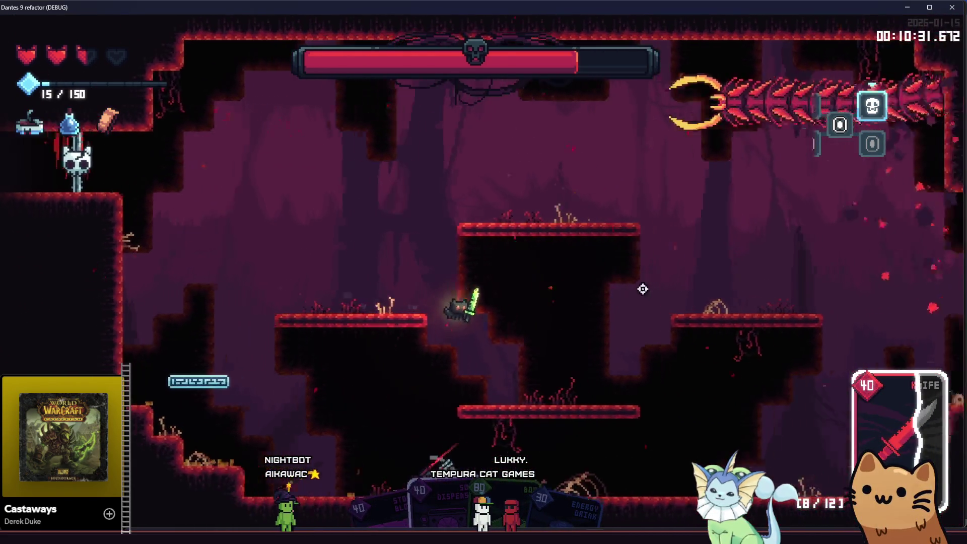
left_click(589, 224)
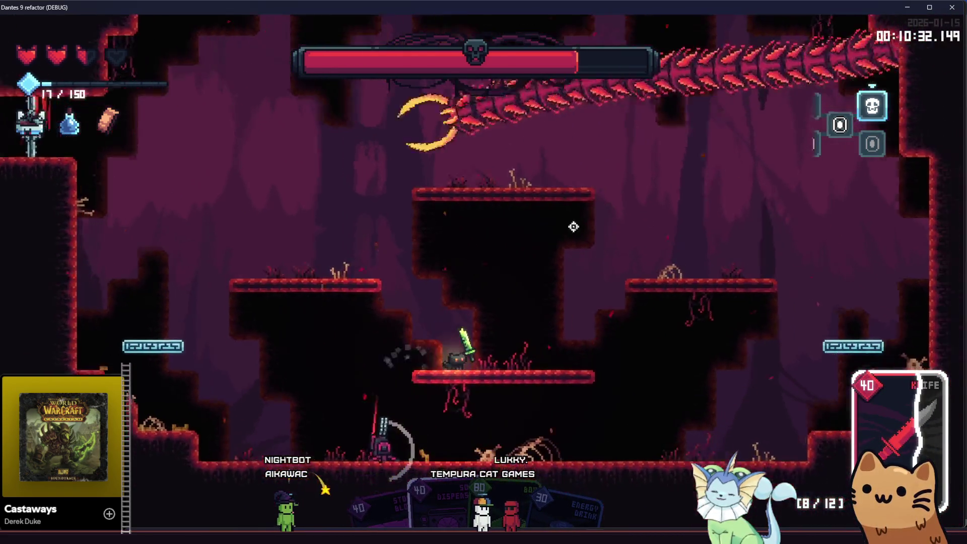
key("space")
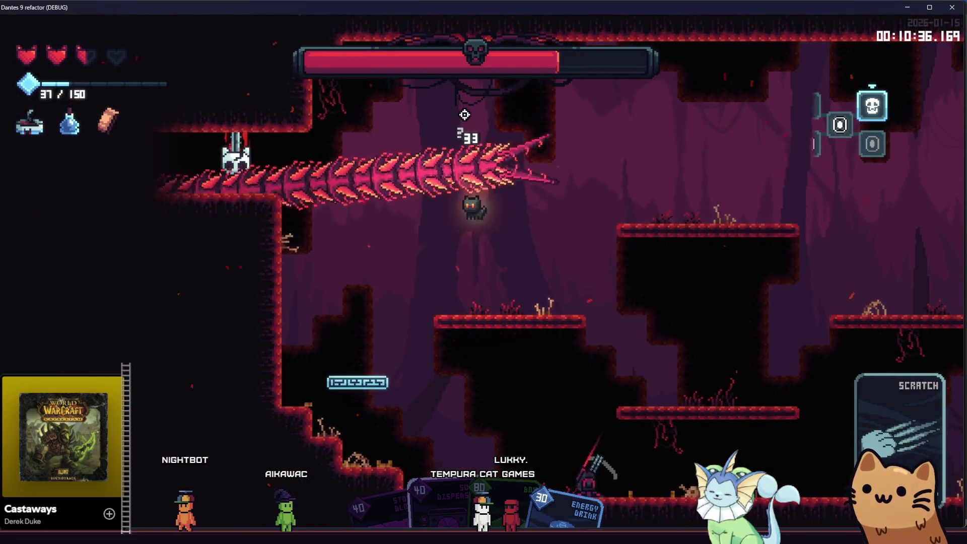
Transform into the armored form, head left, knife an enemy and place a Soul Dispenser.
key("e")
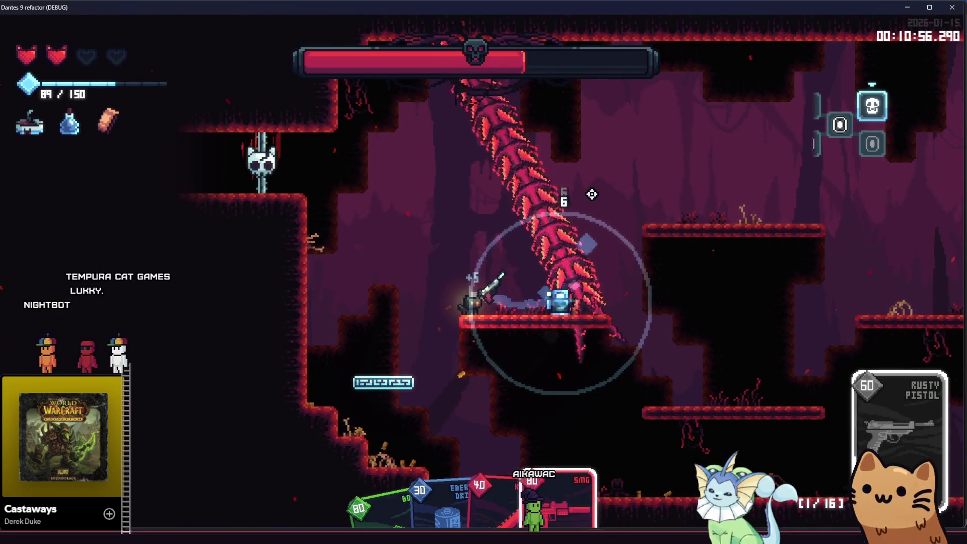
key("a")
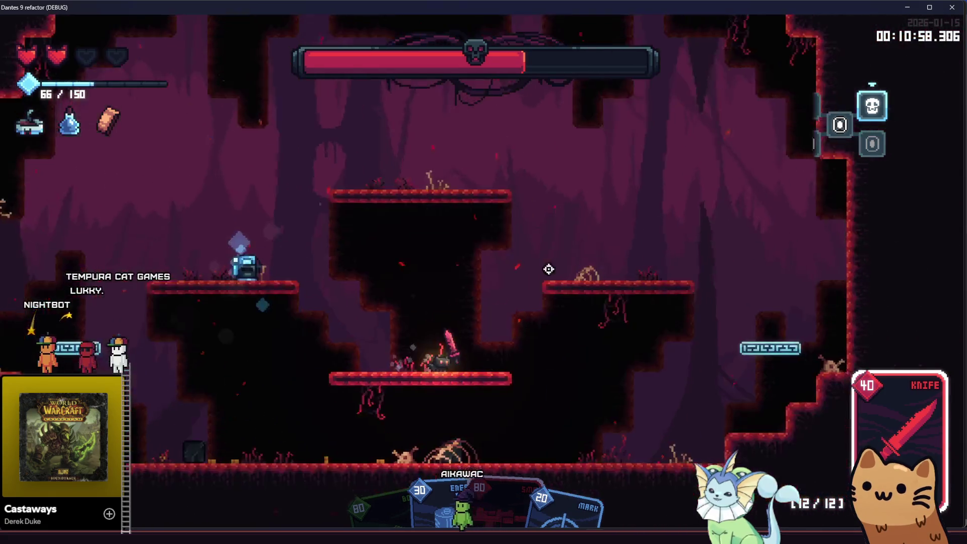
key("a")
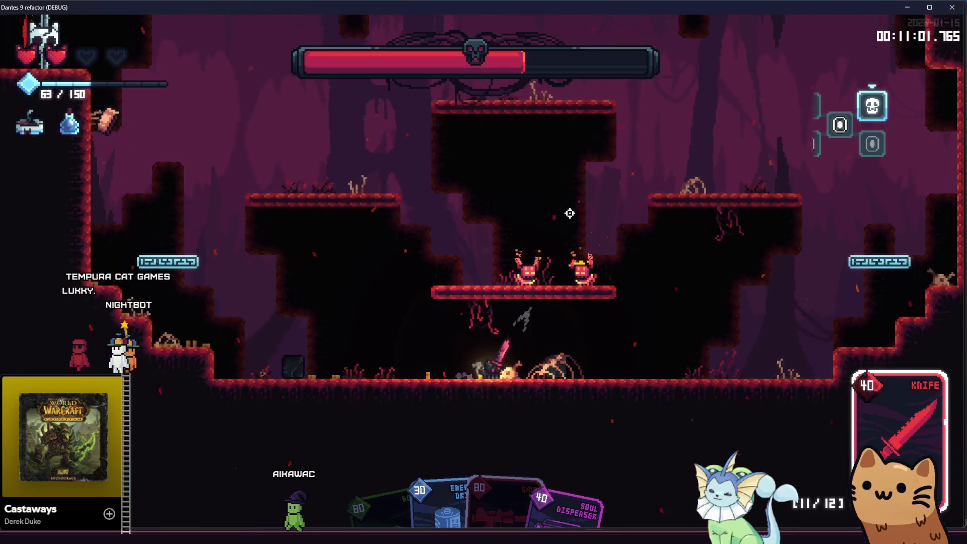
key("a")
left_click(611, 214)
key("a")
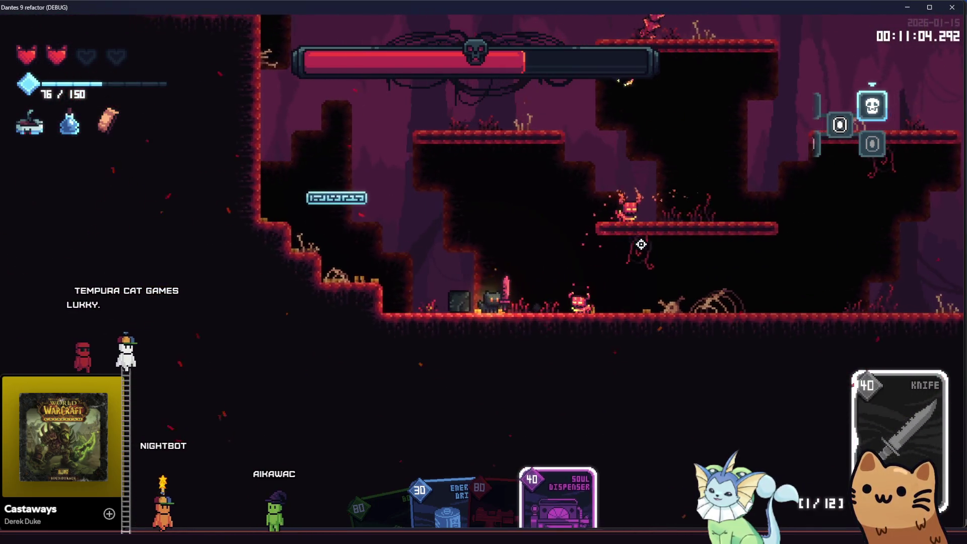
right_click(638, 243)
Slash the enemies to the left, then play the SMG card and fire at them.
key("a")
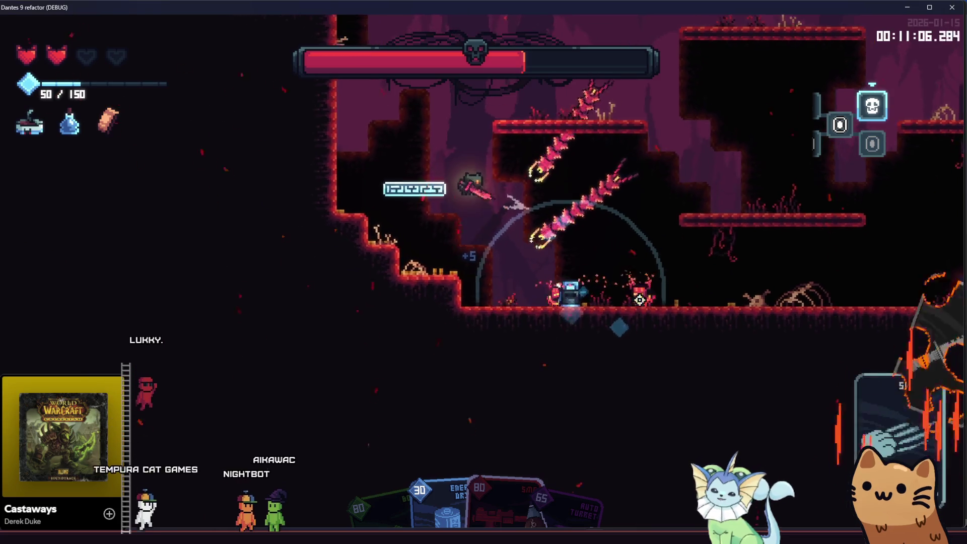
left_click(409, 231)
left_click(408, 230)
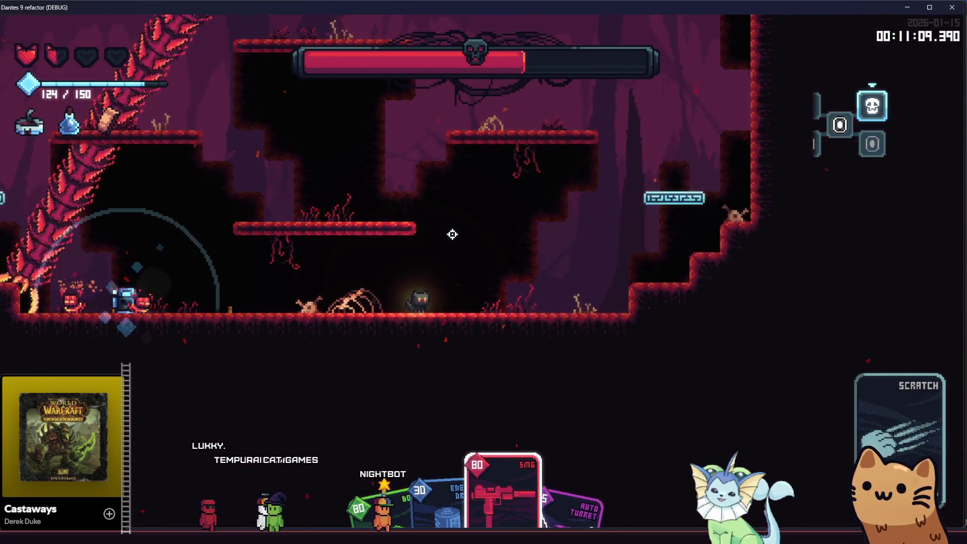
right_click(452, 234)
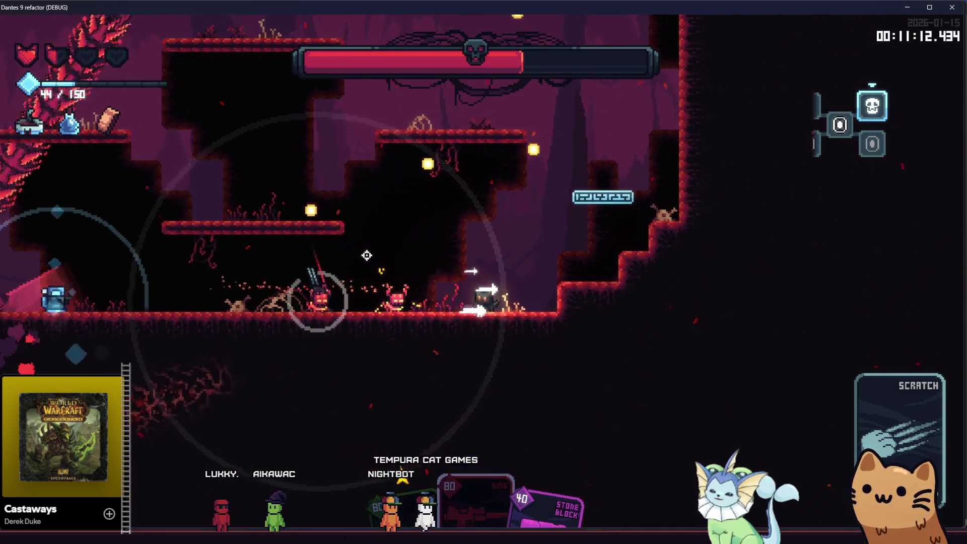
left_click(362, 255)
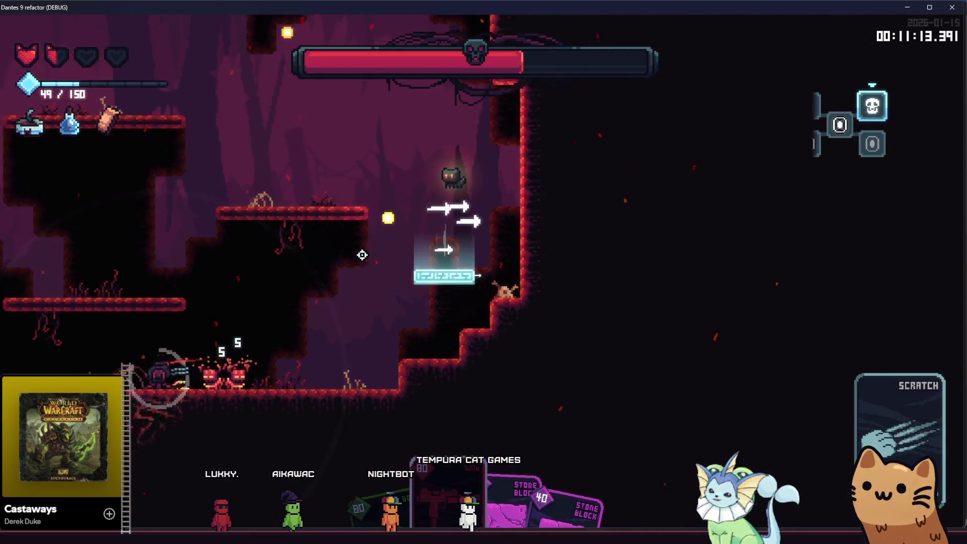
left_click(363, 256)
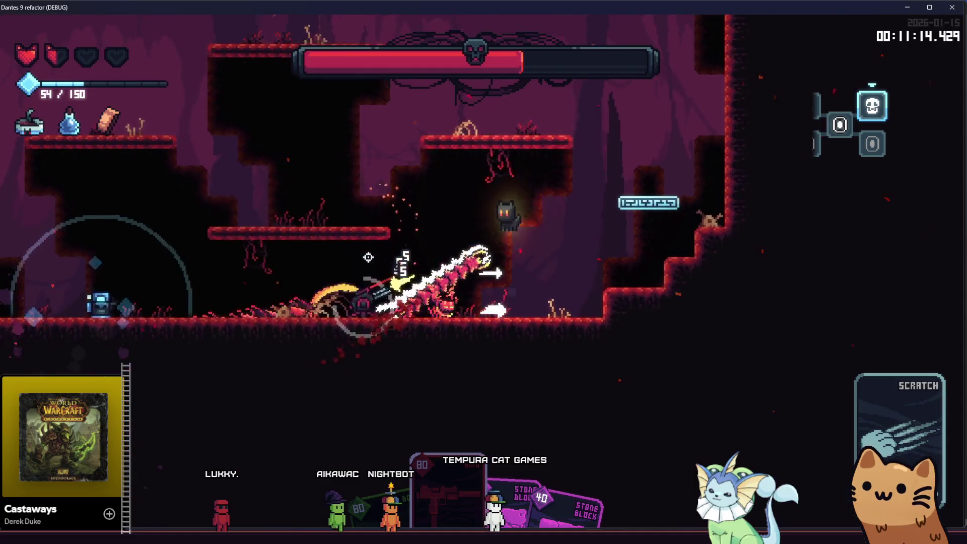
Dash away from the worm while firing a beam and SMG shots across the arena.
key("a")
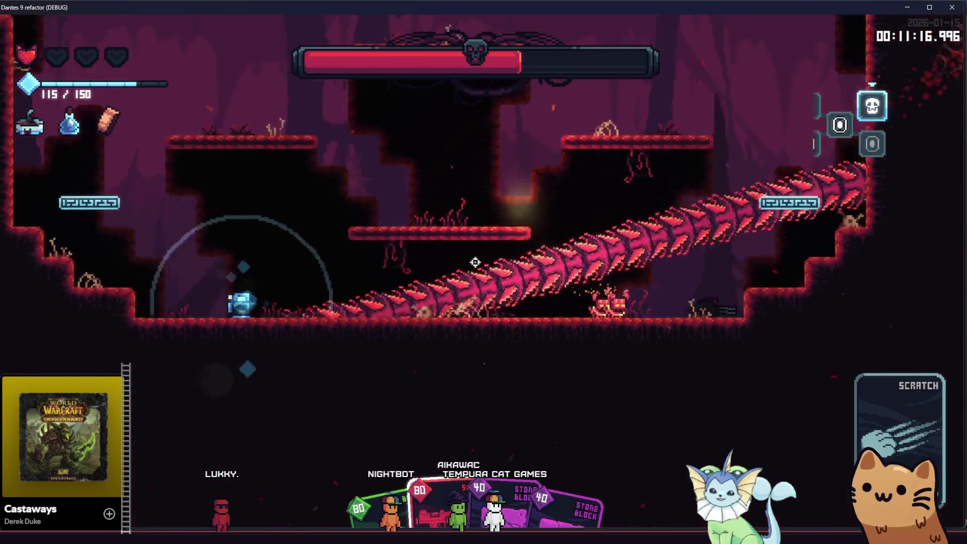
left_click(474, 262)
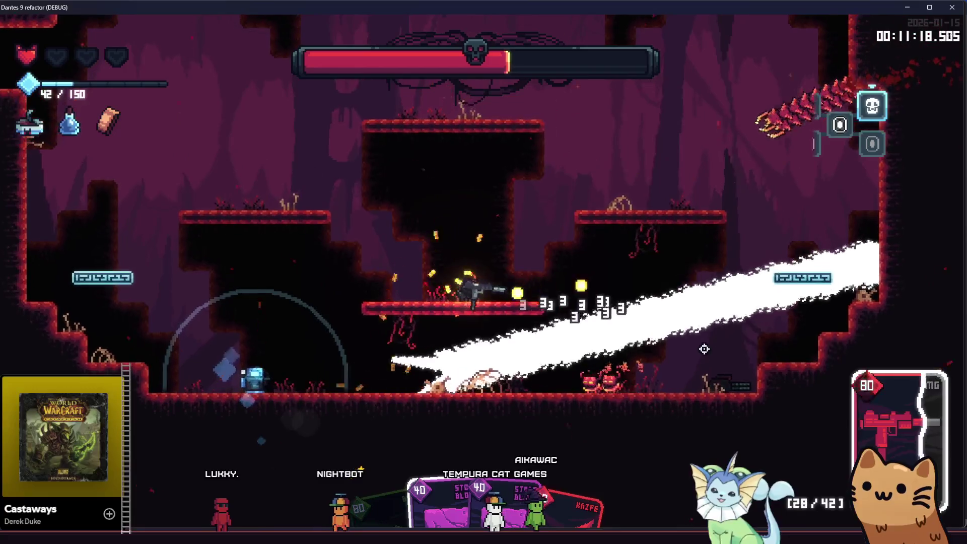
left_click(734, 287)
key("d")
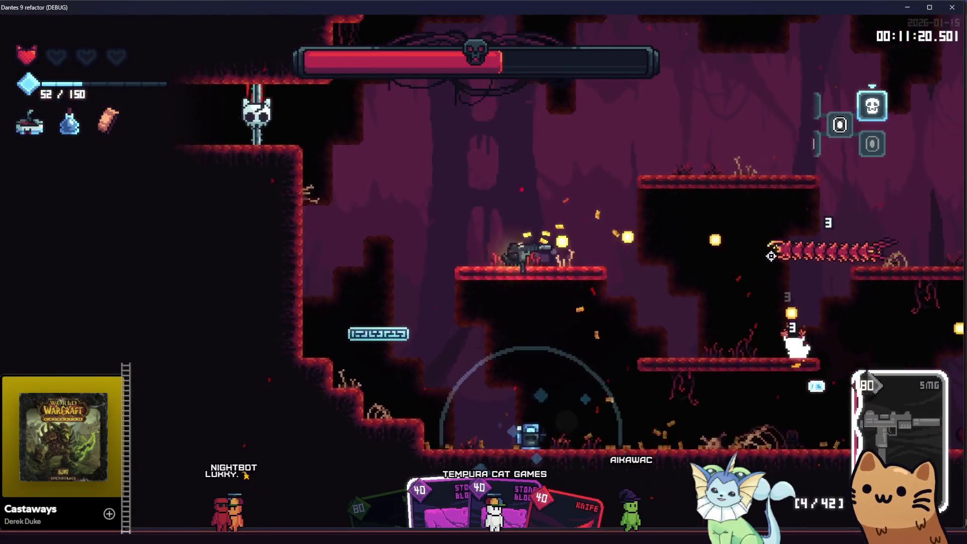
key("a")
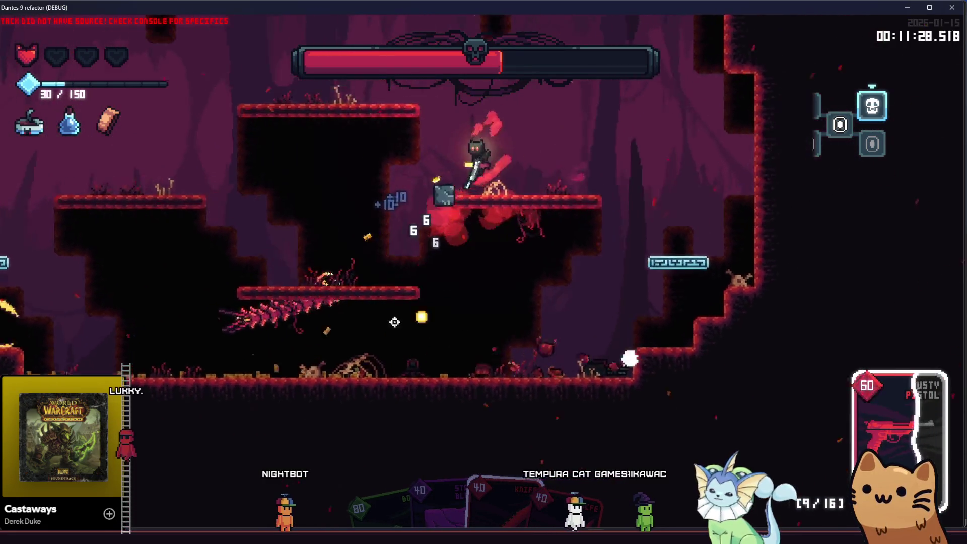
Attack the centipede boss repeatedly with the Knife and pistol, jumping to reach it.
left_click(773, 303)
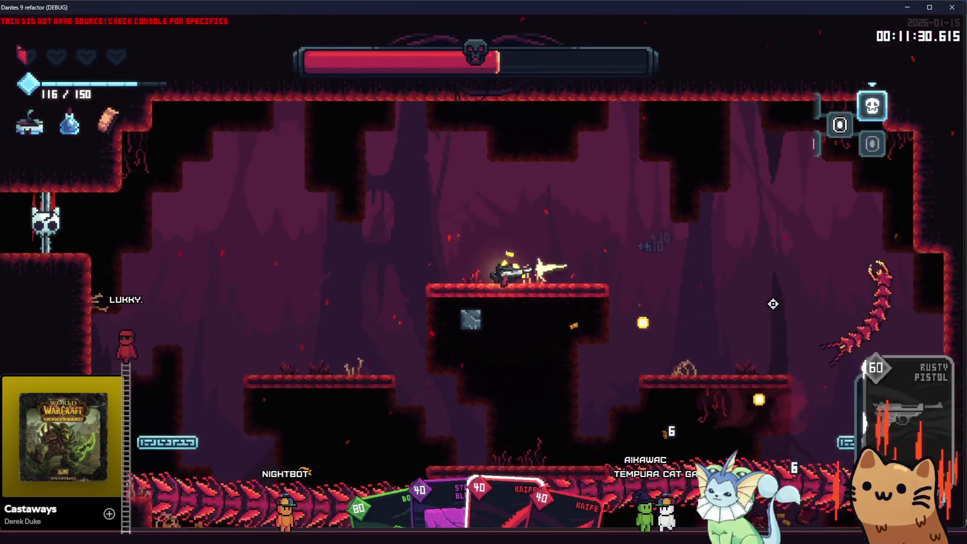
left_click(773, 304)
key("space")
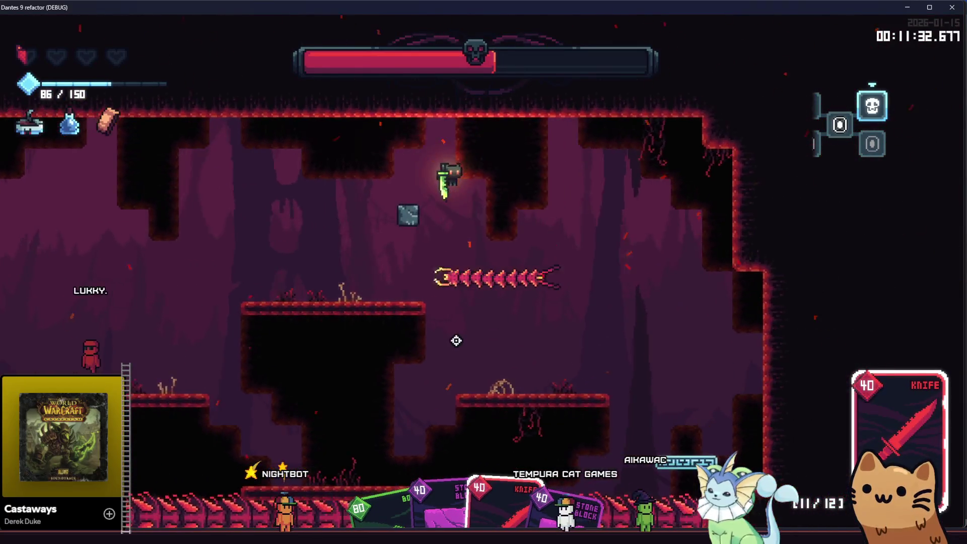
left_click(309, 261)
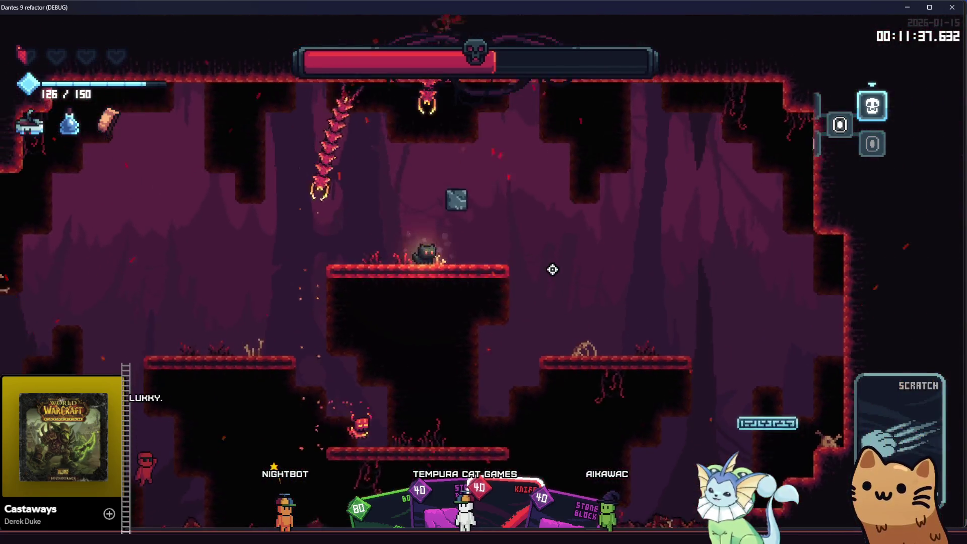
left_click(403, 268)
left_click(520, 352)
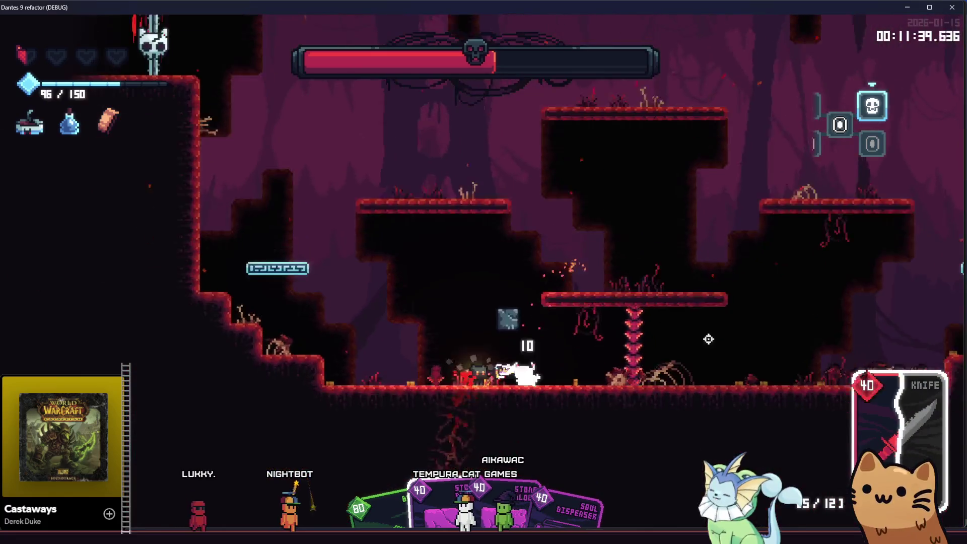
left_click(660, 313)
left_click(544, 318)
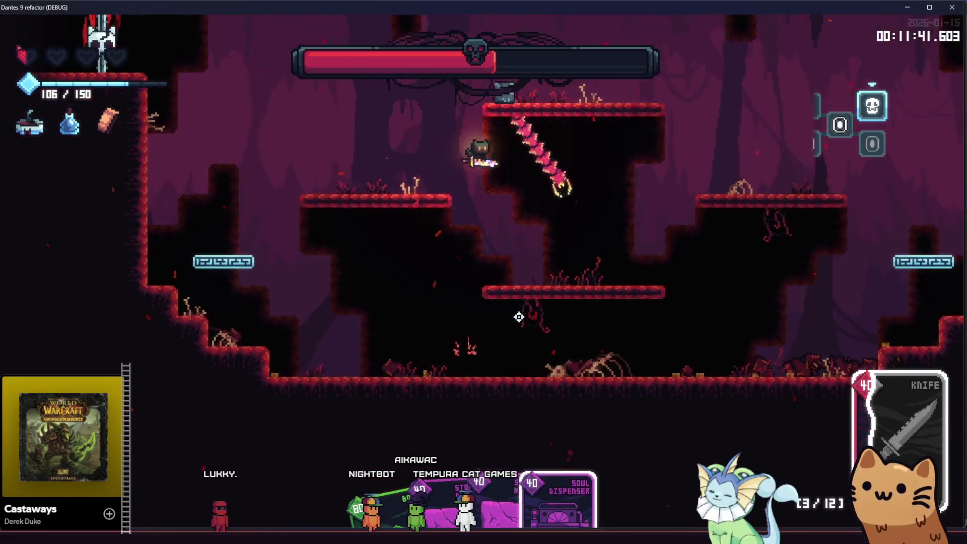
Create a large aura ring, then jump up into the worm's room and fire at it.
right_click(539, 317)
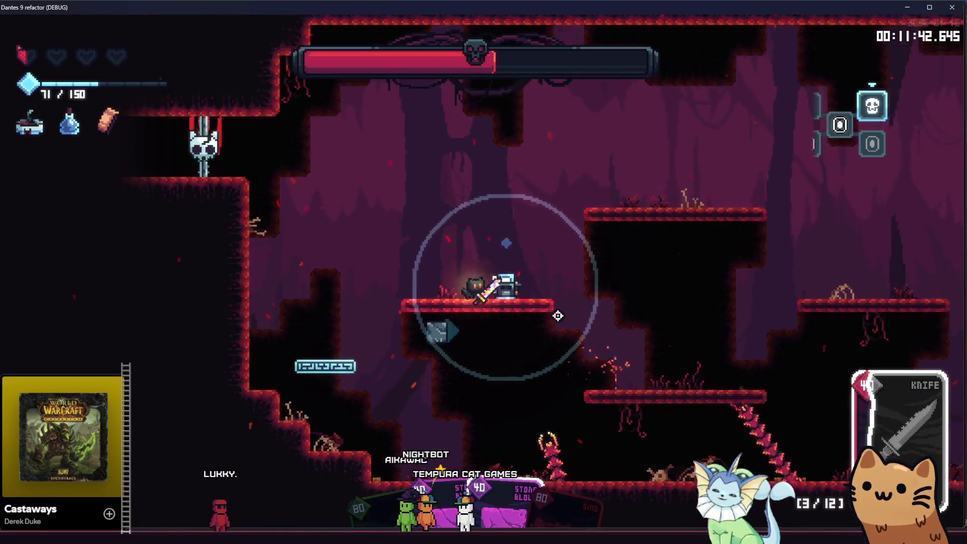
key("a")
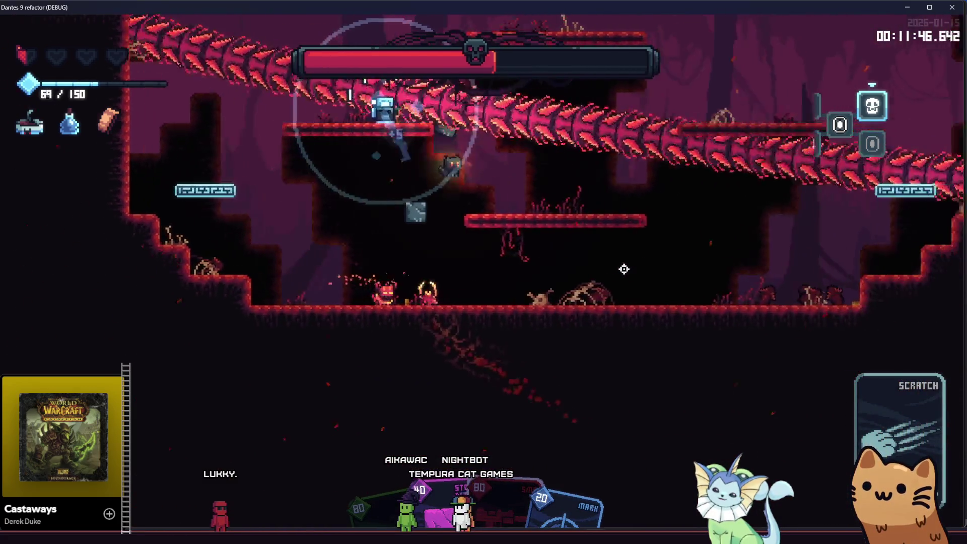
key("d")
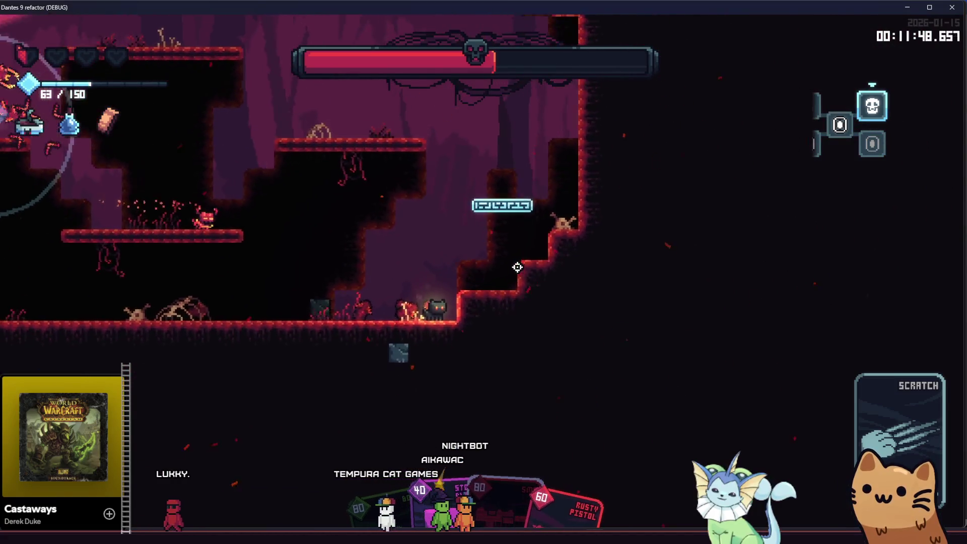
key("space")
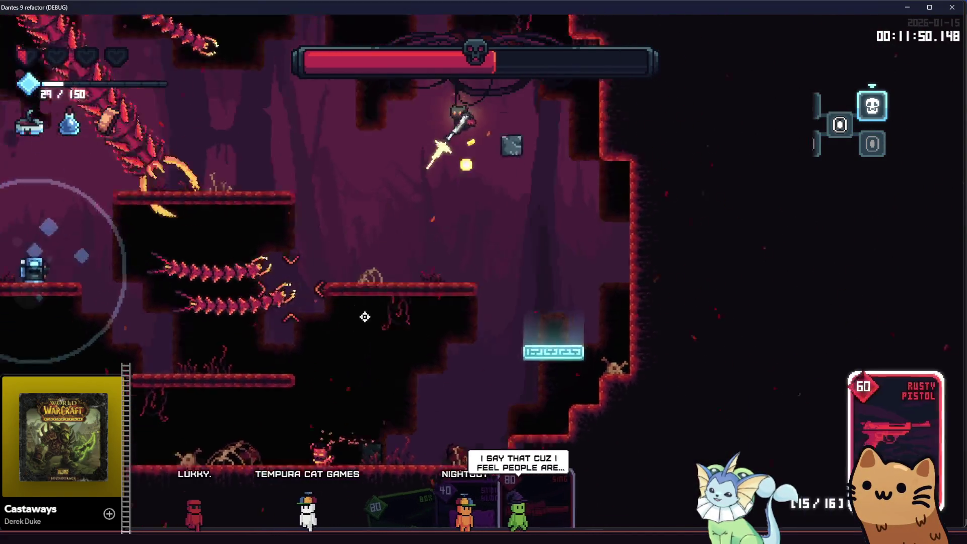
left_click(389, 381)
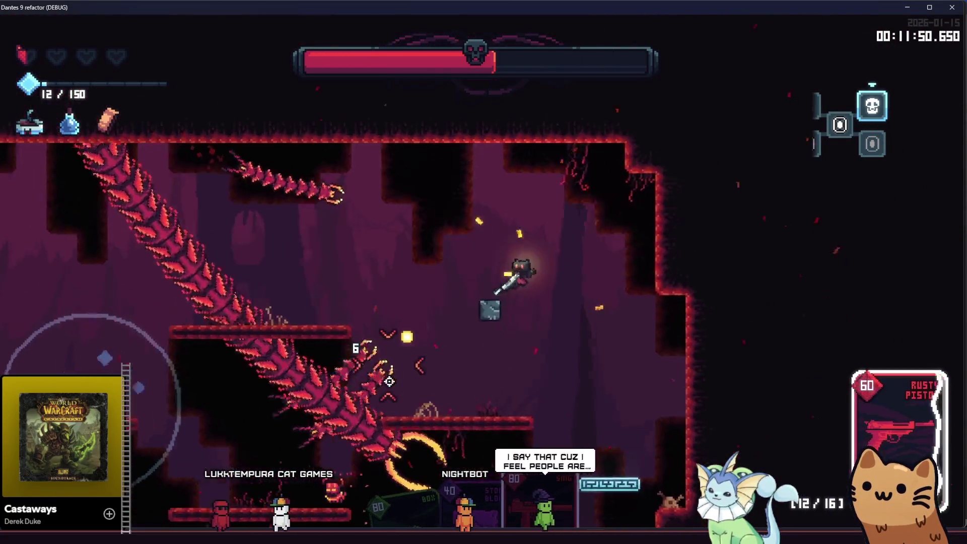
Climb into the next cave room, deploy the Auto Turret and run right off the platform.
key("d")
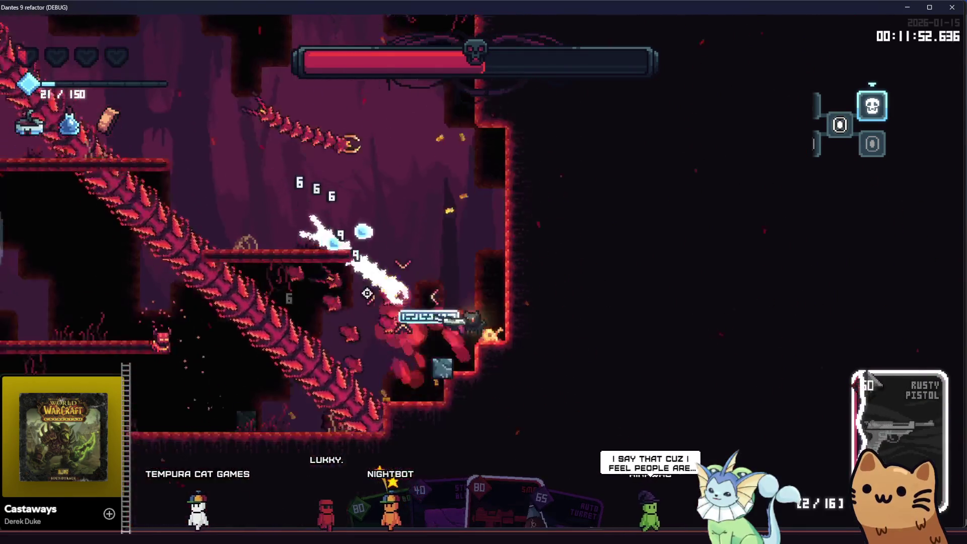
key("space")
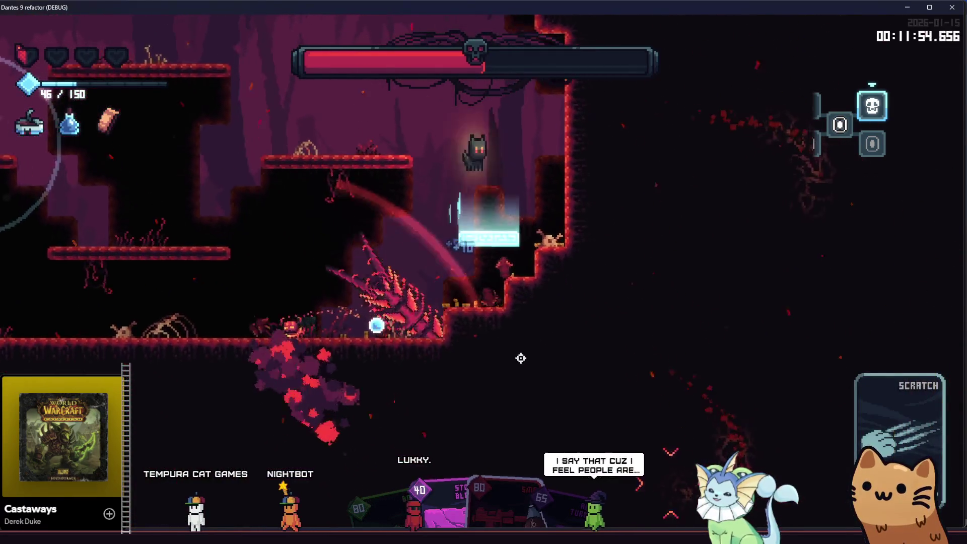
key("d")
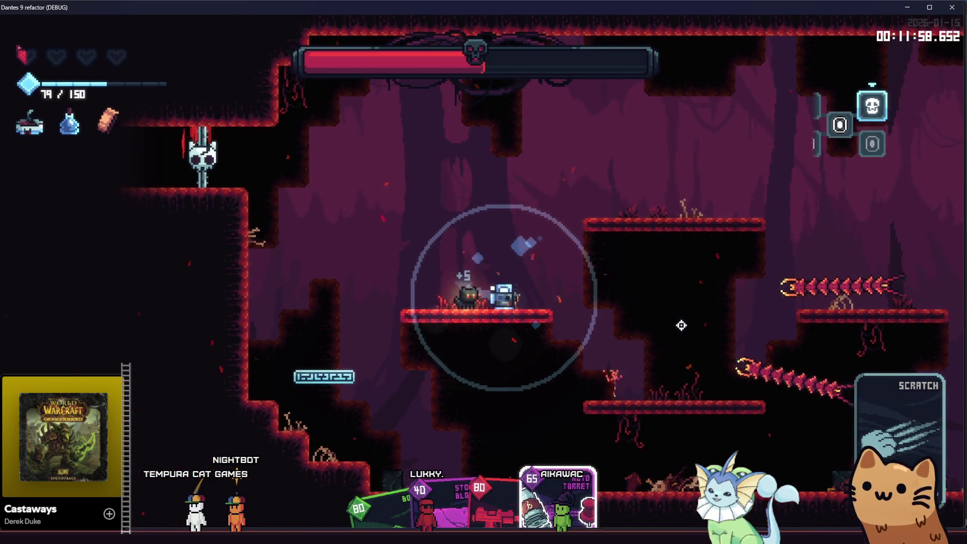
right_click(683, 326)
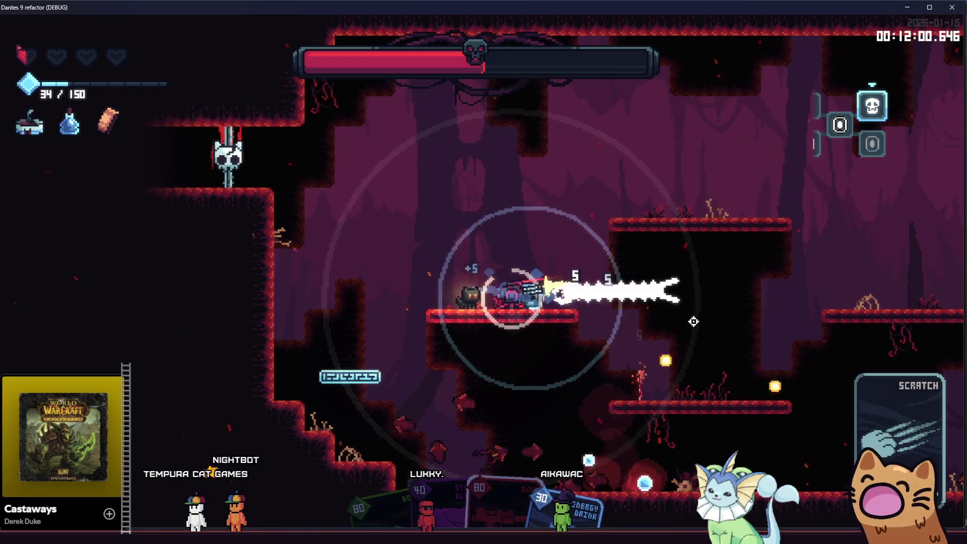
key("d")
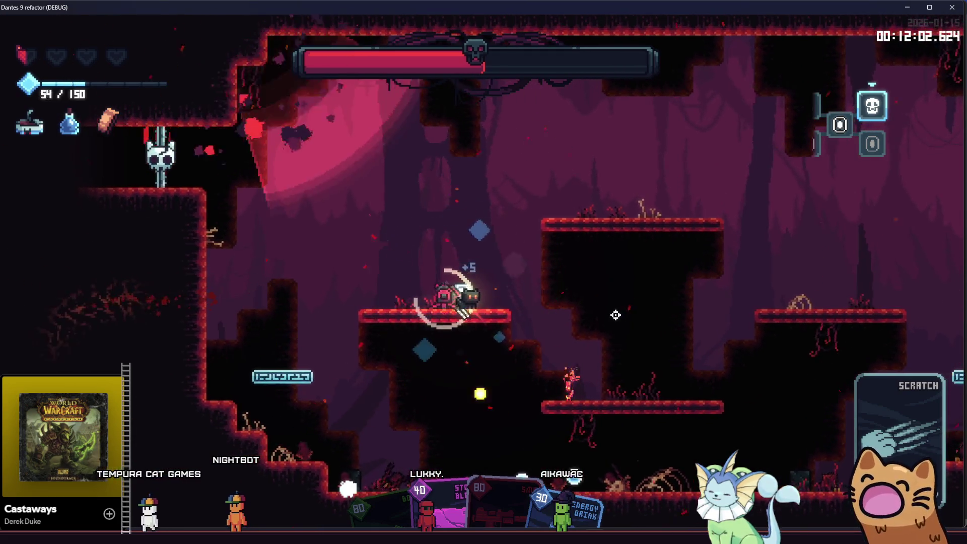
key("d")
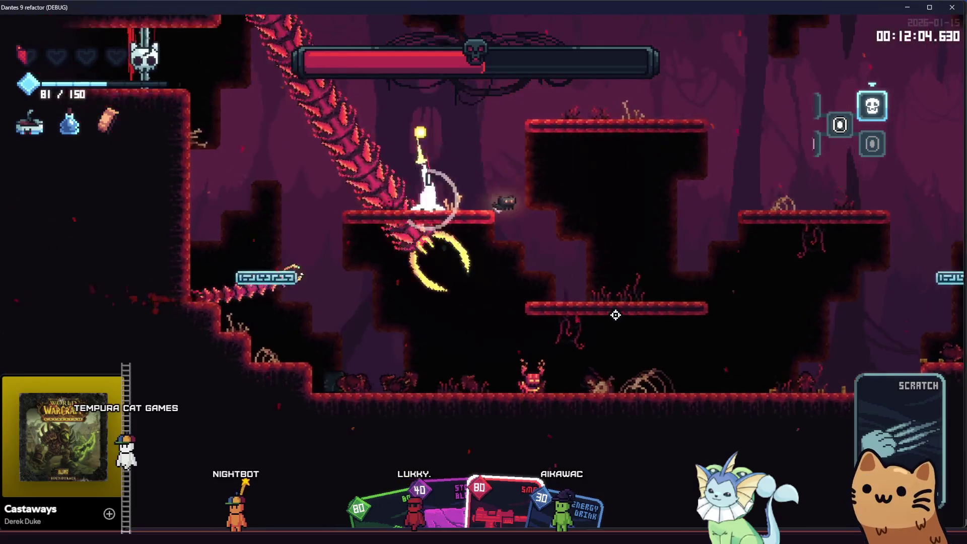
key("d")
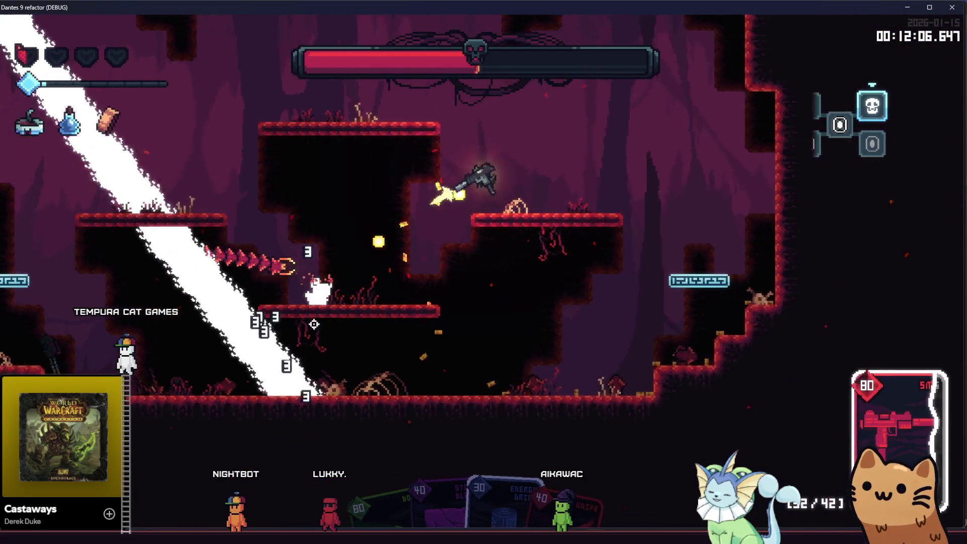
Fight through lower rooms with gun and knife, then climb and attack the worm boss up close.
mouse_move(277, 320)
left_mouse_down()
mouse_move(395, 375)
mouse_move(255, 380)
mouse_move(267, 408)
mouse_move(410, 438)
mouse_move(594, 438)
mouse_move(723, 401)
mouse_move(701, 369)
mouse_move(700, 306)
mouse_move(575, 279)
left_mouse_up()
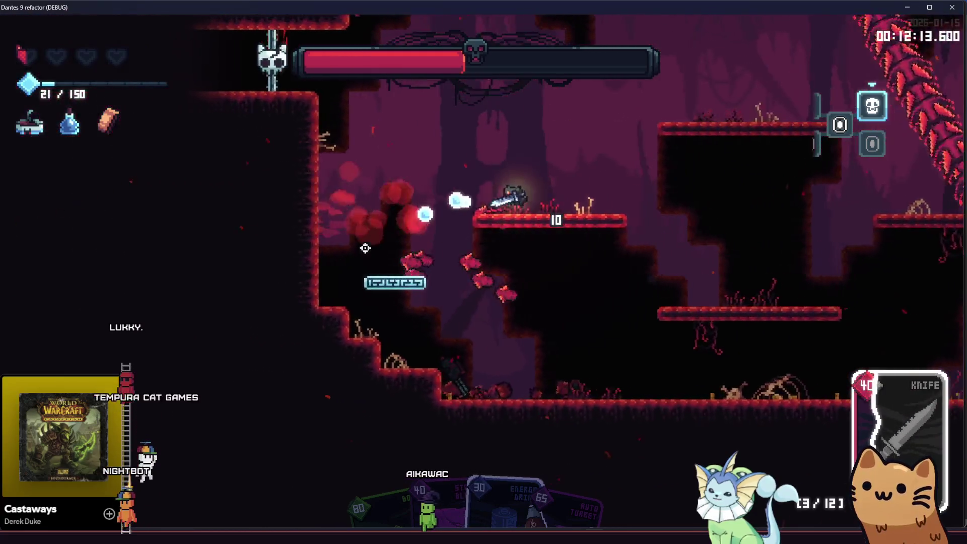
mouse_move(365, 248)
left_mouse_down()
mouse_move(421, 229)
mouse_move(616, 290)
left_mouse_up()
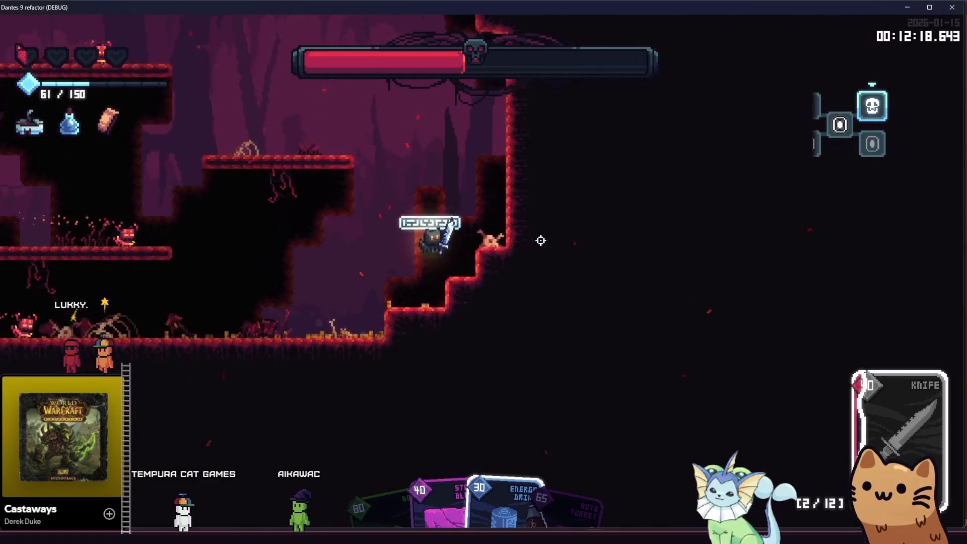
mouse_move(540, 240)
left_mouse_down()
mouse_move(509, 291)
mouse_move(523, 293)
left_mouse_up()
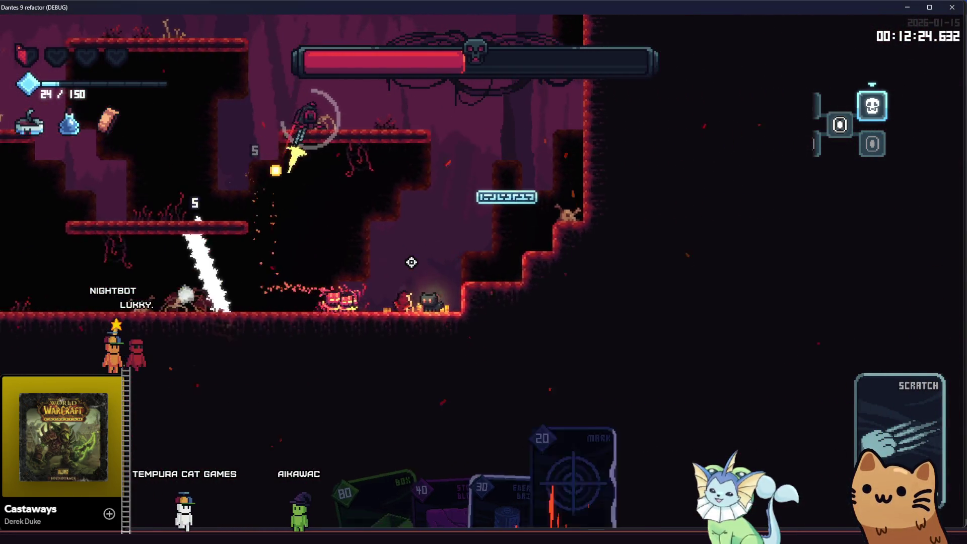
mouse_move(334, 279)
left_mouse_down()
mouse_move(492, 202)
mouse_move(621, 283)
mouse_move(478, 276)
mouse_move(557, 297)
mouse_move(566, 391)
mouse_move(582, 384)
mouse_move(642, 245)
mouse_move(675, 273)
mouse_move(606, 252)
mouse_move(421, 243)
mouse_move(401, 276)
mouse_move(207, 313)
left_mouse_up()
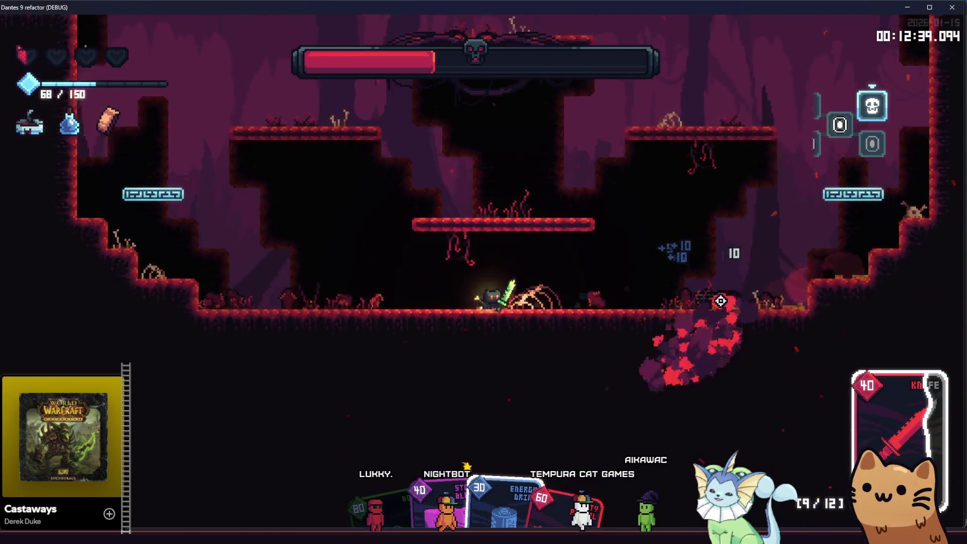
mouse_move(720, 301)
left_mouse_down()
mouse_move(569, 189)
mouse_move(548, 190)
mouse_move(479, 116)
mouse_move(384, 196)
mouse_move(377, 234)
mouse_move(448, 279)
mouse_move(632, 312)
mouse_move(669, 308)
mouse_move(691, 281)
left_mouse_up()
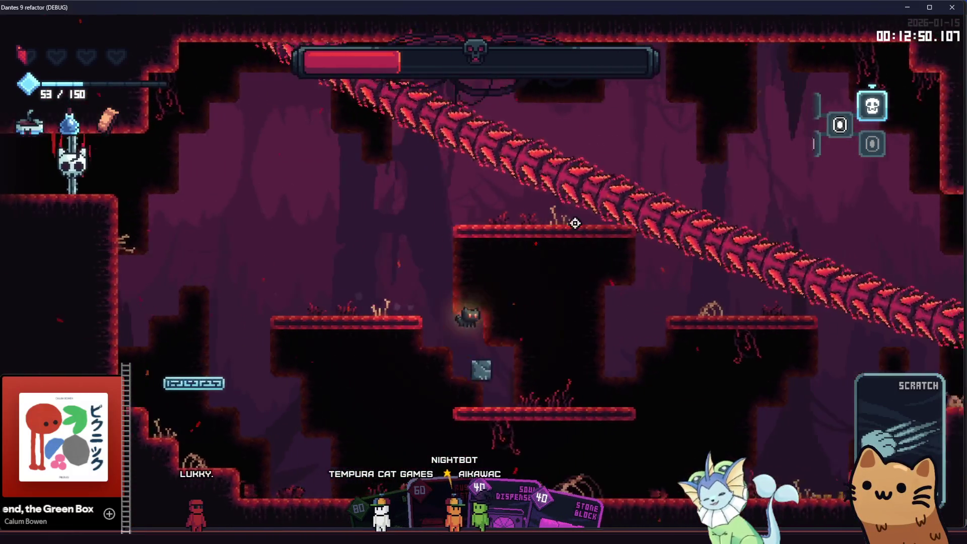
Keep slashing the worm boss and jumping between ledges until the cat dies.
mouse_move(574, 223)
left_mouse_down()
mouse_move(557, 201)
mouse_move(478, 169)
mouse_move(489, 190)
mouse_move(632, 219)
left_mouse_up()
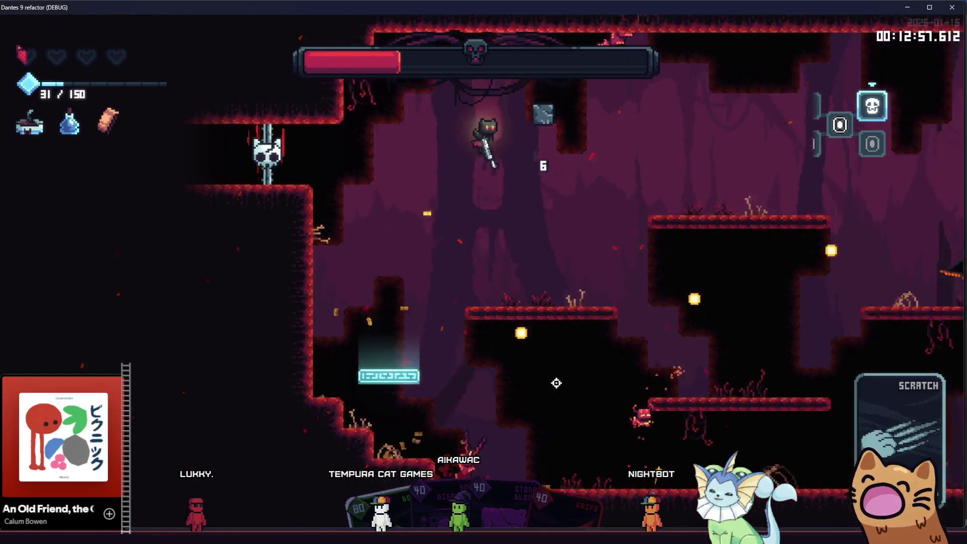
left_click_drag(556, 382, 554, 382)
mouse_move(532, 339)
left_mouse_down()
mouse_move(470, 321)
mouse_move(528, 365)
mouse_move(604, 353)
mouse_move(675, 315)
mouse_move(630, 225)
mouse_move(529, 244)
mouse_move(493, 282)
mouse_move(492, 354)
mouse_move(640, 251)
mouse_move(697, 265)
left_mouse_up()
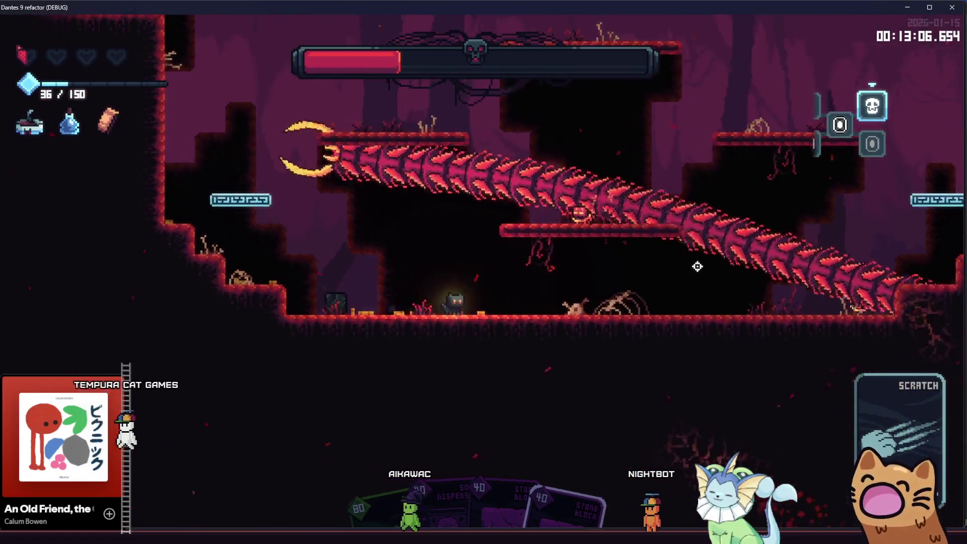
key("a")
key("space")
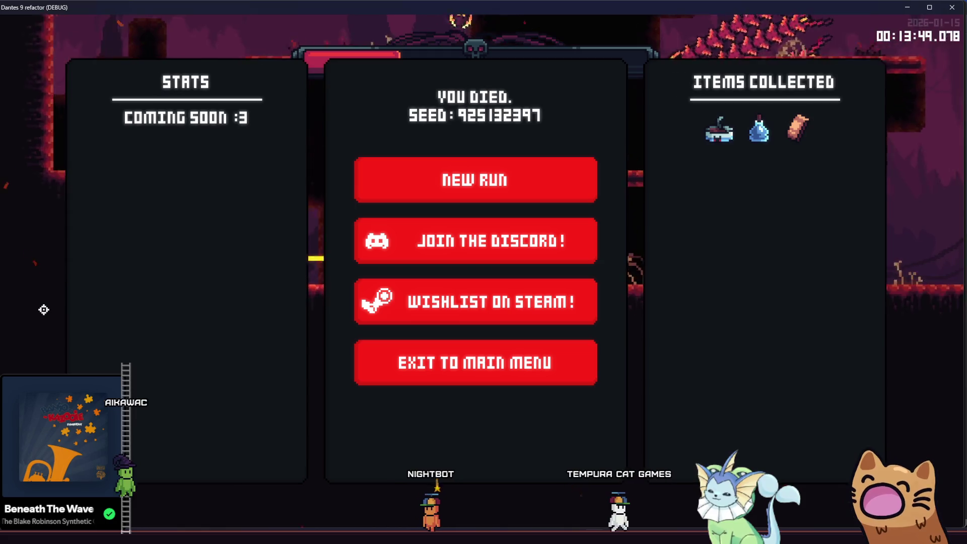
Exit the You Died screen to the main menu and stop the game with F8.
left_click(409, 347)
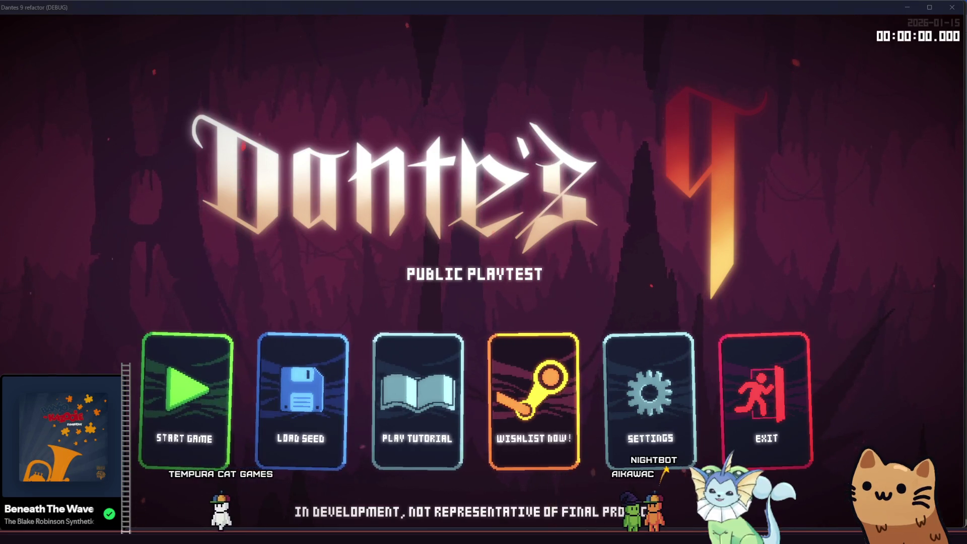
key("F8")
Open a file browser window and move it mostly off-screen.
key("super+e")
key("alt+F4")
key("super+e")
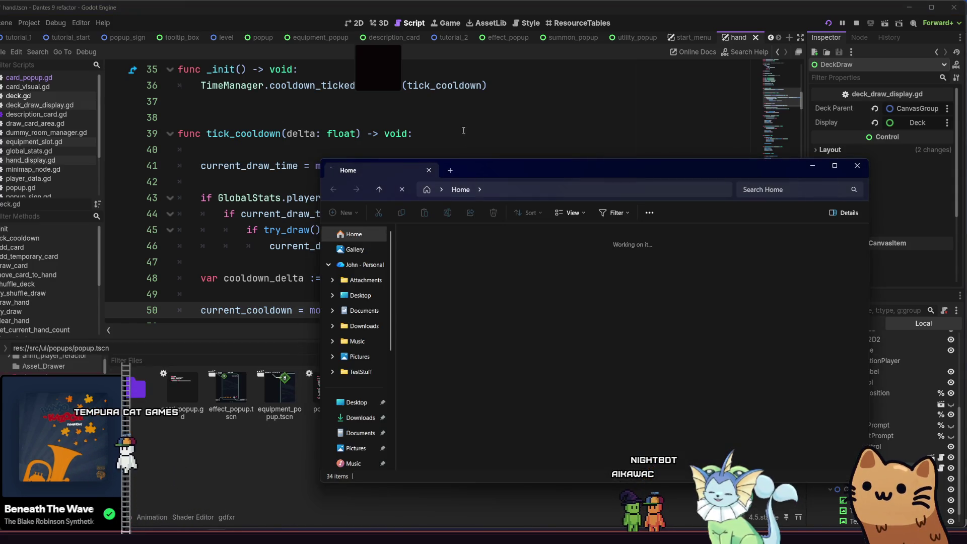
left_click_drag(480, 168, 0, 225)
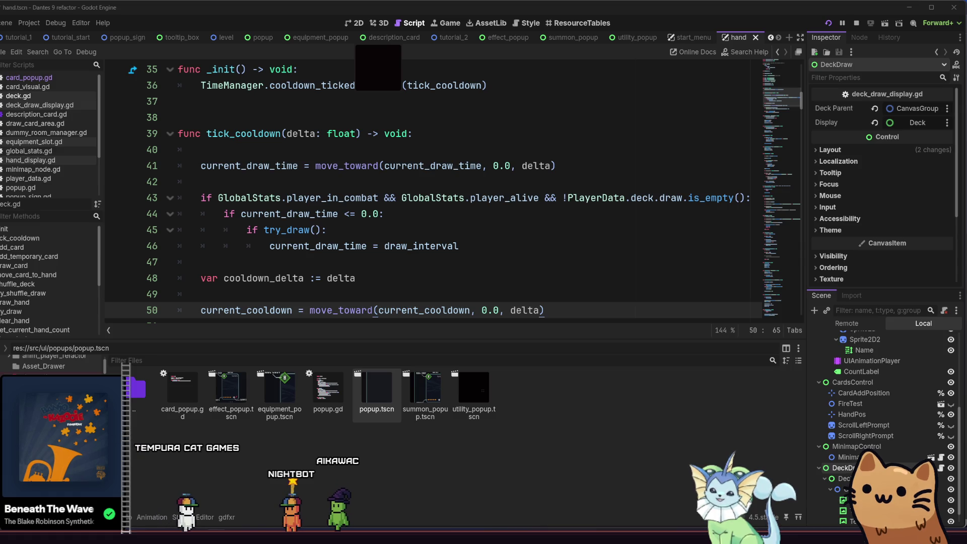
Browse FileSystem to res://assets/ui/start_menu and open the start_menu scene.
scroll(50, 362, "down", 5)
scroll(51, 362, "down", 5)
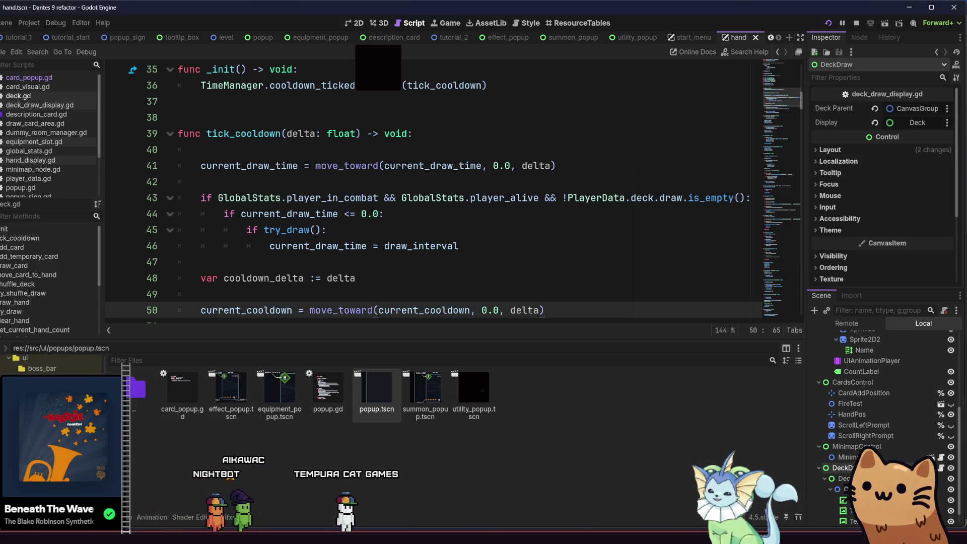
left_click(36, 358)
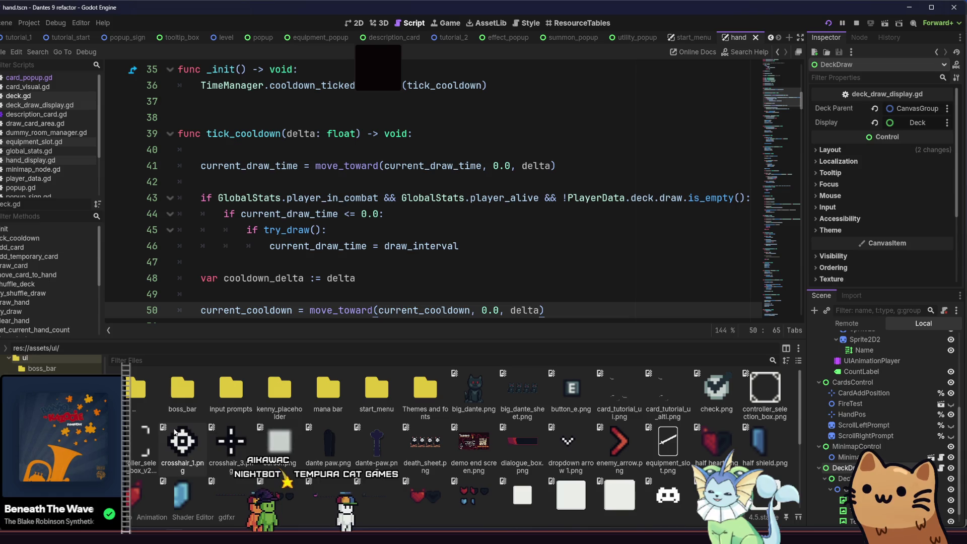
scroll(175, 431, "down", 5)
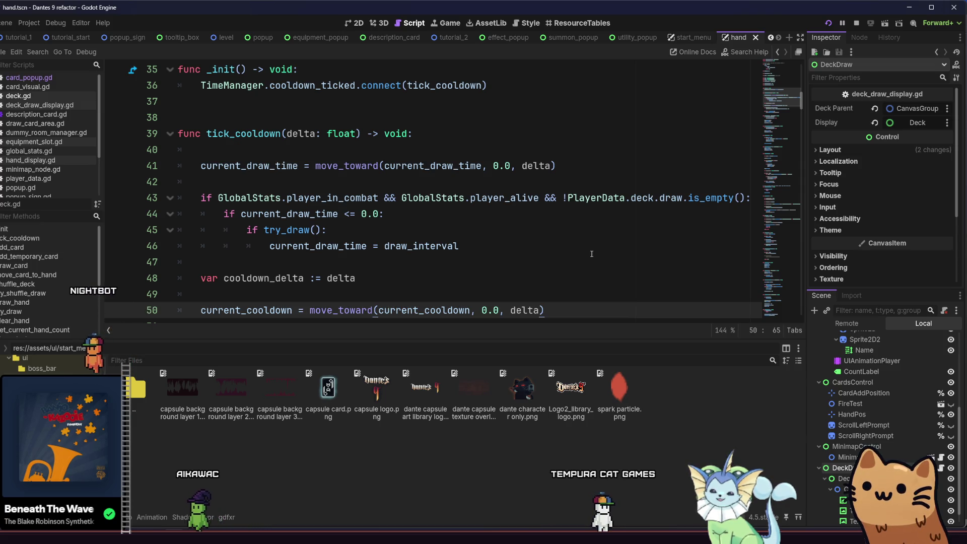
left_click(687, 38)
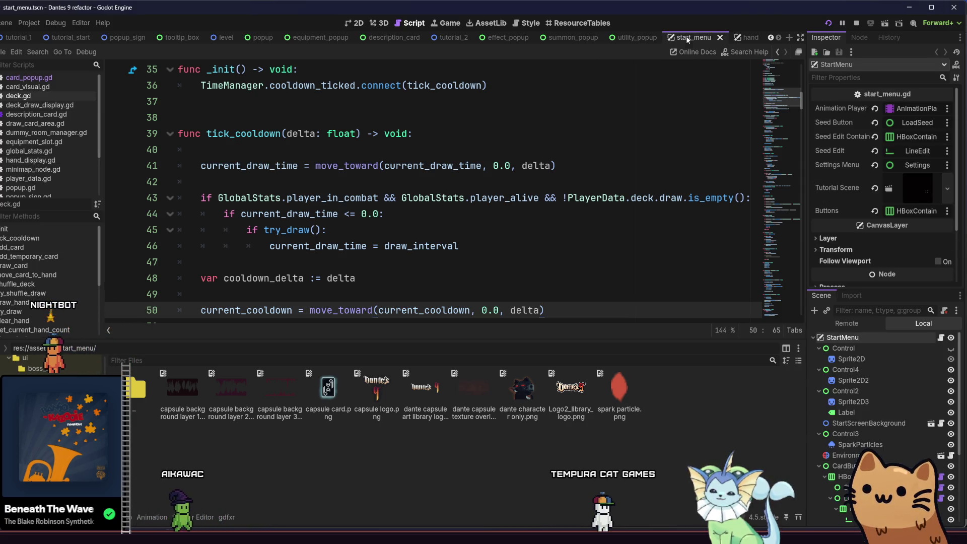
In the 2D view, give Sprite2D3 the texture Logo2_library_logo.png as the title logo.
left_click(354, 23)
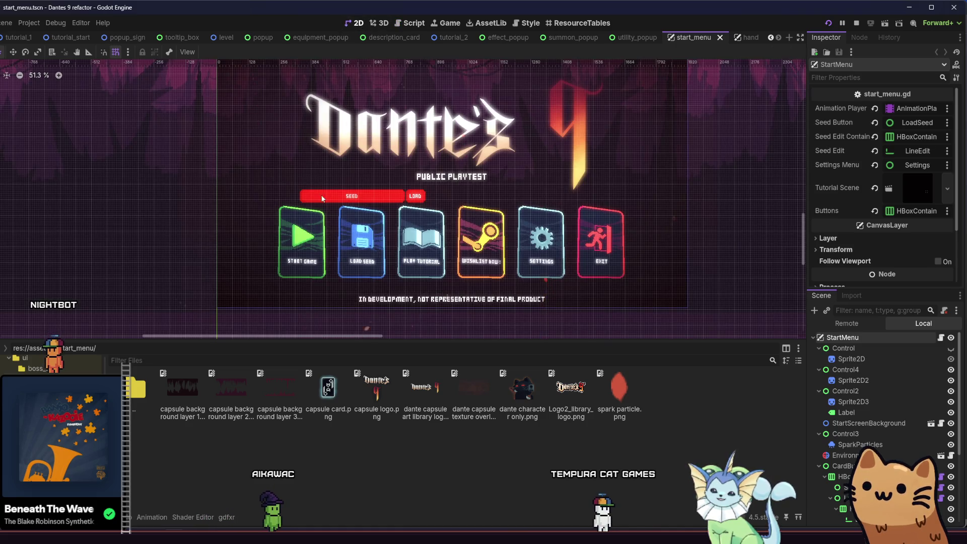
left_click(872, 359)
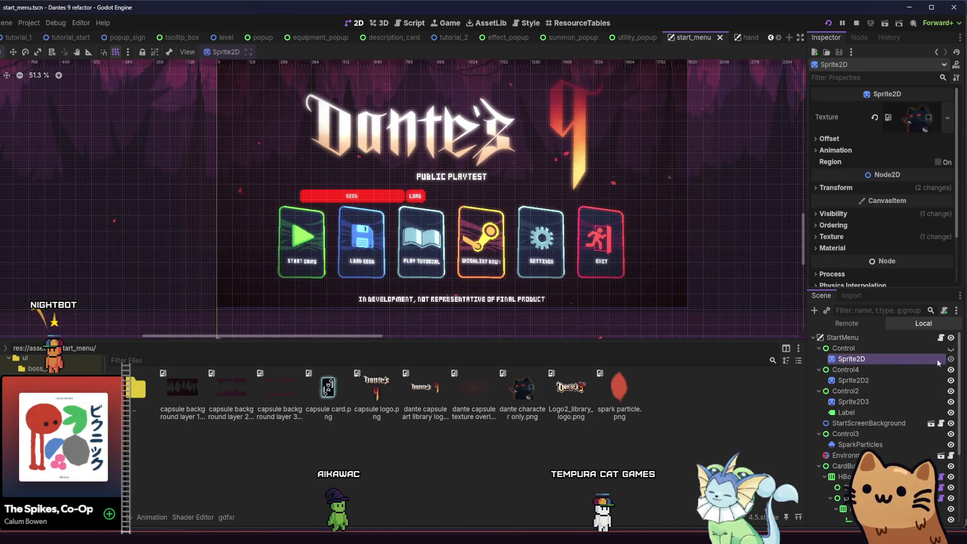
left_click(950, 380)
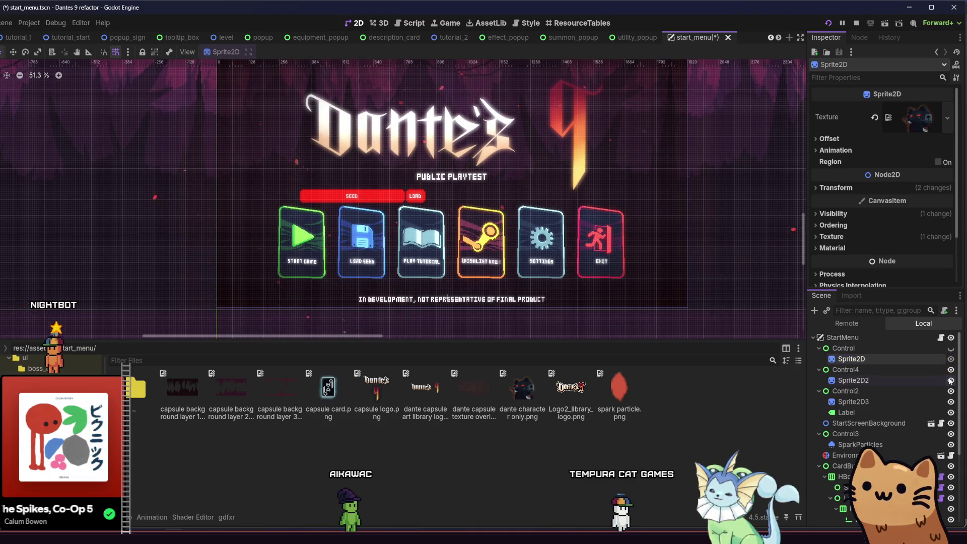
left_click(950, 401)
left_click(950, 402)
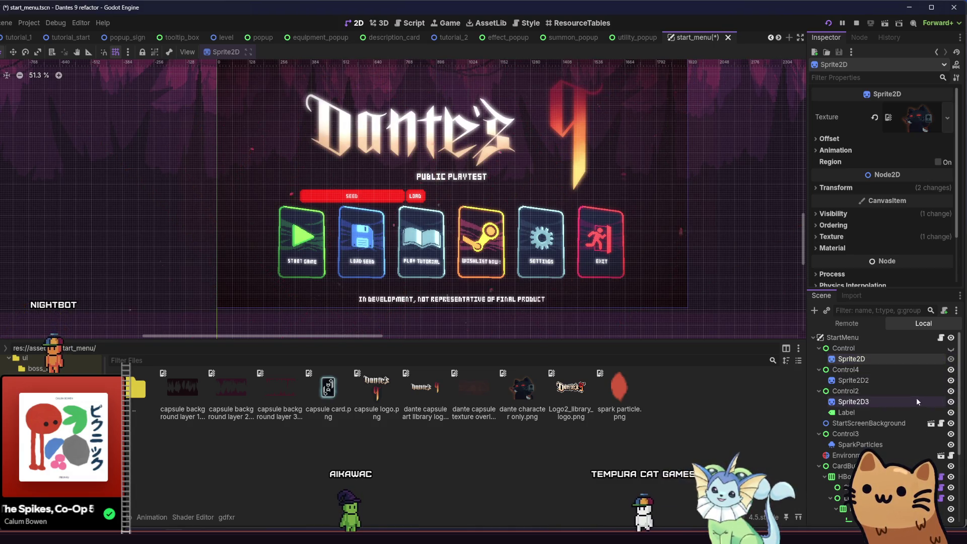
left_click(855, 401)
left_click_drag(570, 387, 907, 127)
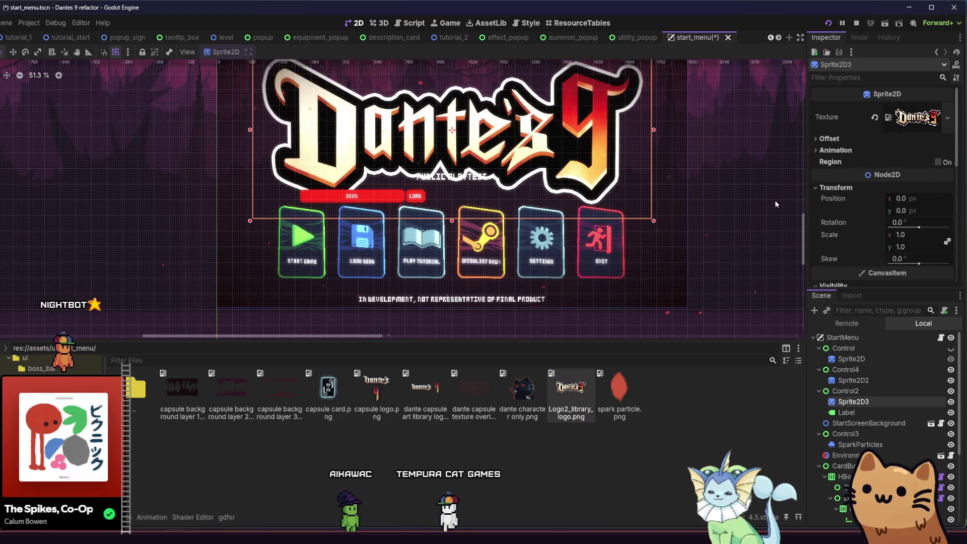
Scale the new logo to 0.7, then save the start_menu scene and launch the game.
left_click(903, 235)
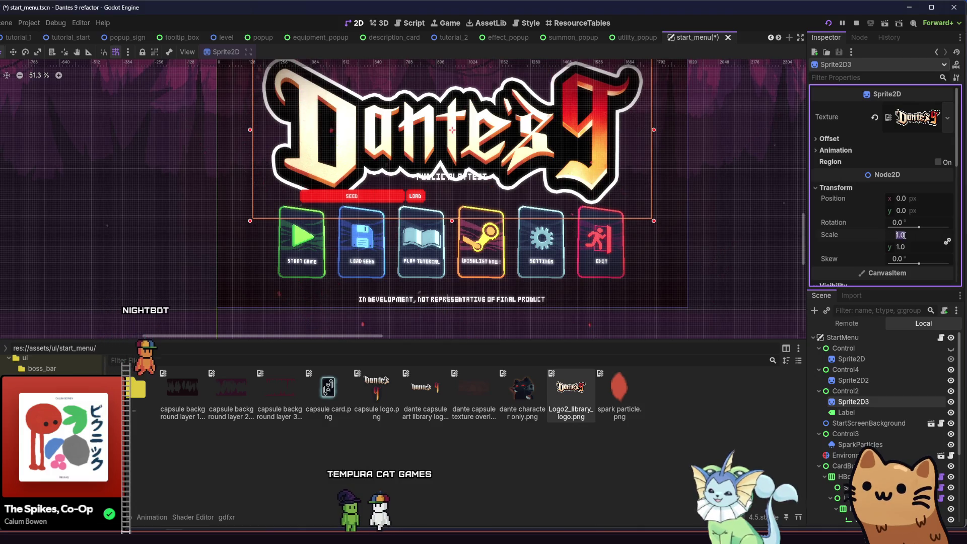
type("0.75")
key("Return")
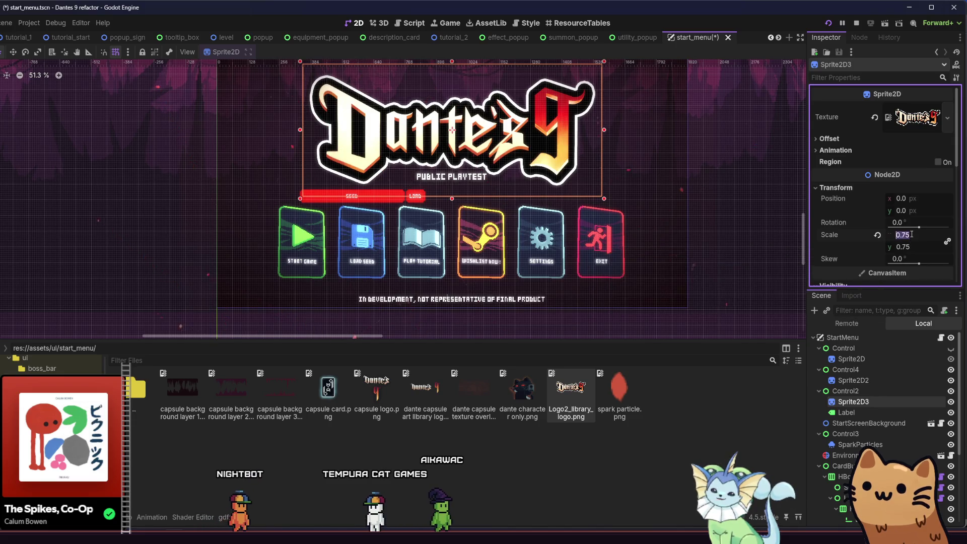
key("Return")
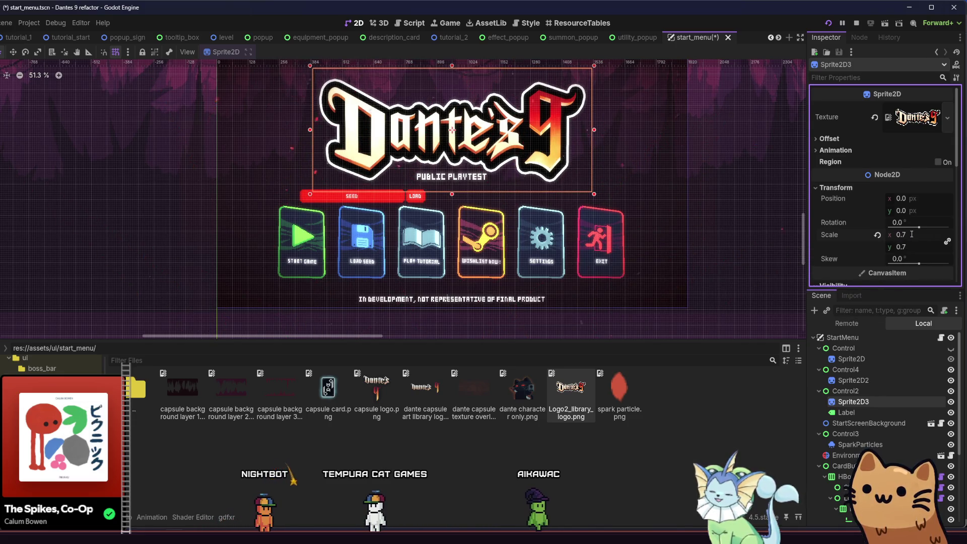
left_click(416, 129)
key("ctrl+s")
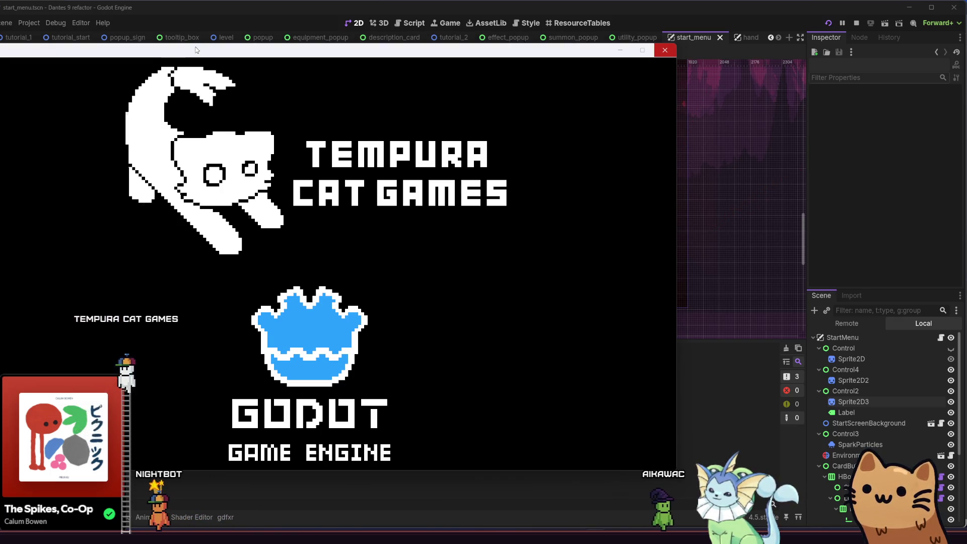
Maximise the game window and shift it up-right as the main menu shows the new logo.
double_click(197, 49)
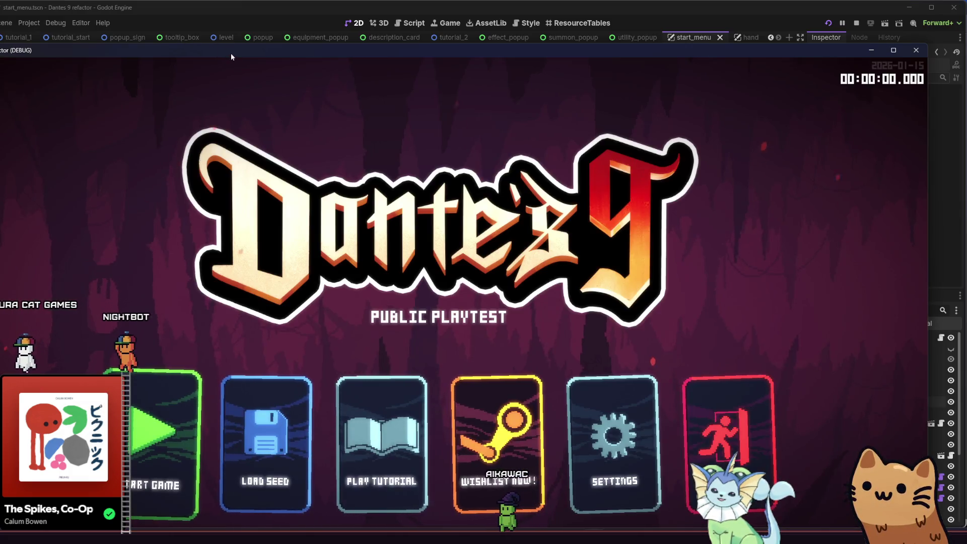
left_click_drag(231, 53, 254, 33)
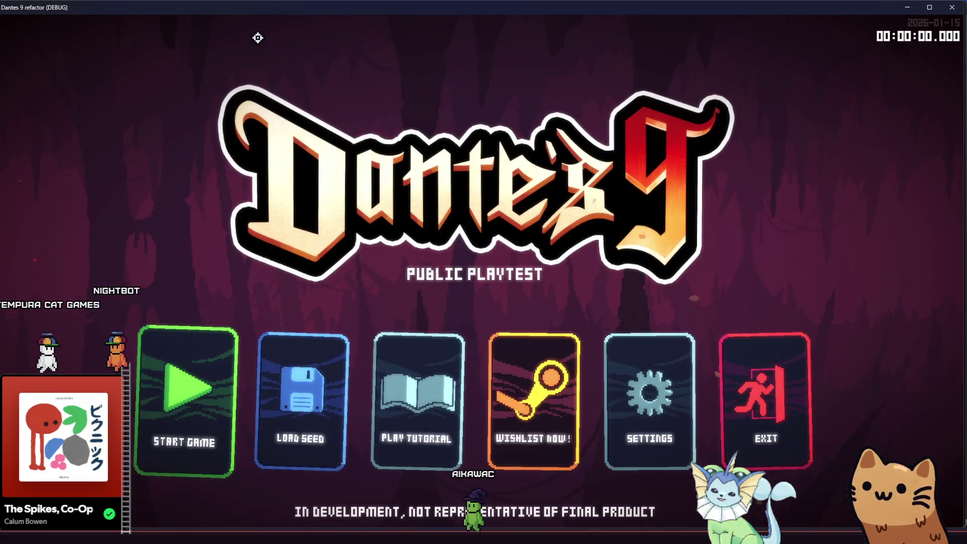
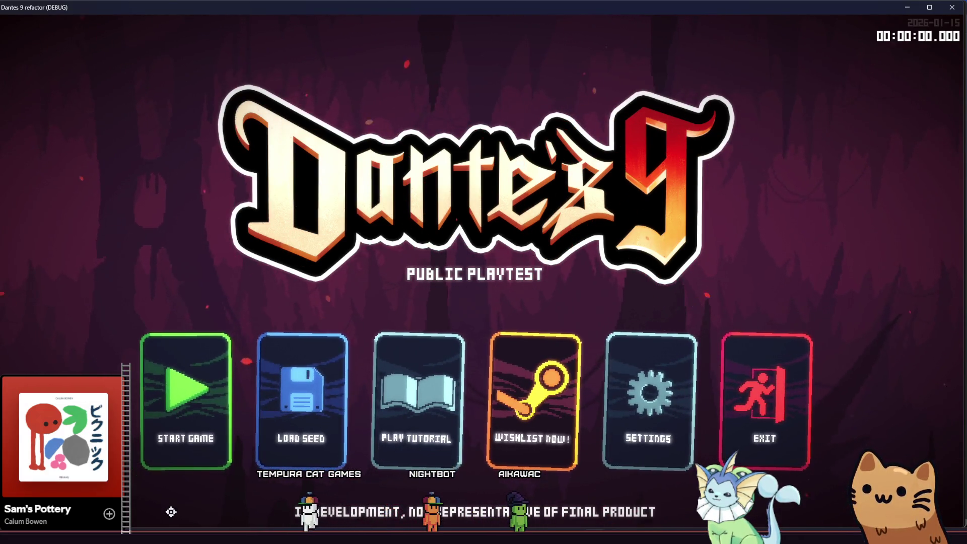
Close the running Dante's 9 debug build with Alt+F4, returning to the Steam playtest page.
key("alt+F4")
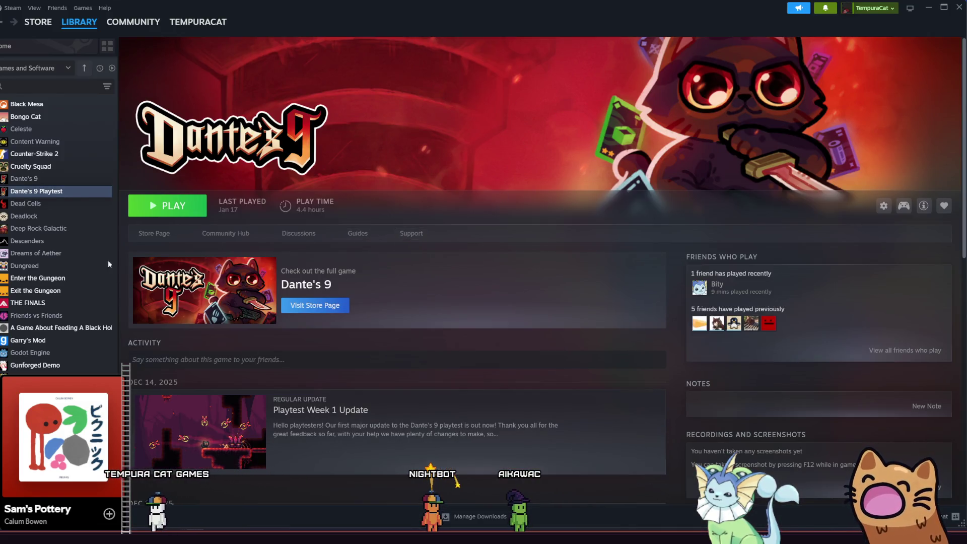
Browse the Dante's 9 store page, return to the Playtest library page, then close Steam.
left_click(150, 234)
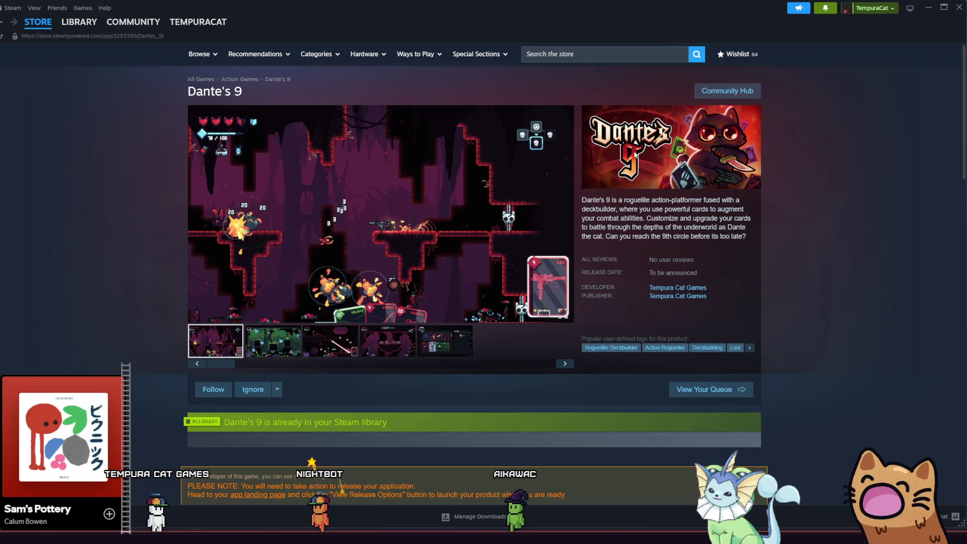
left_click(38, 22)
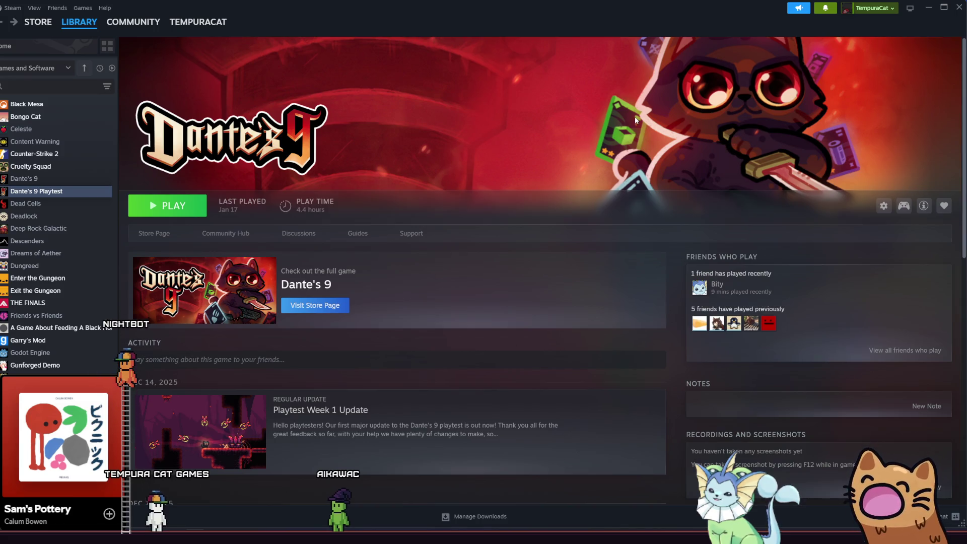
scroll(528, 147, "down", 2)
scroll(528, 164, "up", 2)
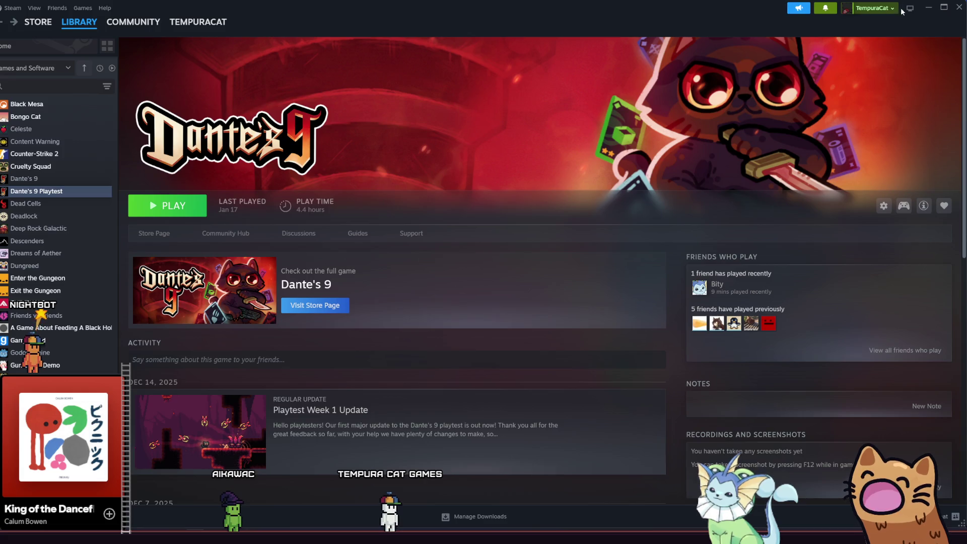
left_click(928, 9)
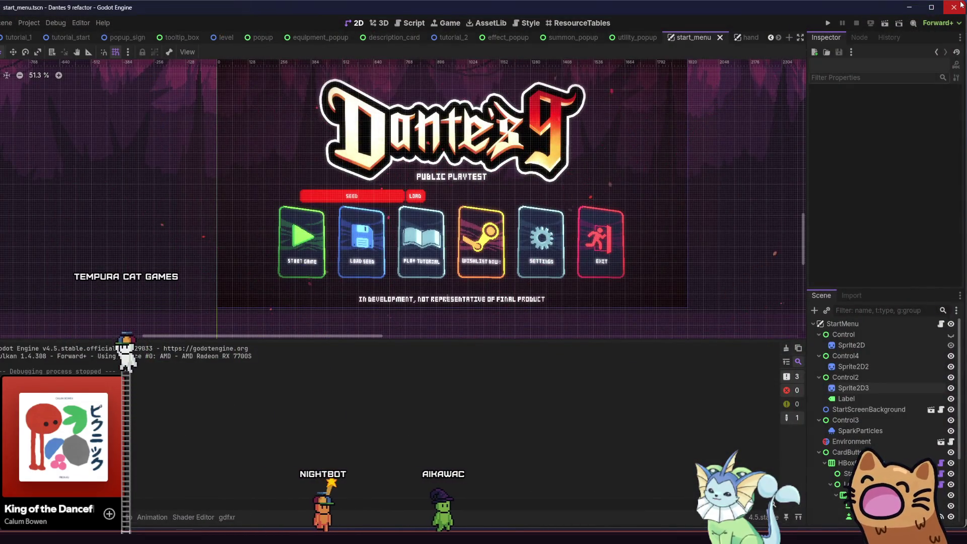
Switch to GitHub Desktop to view Dantes-9-main's 28 changed files.
key("alt+Tab")
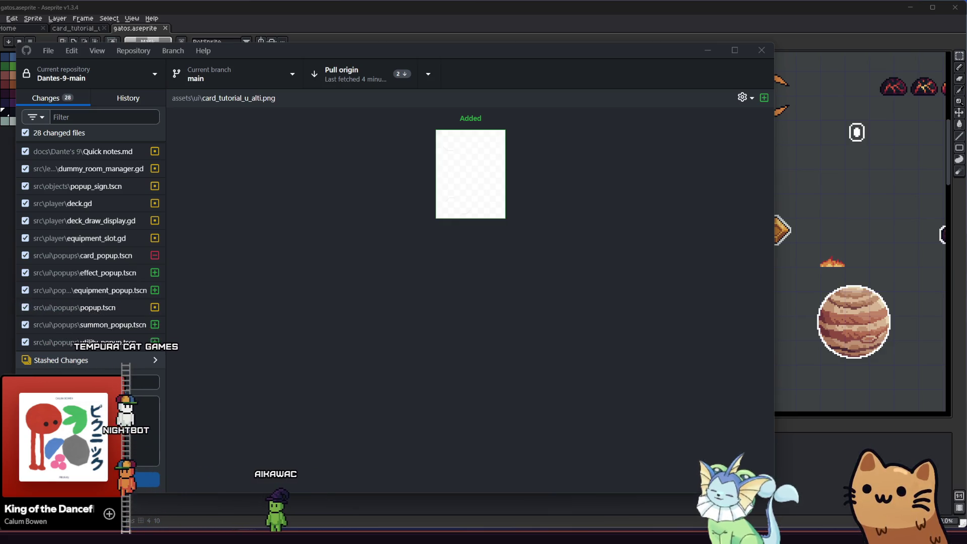
After a failed pull, discard the old stash in Stashed Changes.
left_click(332, 74)
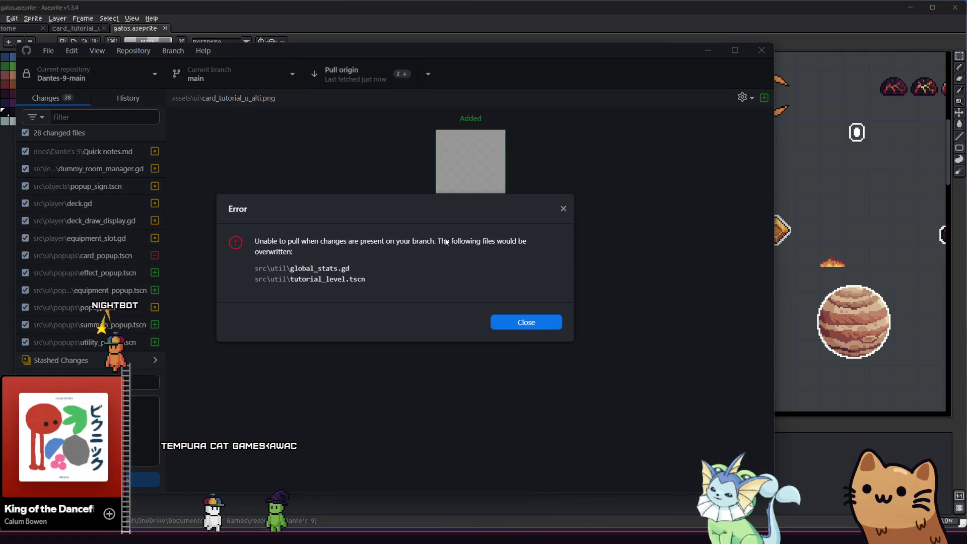
left_click(512, 319)
left_click(60, 360)
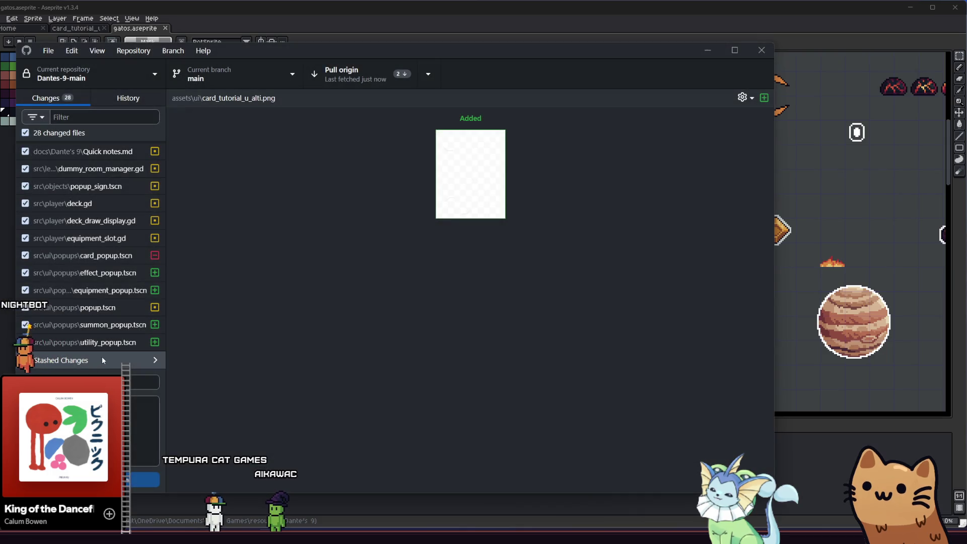
scroll(251, 201, "down", 15)
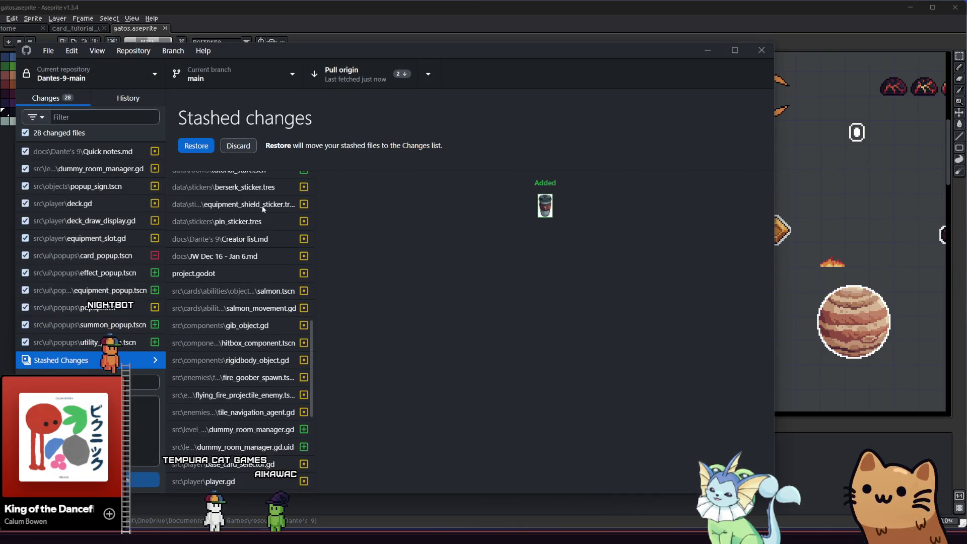
scroll(265, 207, "down", 1)
left_click(238, 146)
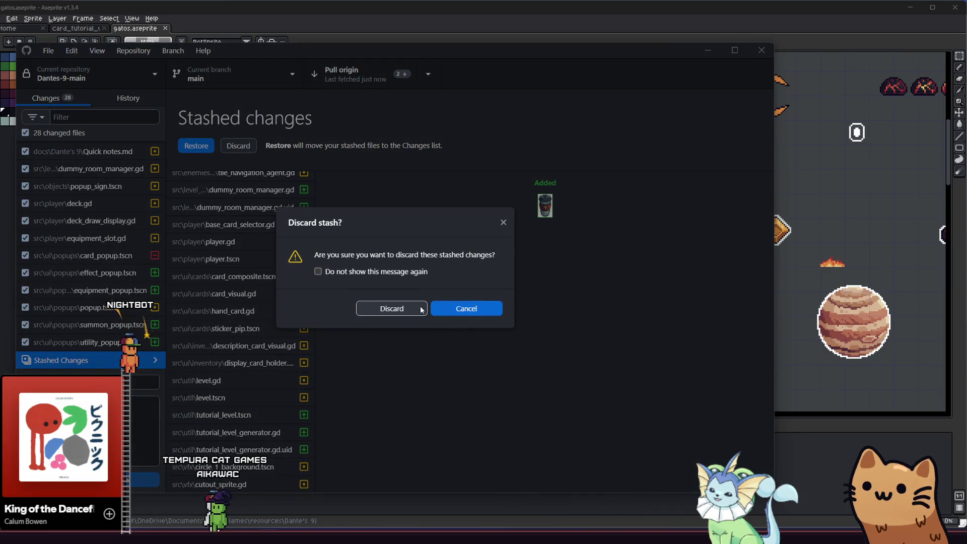
left_click(417, 309)
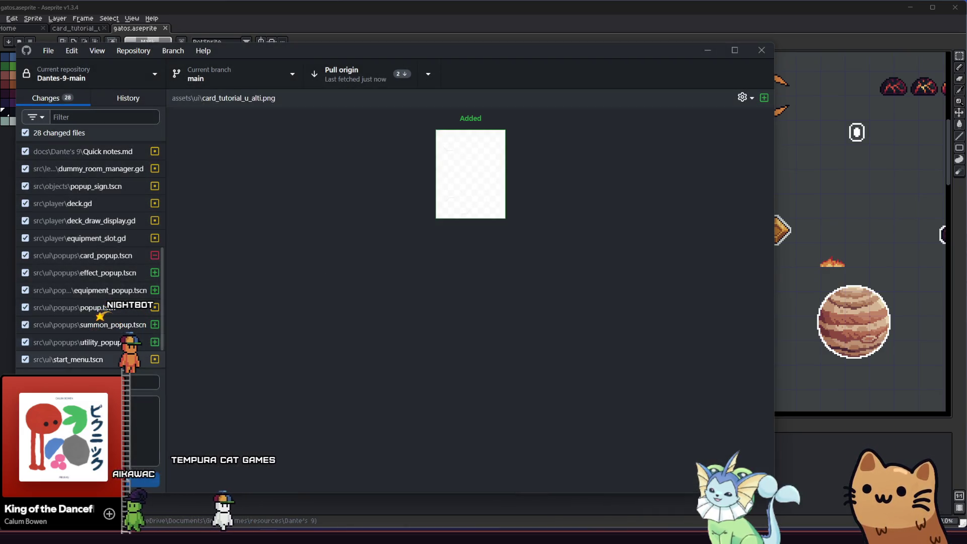
Pull origin again, choosing to stash the local changes and continue.
left_click(143, 382)
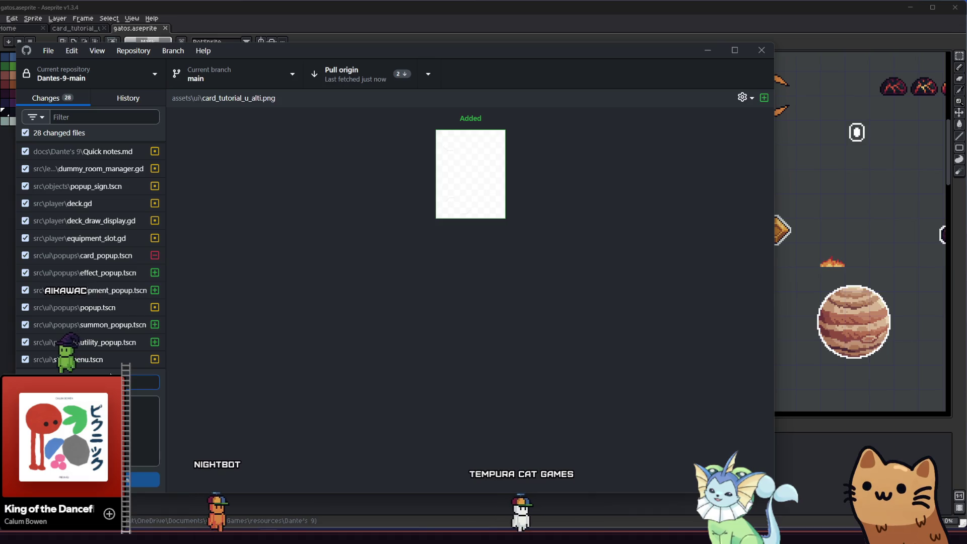
left_click(254, 306)
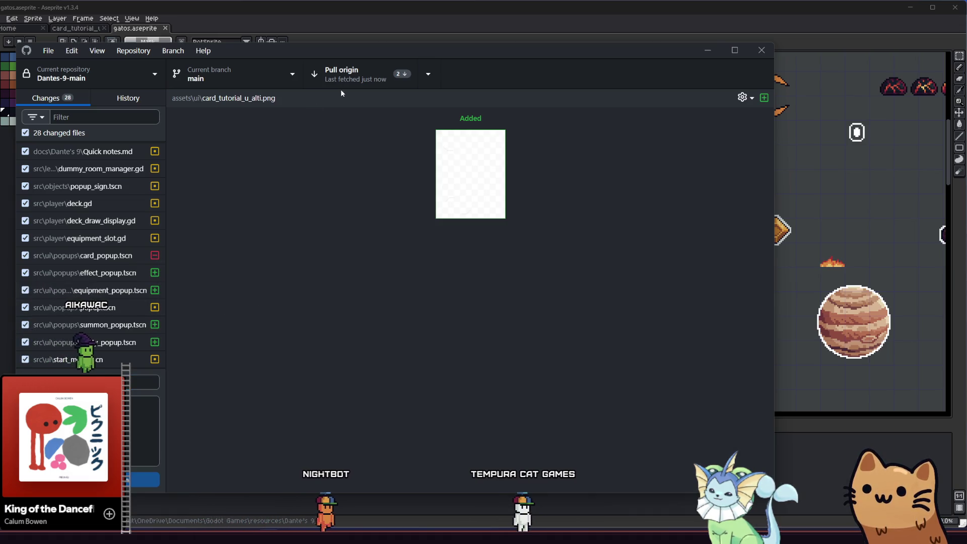
left_click(348, 74)
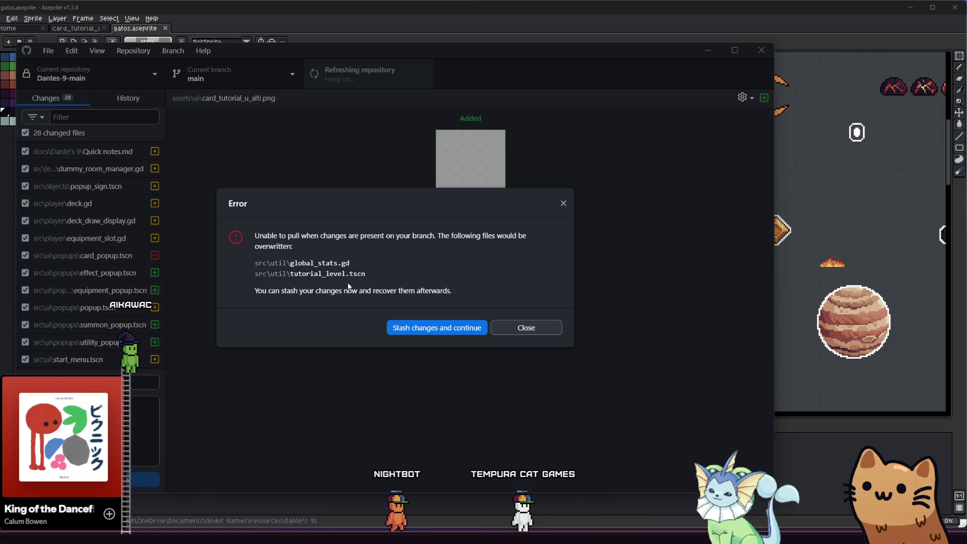
left_click(420, 334)
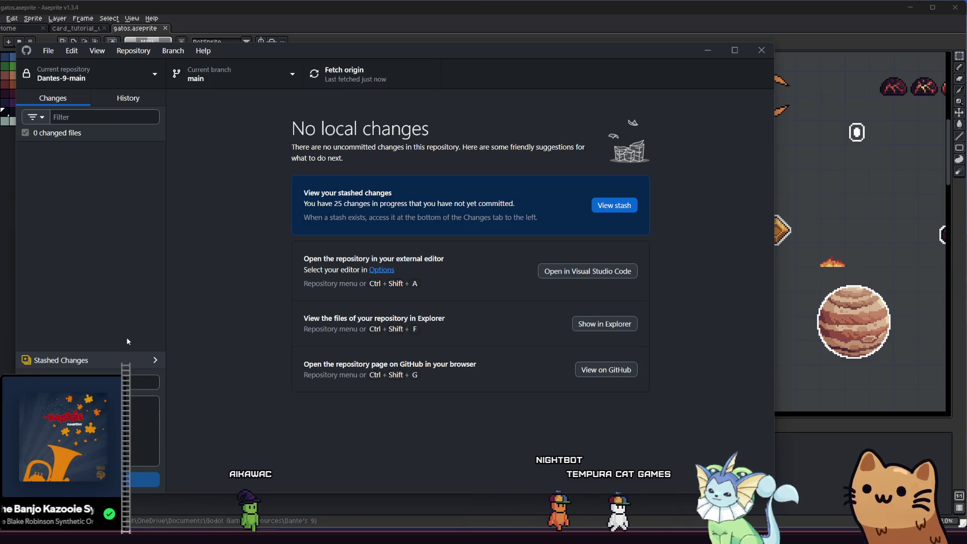
Fetch origin and restore the 25 stashed changes onto main.
left_click(316, 83)
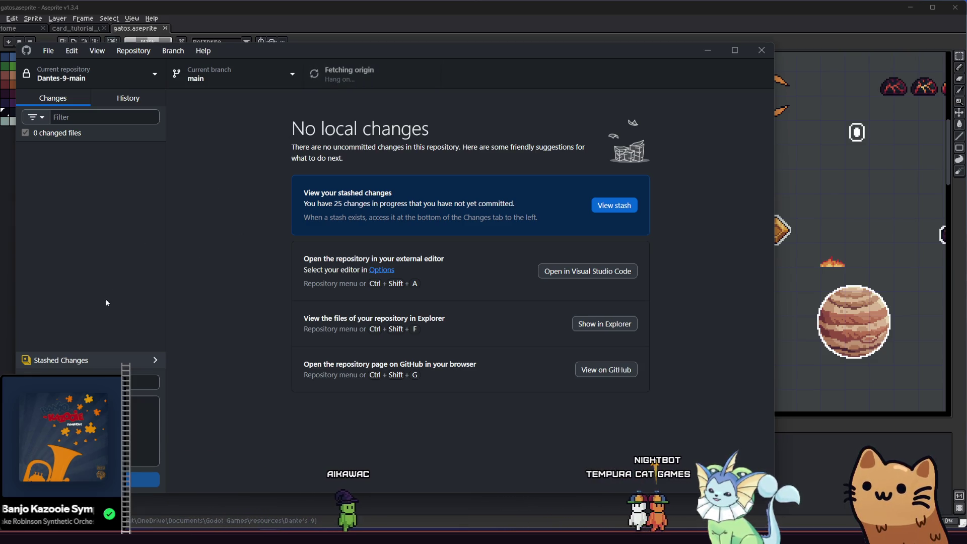
left_click(99, 357)
left_click(138, 102)
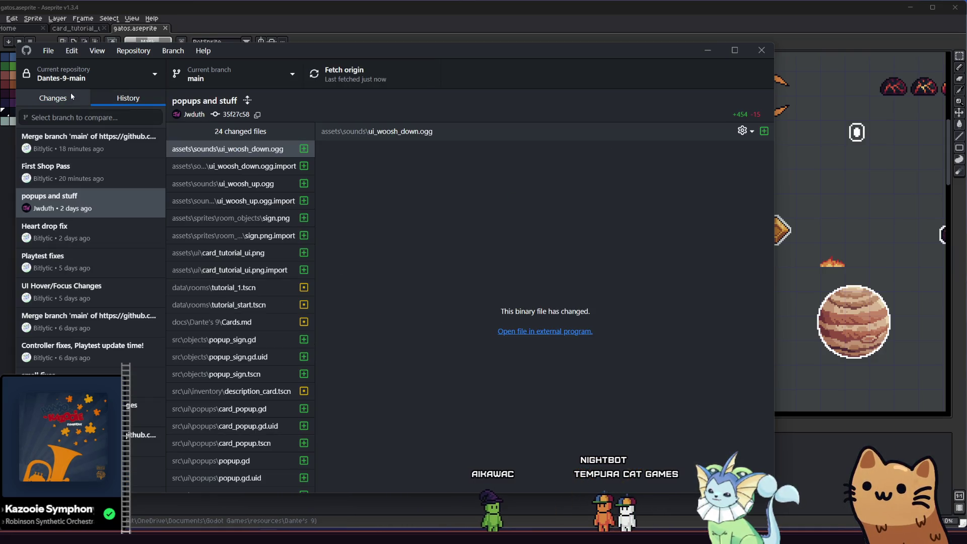
left_click(69, 91)
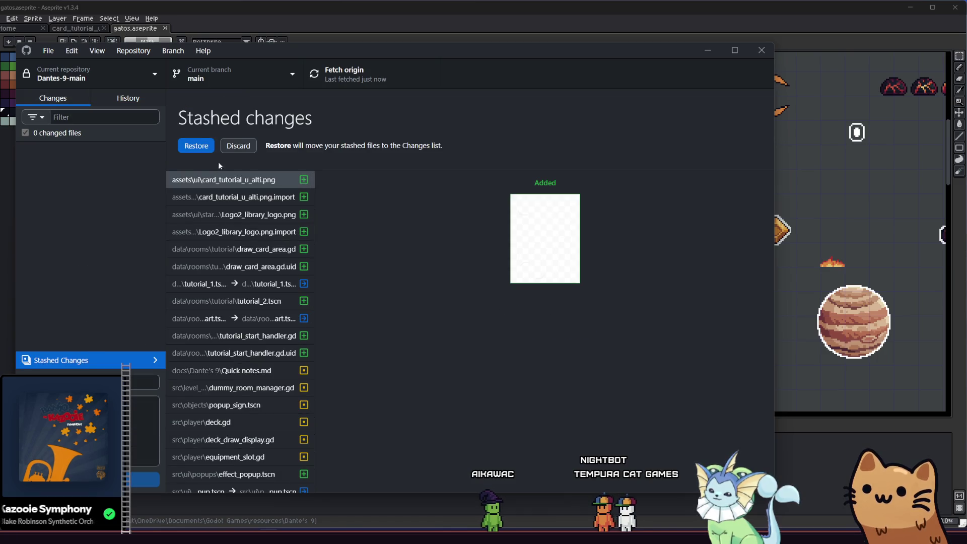
left_click(198, 147)
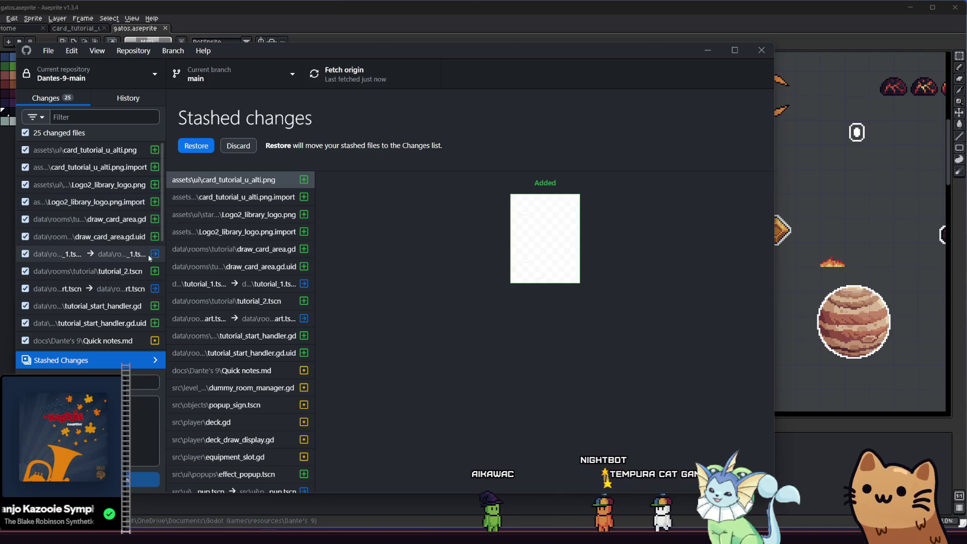
Open the conflicted src\util\global_stats.gd in Visual Studio Code.
scroll(137, 223, "down", 5)
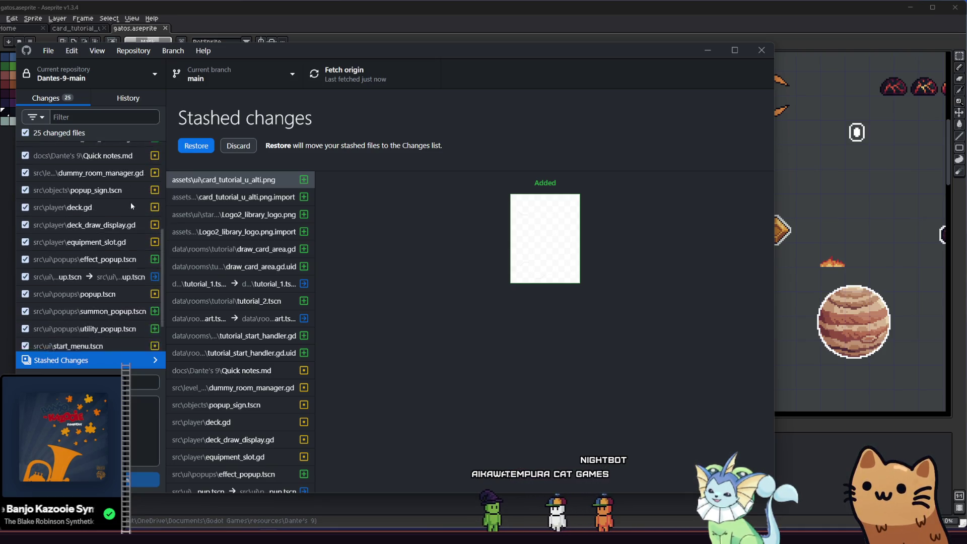
left_click(156, 325)
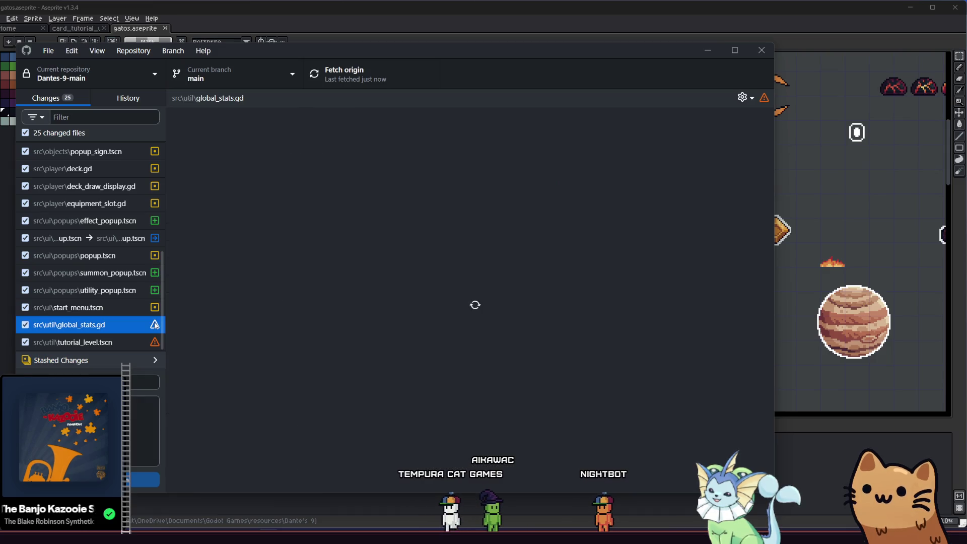
double_click(156, 325)
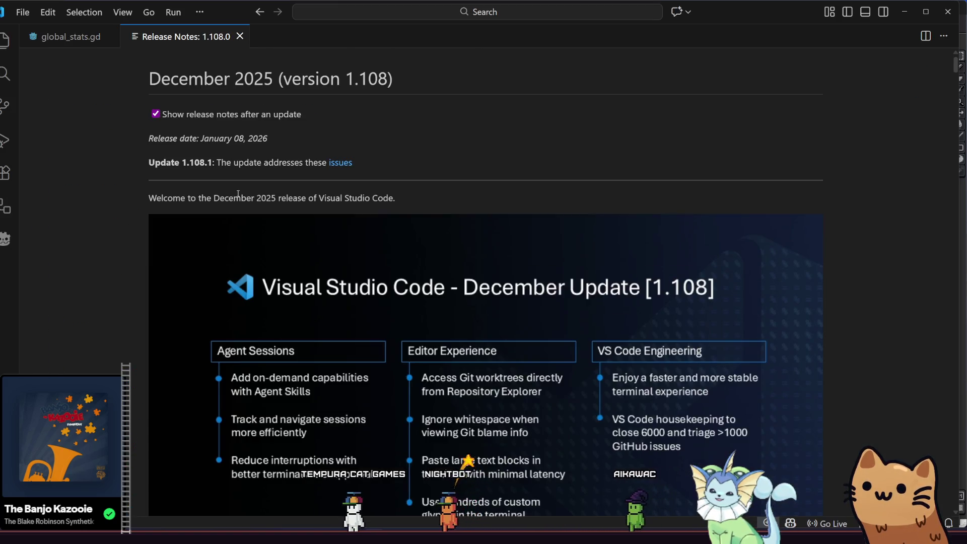
Accept the incoming stashed change in global_stats.gd, save, close VS Code, and open tutorial_level.tscn.
left_click(240, 36)
scroll(907, 165, "down", 3)
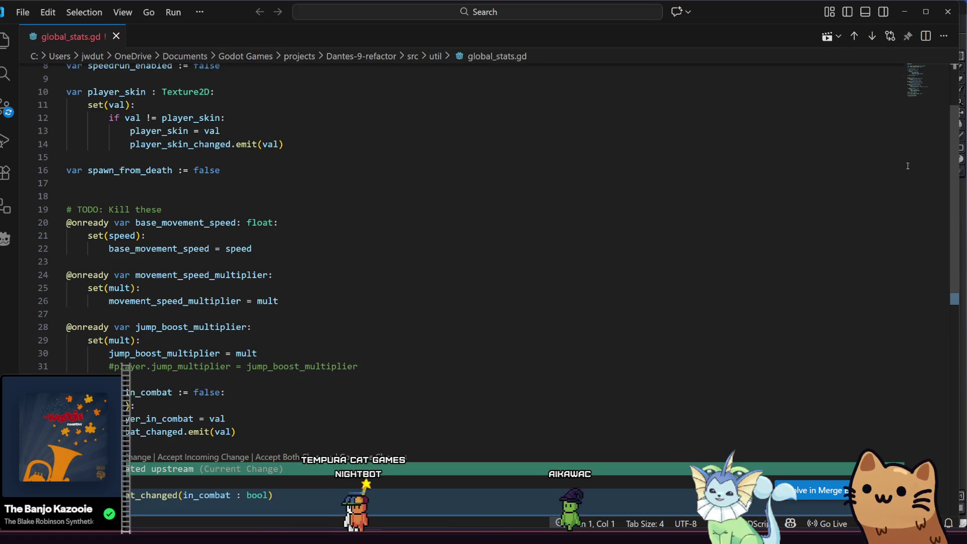
scroll(953, 146, "down", 1)
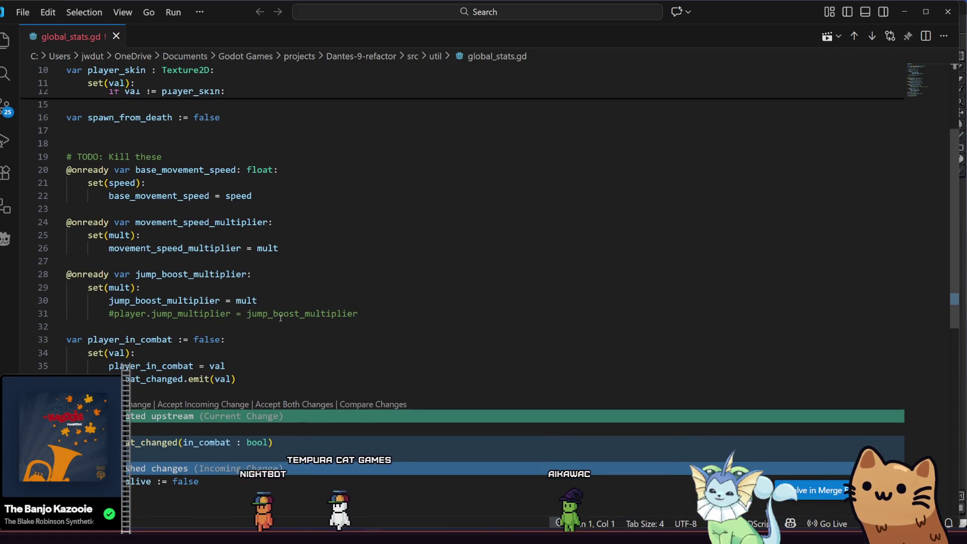
left_click(202, 405)
key("ctrl+s")
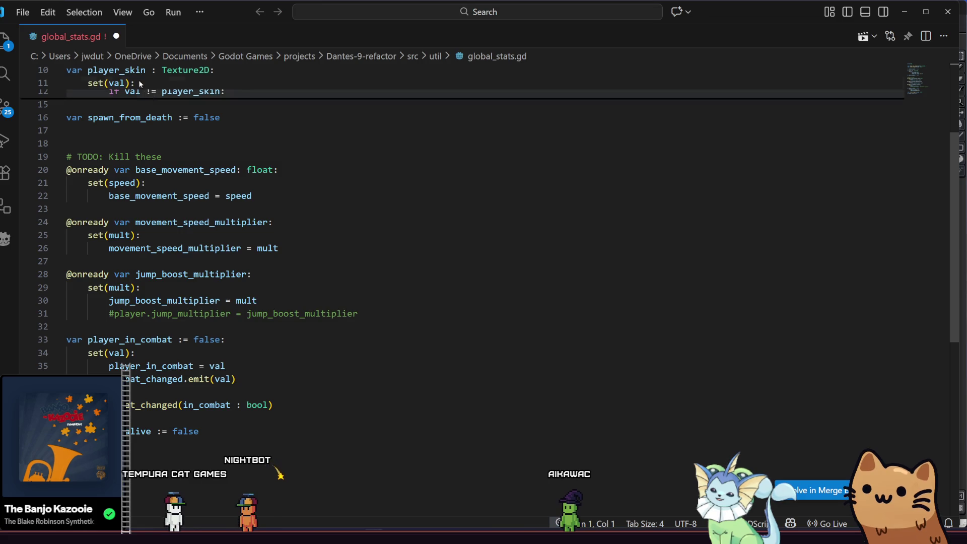
left_click(944, 17)
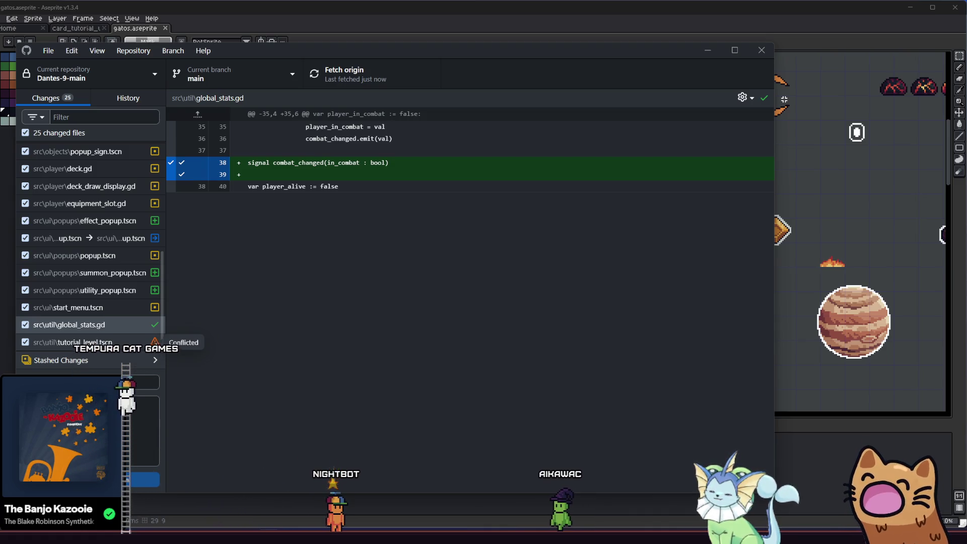
left_click(156, 344)
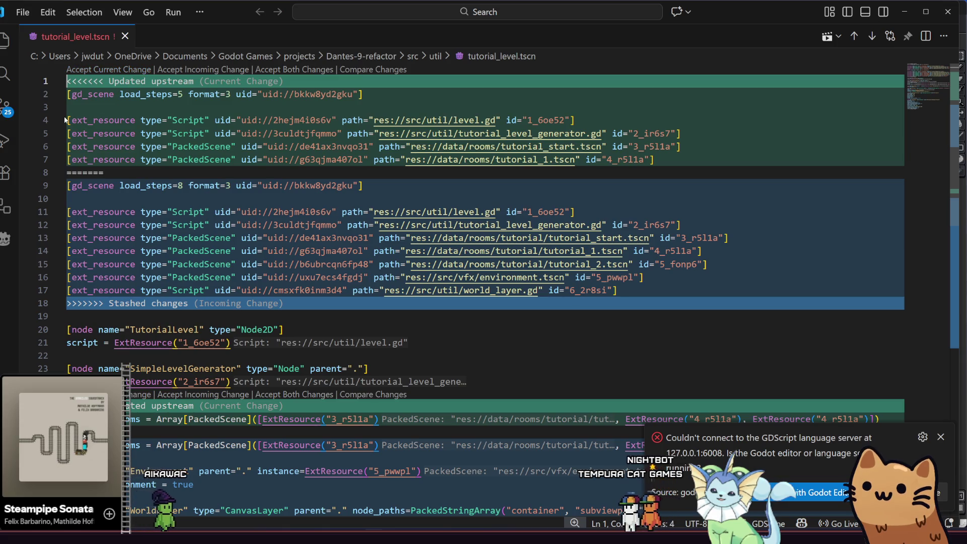
Review tutorial_level.tscn's conflict blocks and dismiss the language server connection warning.
scroll(64, 120, "down", 5)
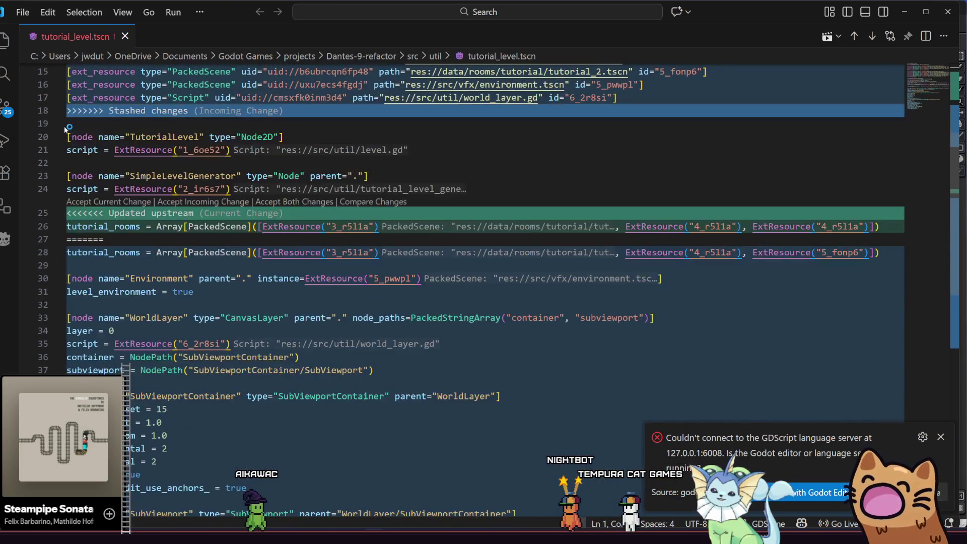
scroll(64, 130, "down", 2)
scroll(64, 130, "down", 5)
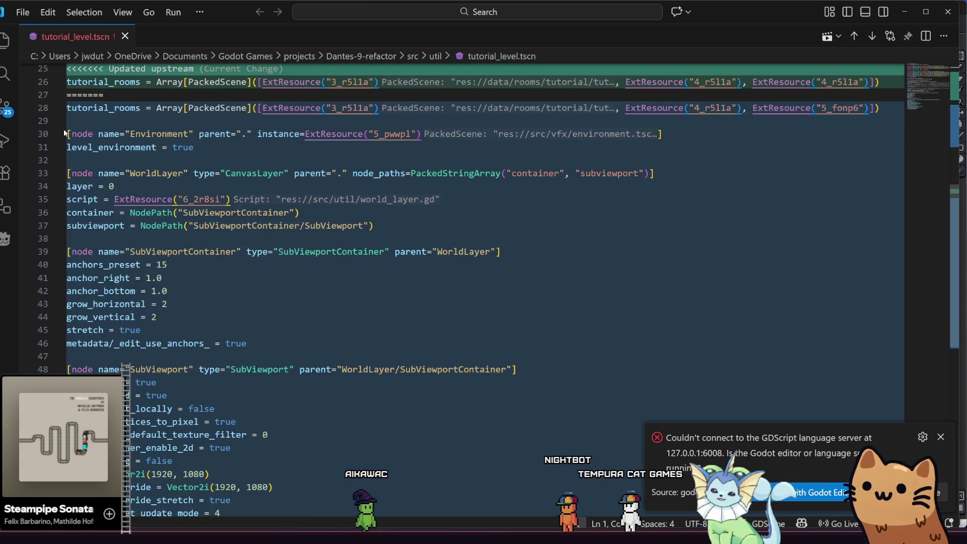
scroll(63, 128, "up", 10)
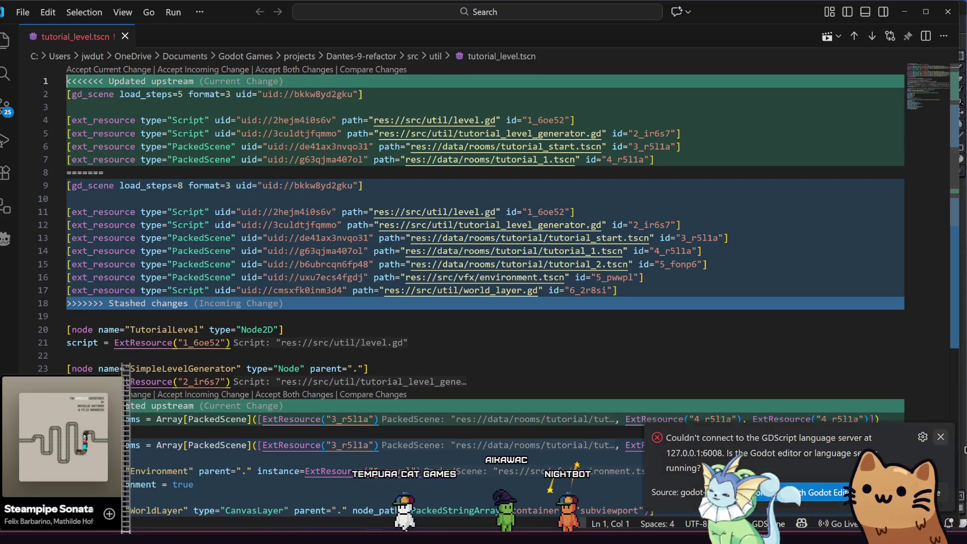
left_click(941, 437)
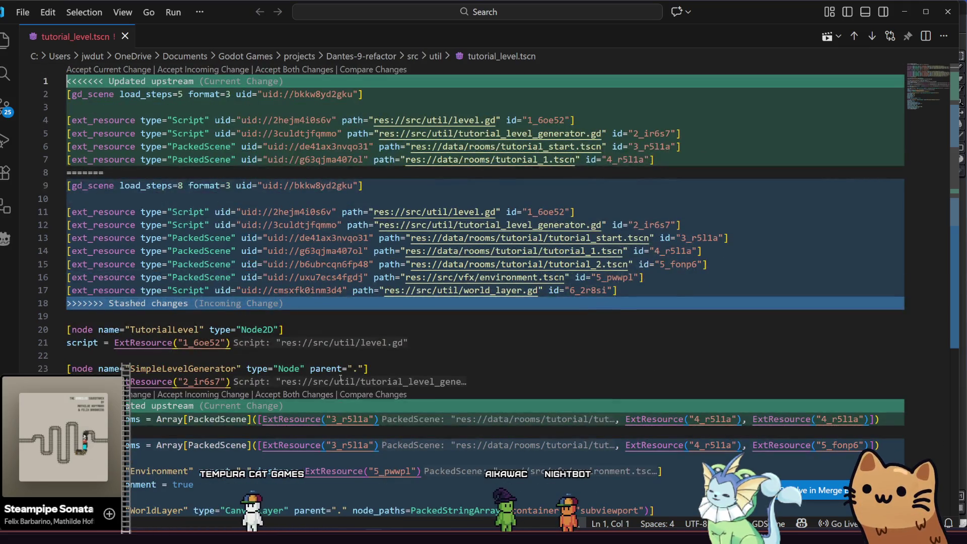
scroll(340, 378, "down", 6)
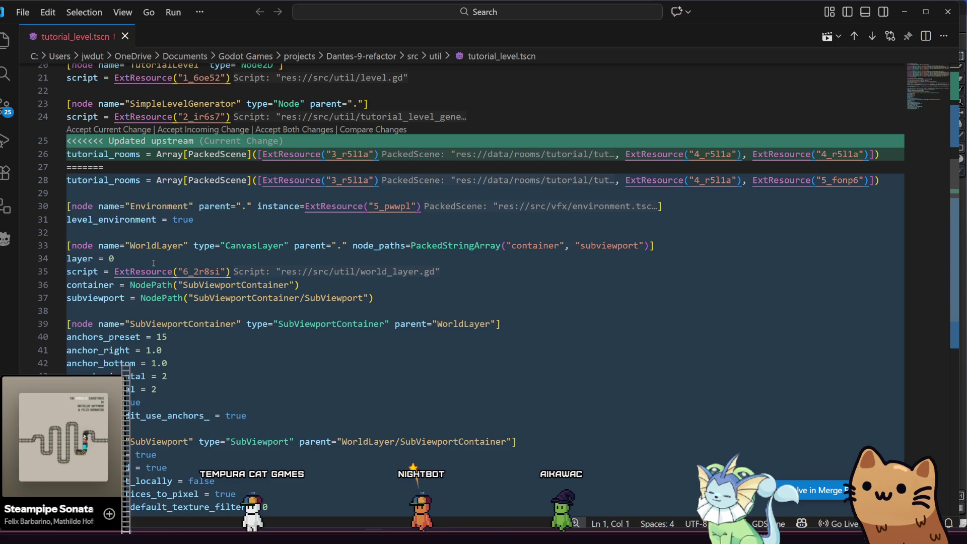
scroll(154, 262, "up", 5)
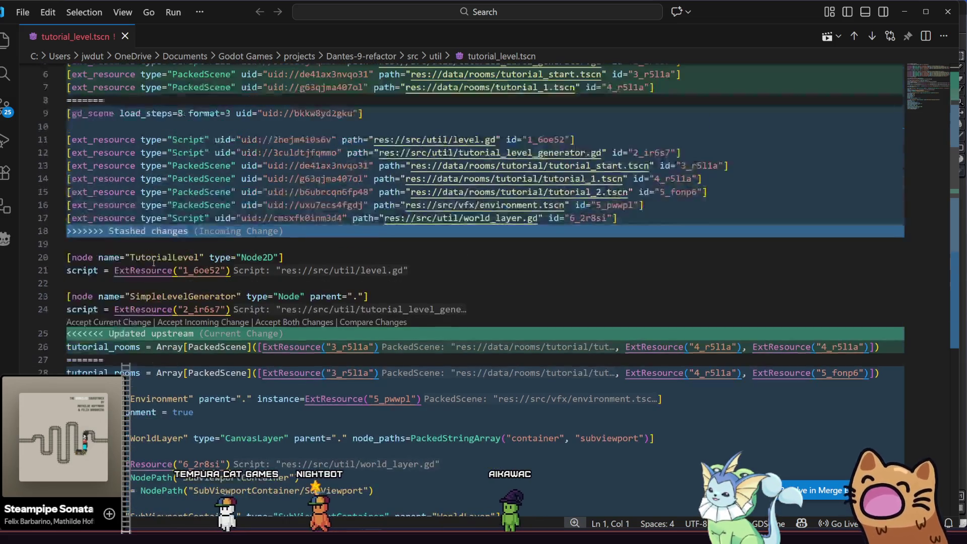
scroll(153, 262, "up", 2)
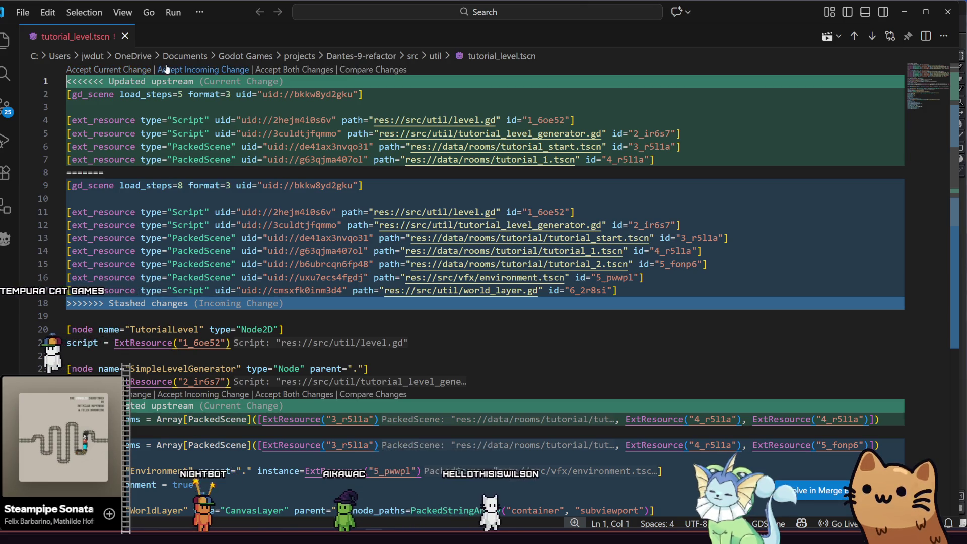
Keep the upstream lines in both conflicts, including tutorial_rooms, save, and close VS Code.
left_click(137, 70)
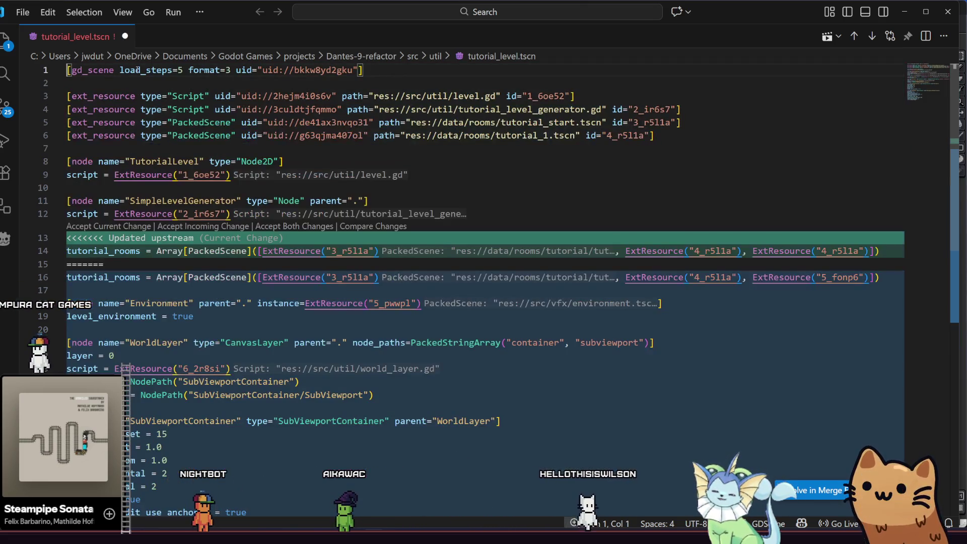
left_click(94, 226)
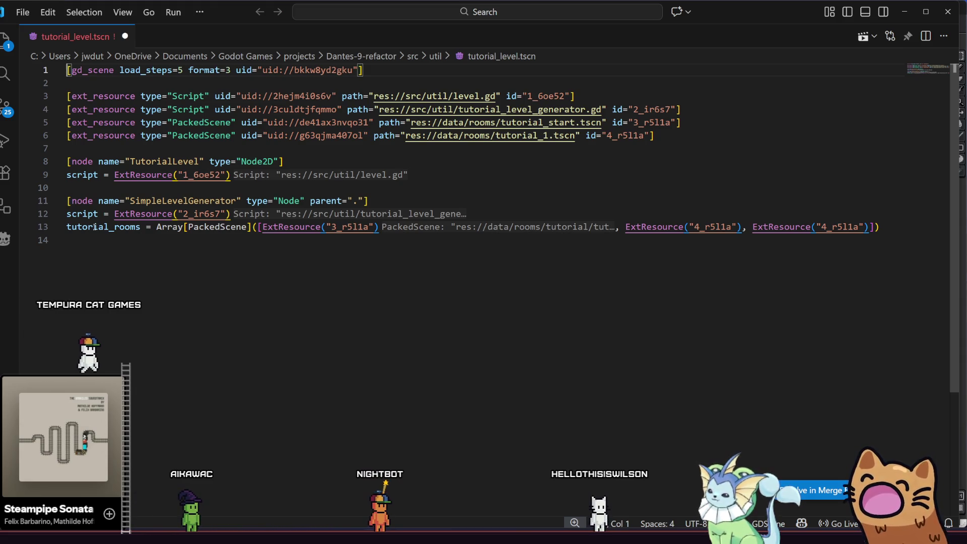
key("ctrl+s")
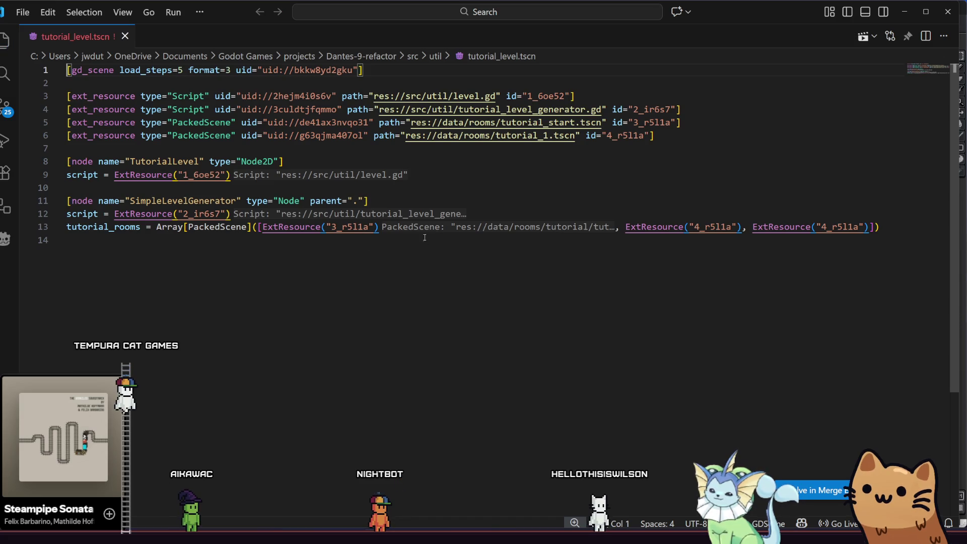
left_click(947, 11)
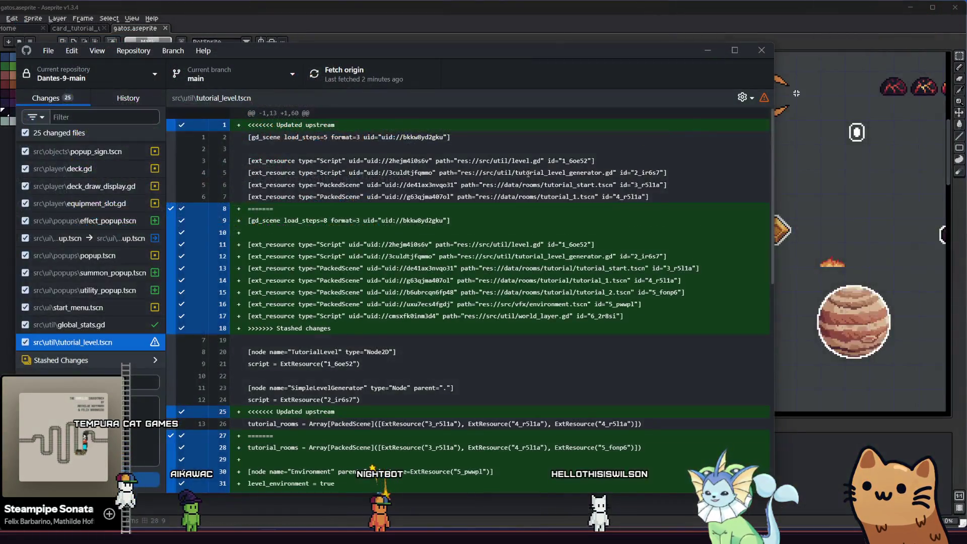
Fetch origin in GitHub Desktop, then minimize the window.
scroll(144, 285, "up", 5)
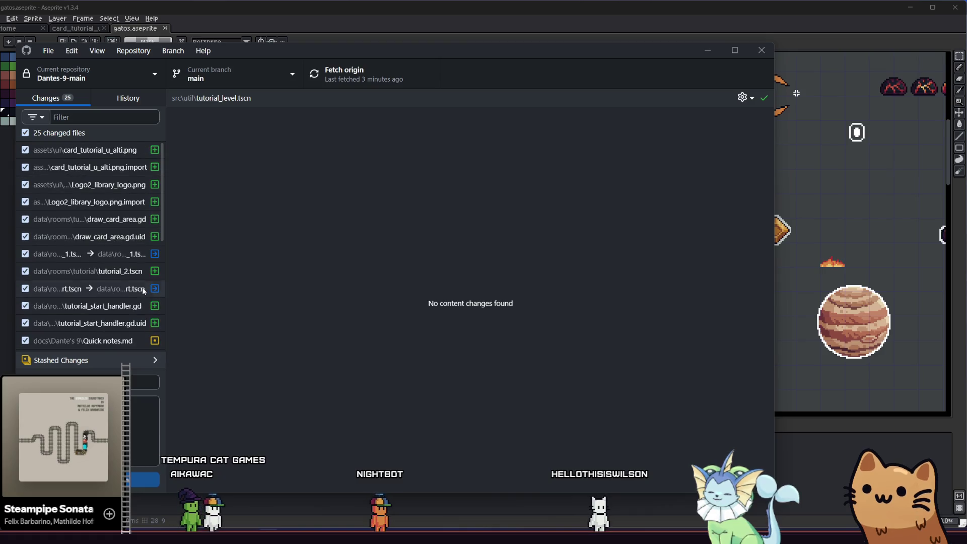
left_click(385, 77)
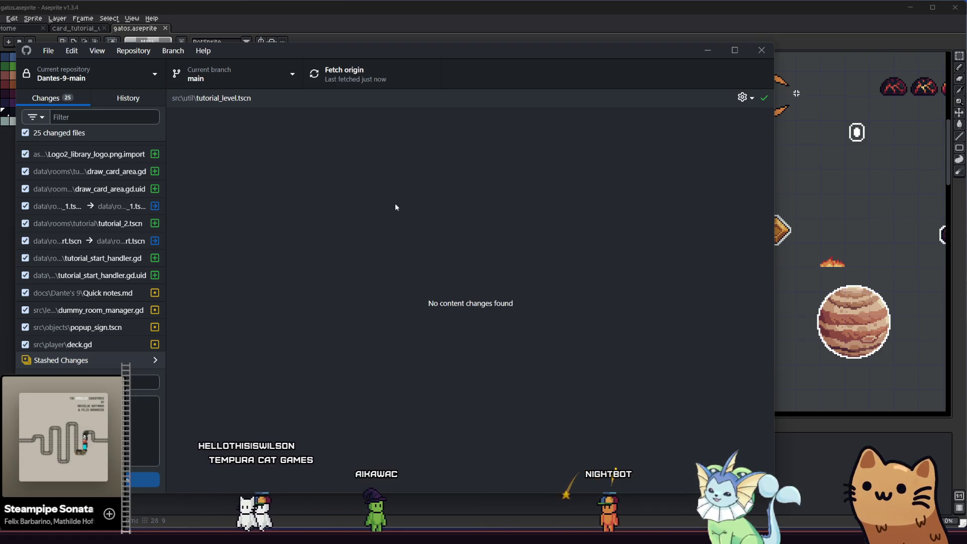
left_click(706, 50)
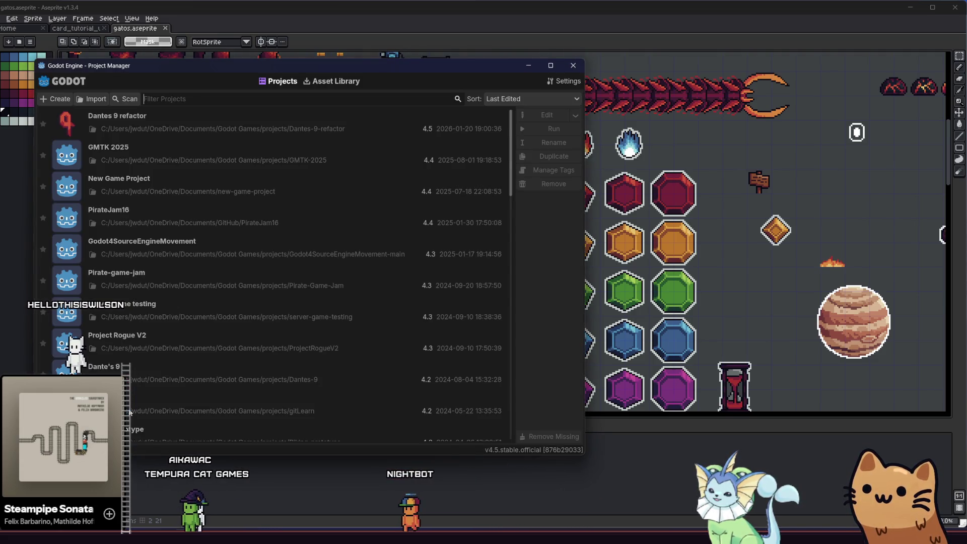
Open the Dantes 9 refactor project and reload it via Project > Reload Current Project.
double_click(163, 123)
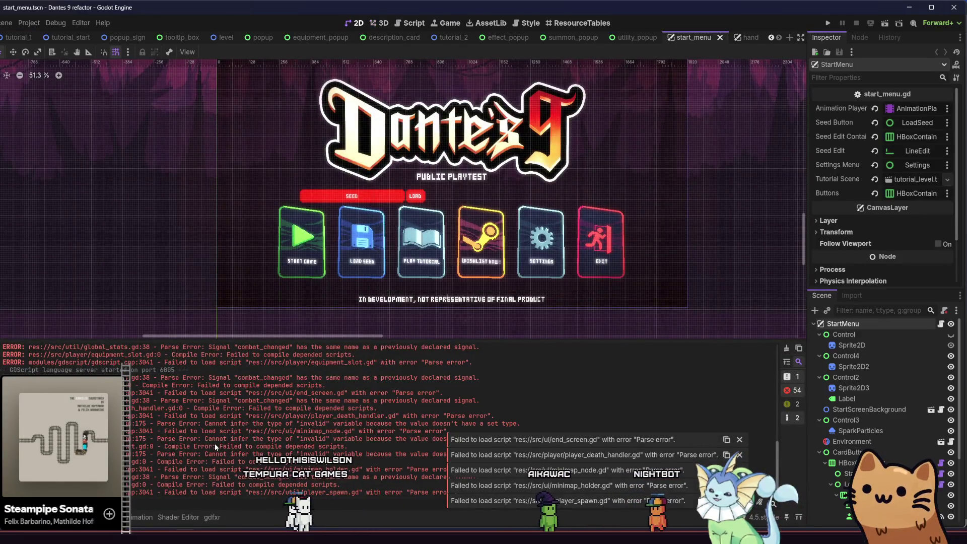
scroll(185, 421, "up", 4)
scroll(185, 422, "up", 10)
left_click(7, 23)
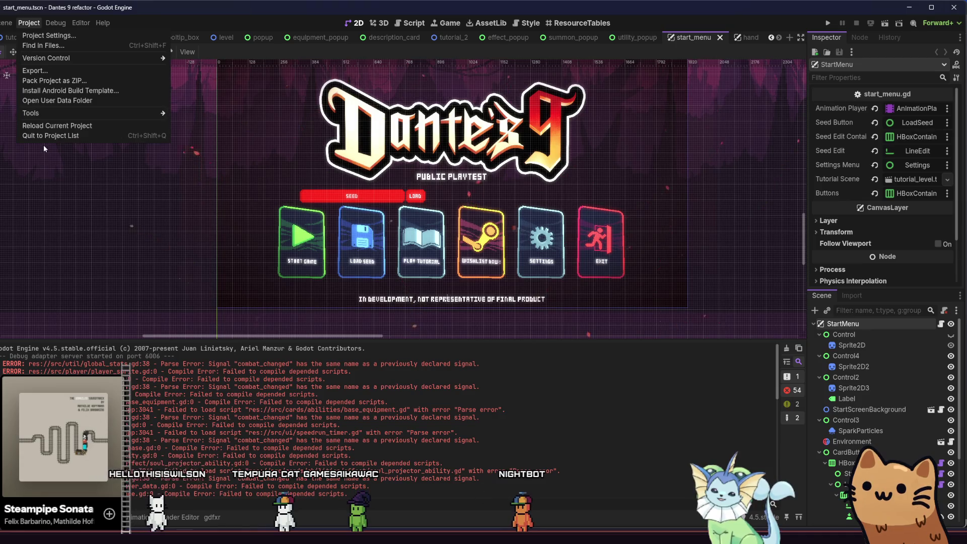
left_click(51, 129)
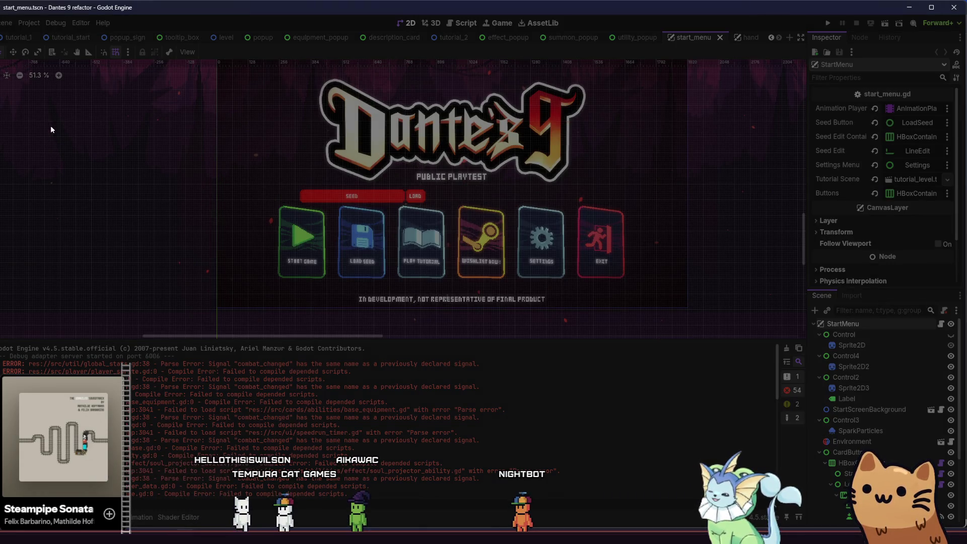
Check GitHub Desktop's 25 changed files, then minimize it to return to Godot.
key("alt+Tab")
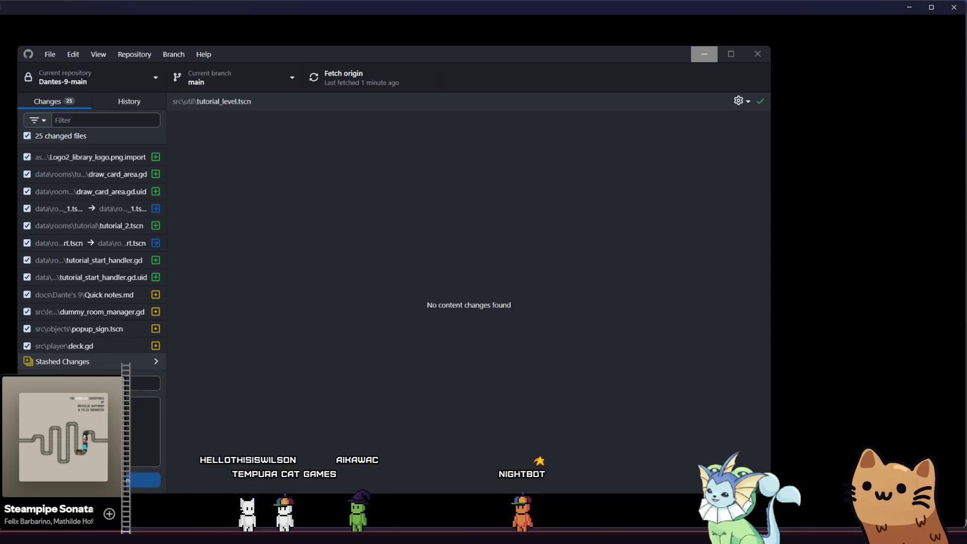
scroll(108, 229, "down", 5)
scroll(107, 229, "up", 5)
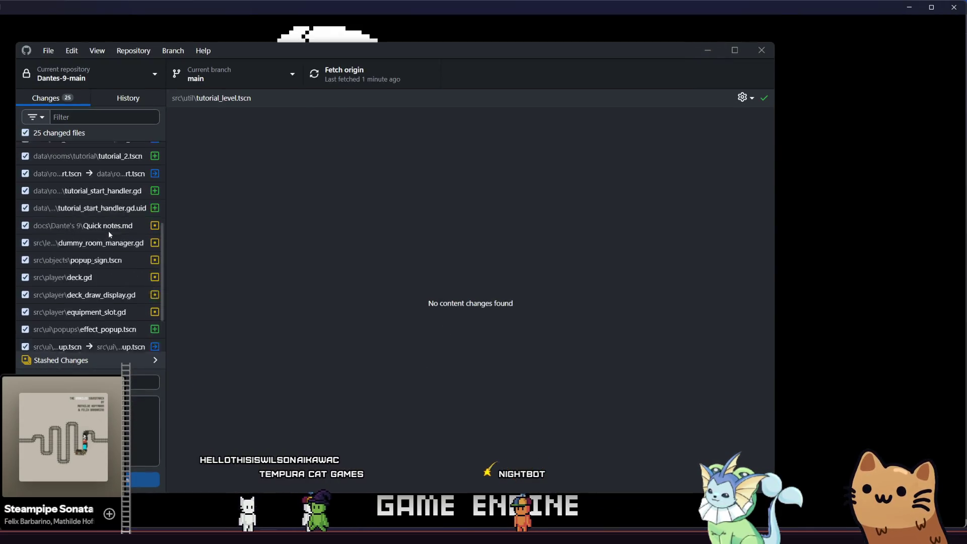
scroll(112, 233, "down", 4)
scroll(112, 233, "down", 1)
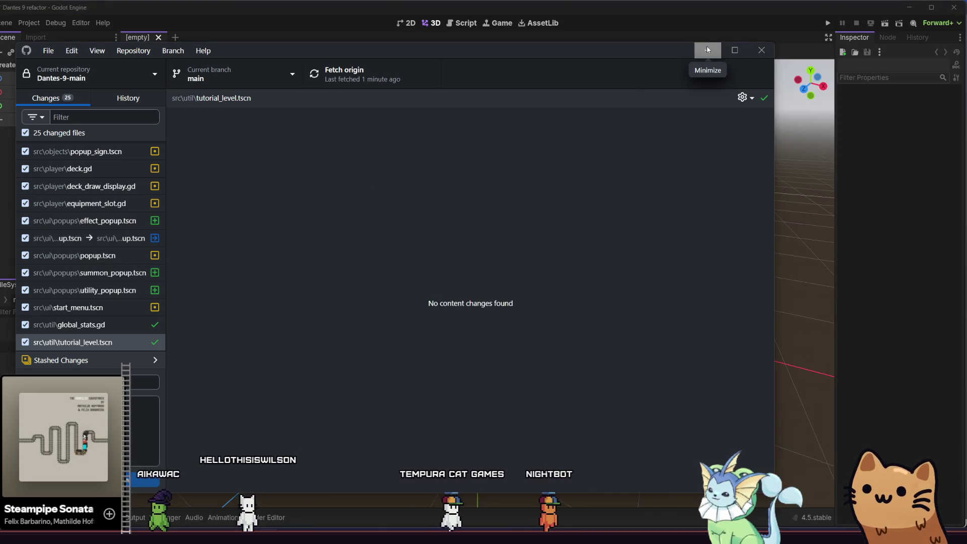
left_click(705, 49)
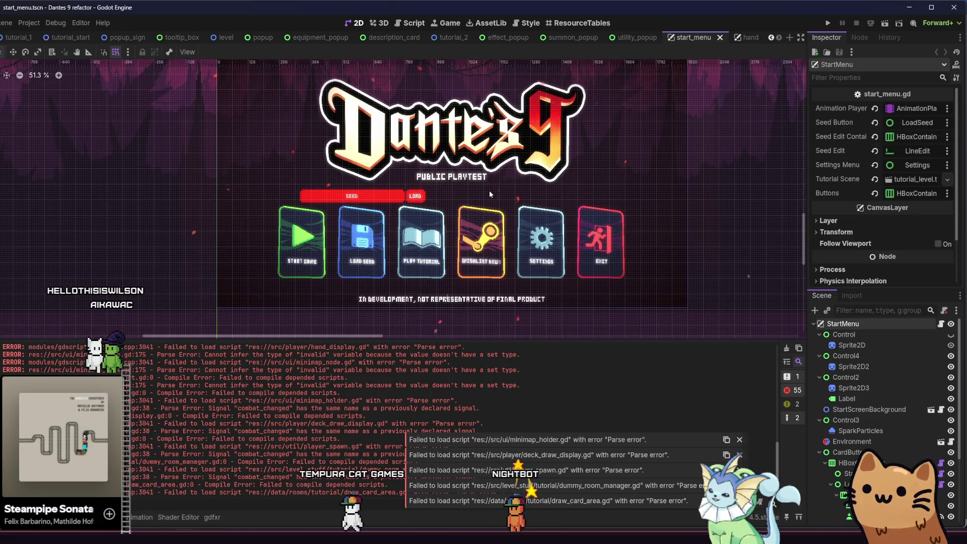
Scroll through the Output panel's 55 errors, mostly duplicate 'combat_changed' signal parse errors.
scroll(213, 381, "up", 15)
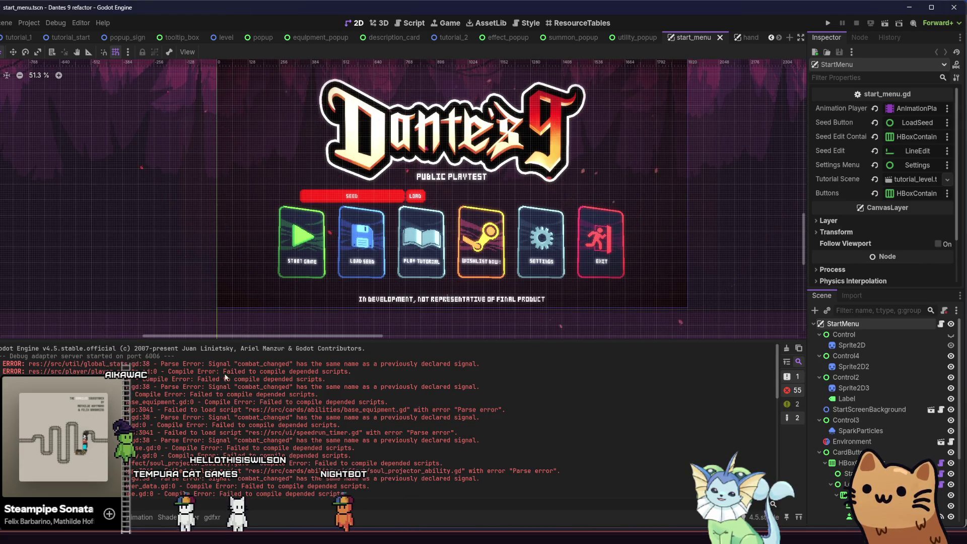
scroll(228, 364, "down", 5)
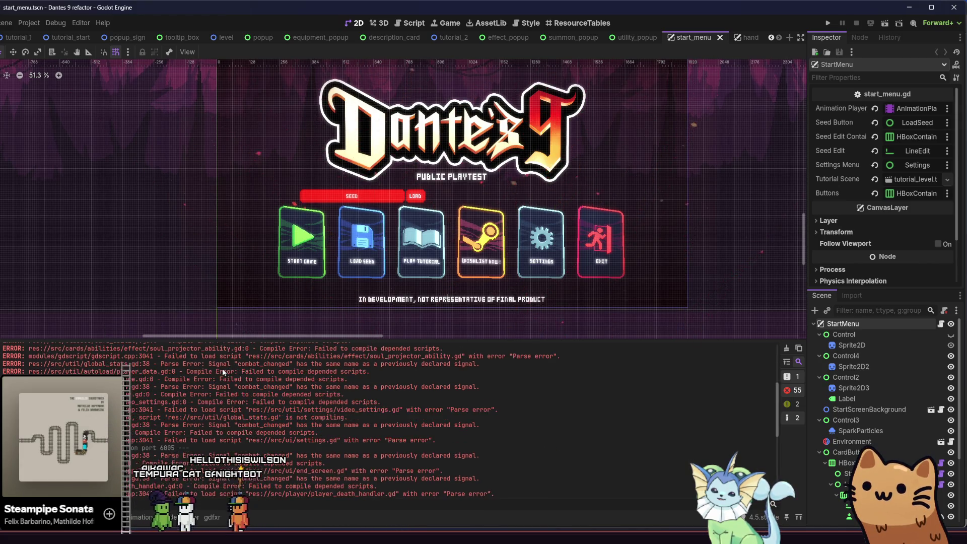
scroll(222, 369, "up", 10)
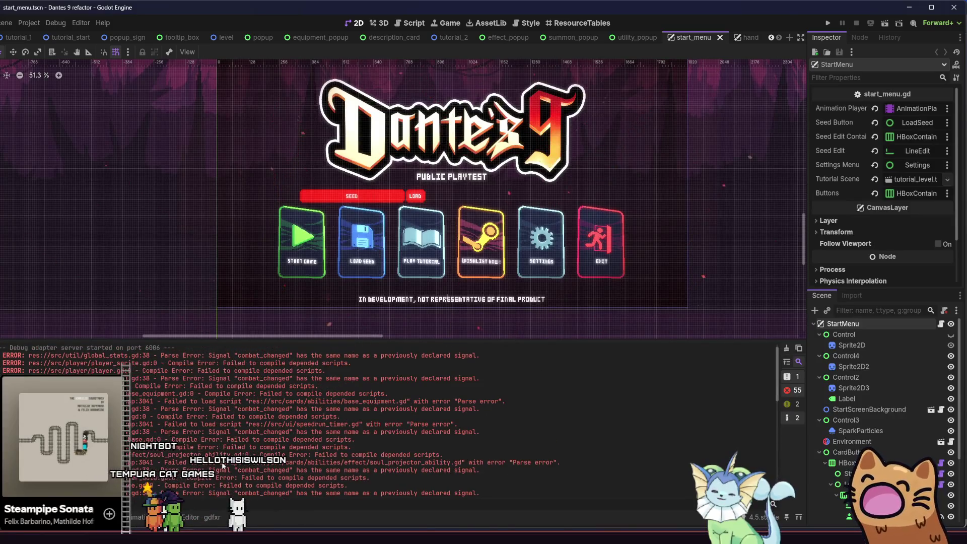
scroll(313, 441, "up", 1)
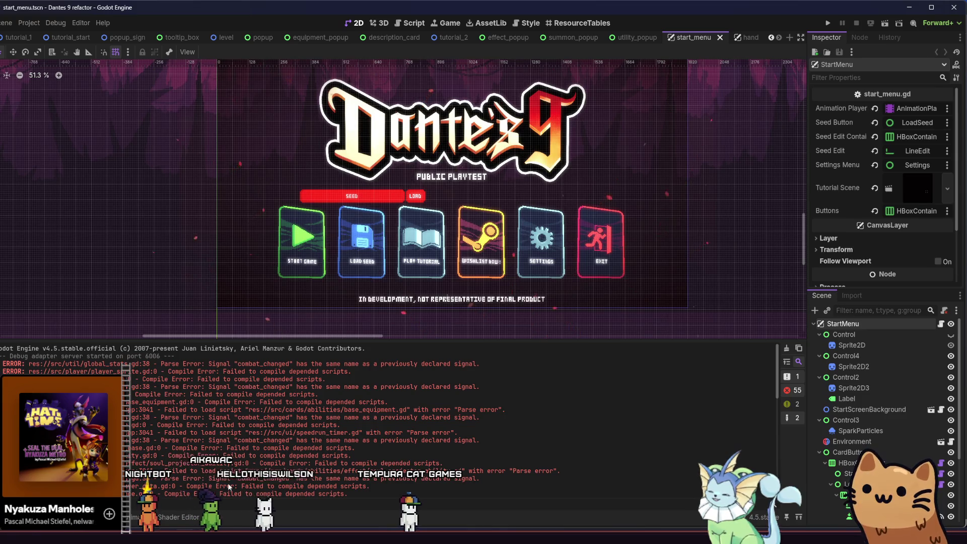
Open global_stats.gd and delete the duplicate combat_changed signal declaration on line 38.
key("shift+alt+o")
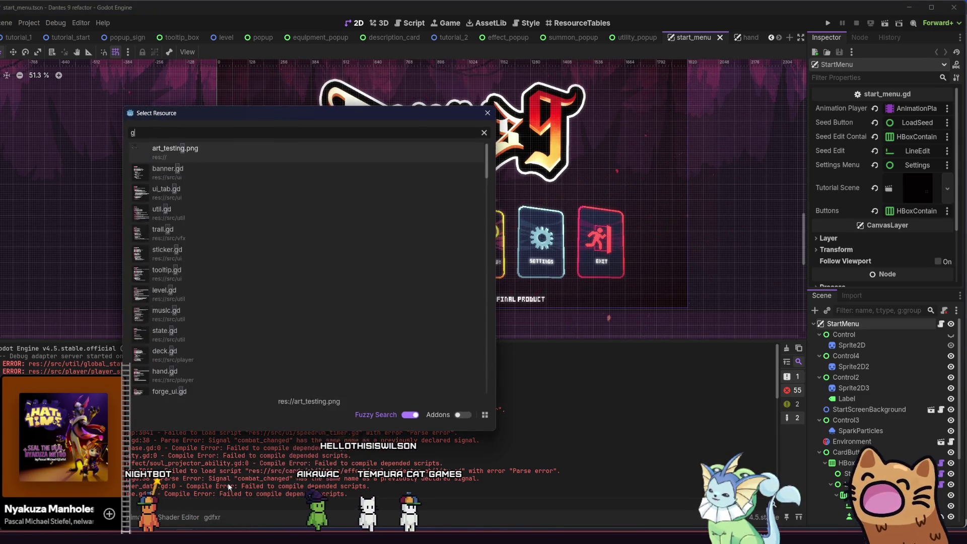
type("globa")
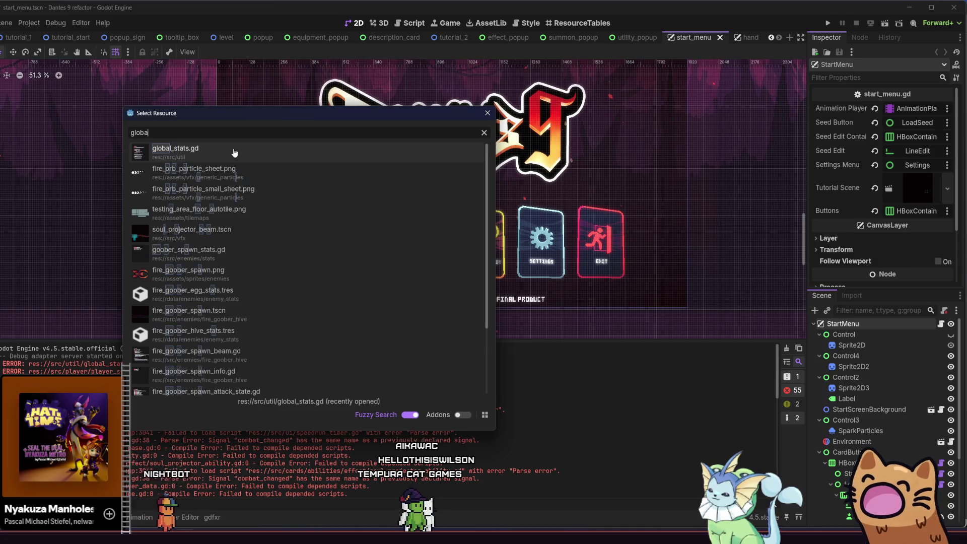
double_click(233, 154)
scroll(283, 188, "down", 8)
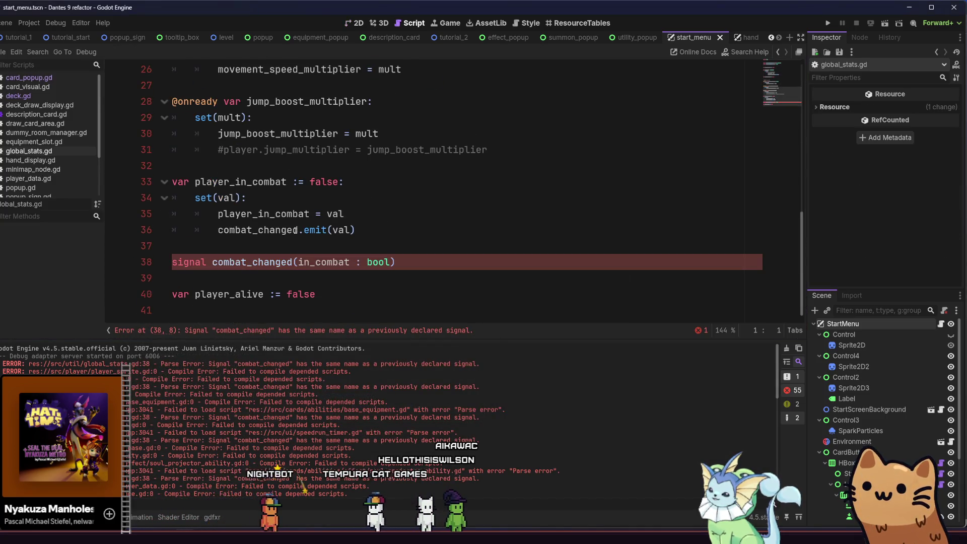
double_click(294, 262)
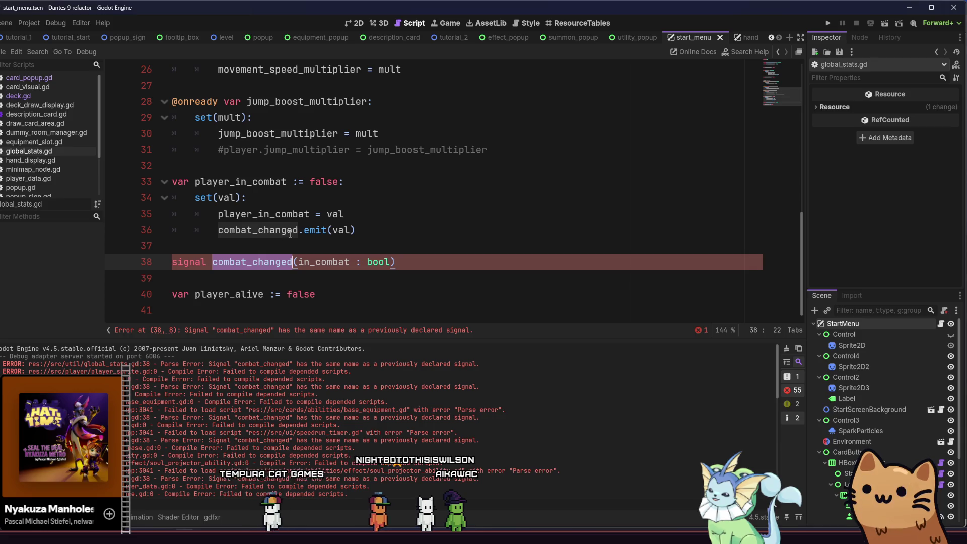
scroll(297, 220, "up", 8)
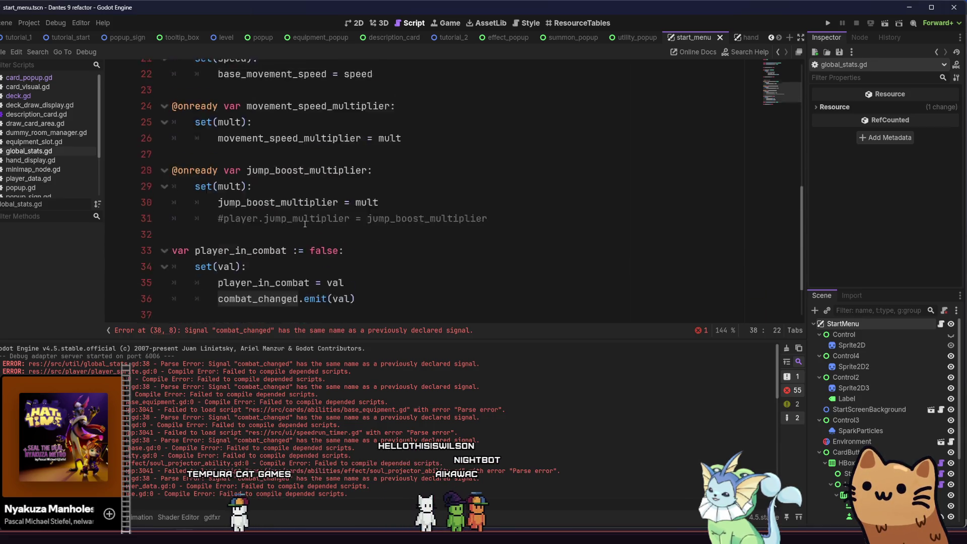
scroll(304, 146, "down", 8)
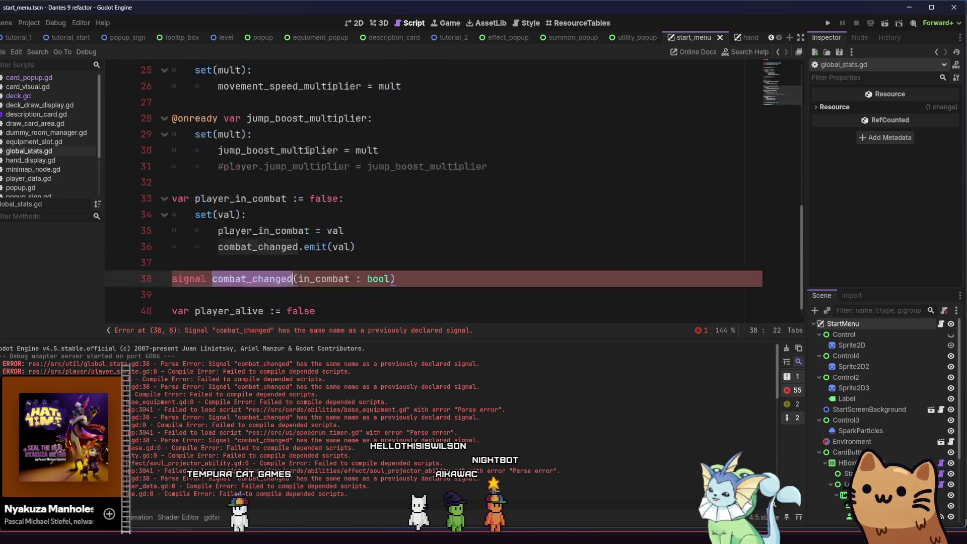
left_click_drag(395, 262, 149, 264)
key("BackSpace")
key("BackSpace")
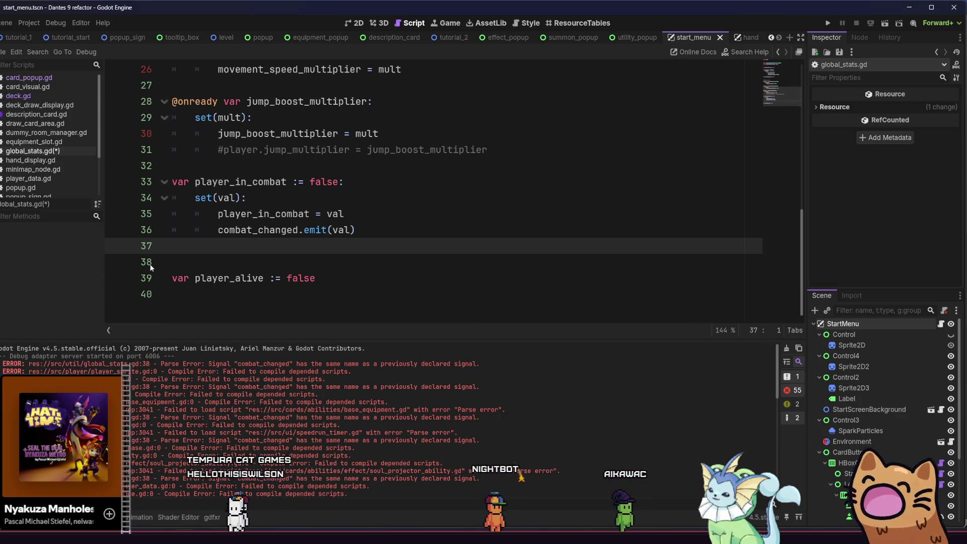
key("BackSpace")
Confirm the original combat_changed signal on line 5 and save the script.
left_click(327, 248)
scroll(330, 248, "up", 8)
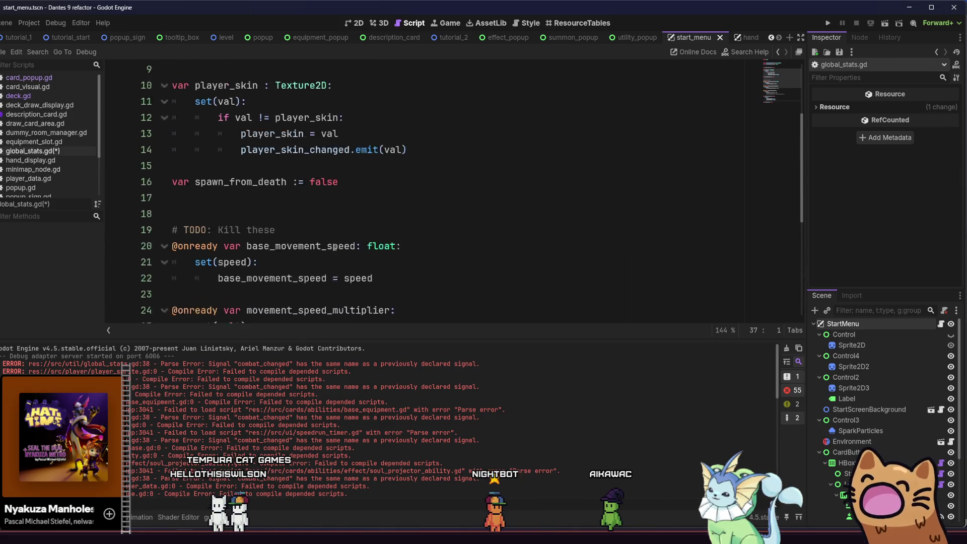
left_click(288, 134)
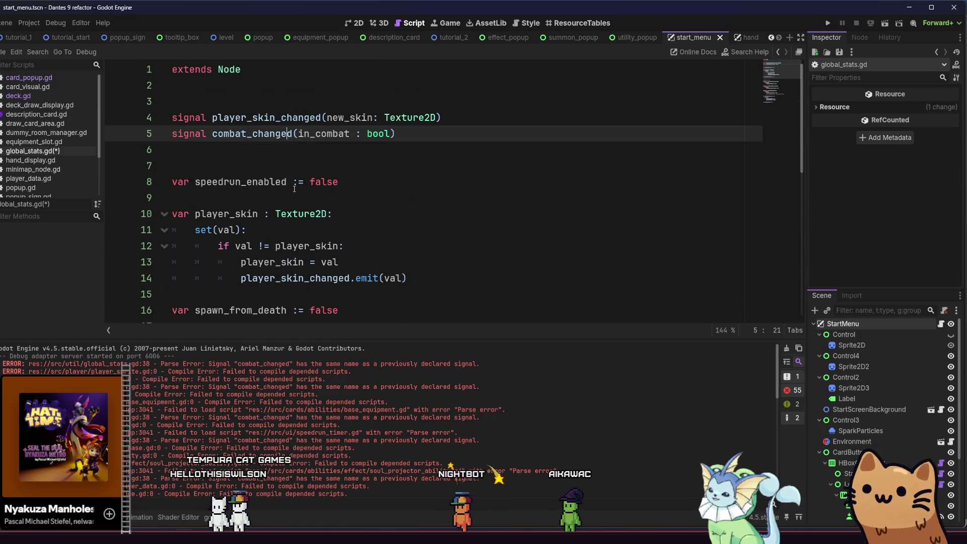
key("ctrl+s")
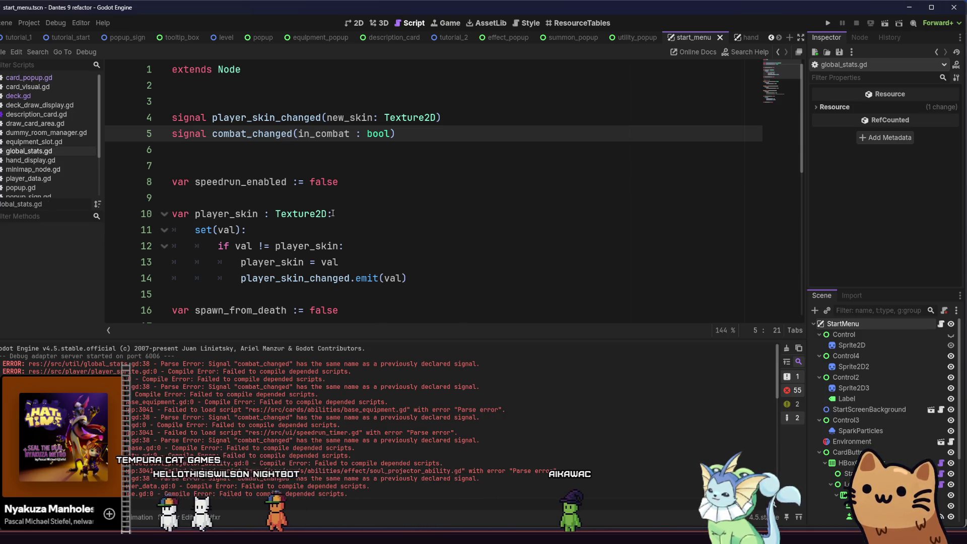
Review the player_in_combat setter further down and run the project to test it.
left_click(361, 230)
scroll(360, 236, "down", 6)
scroll(360, 236, "down", 2)
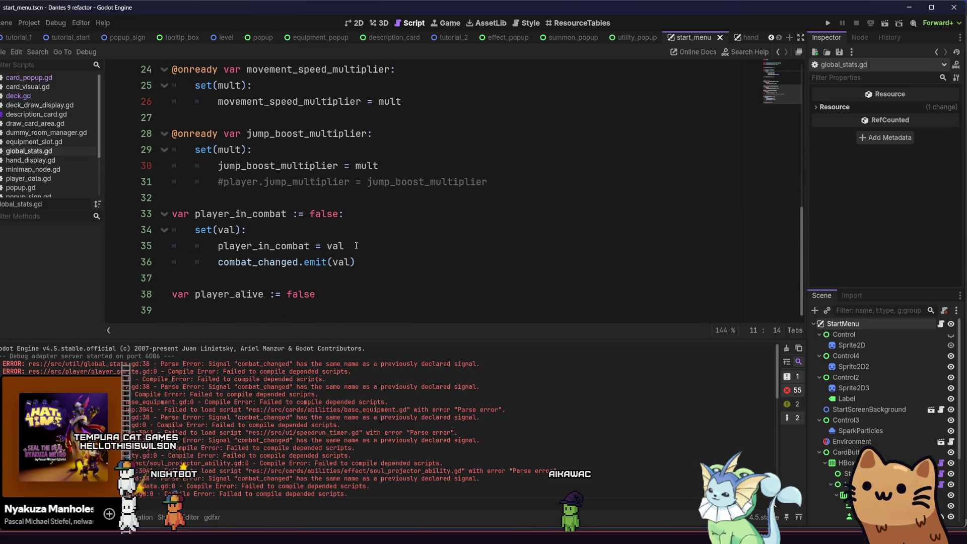
left_click(822, 21)
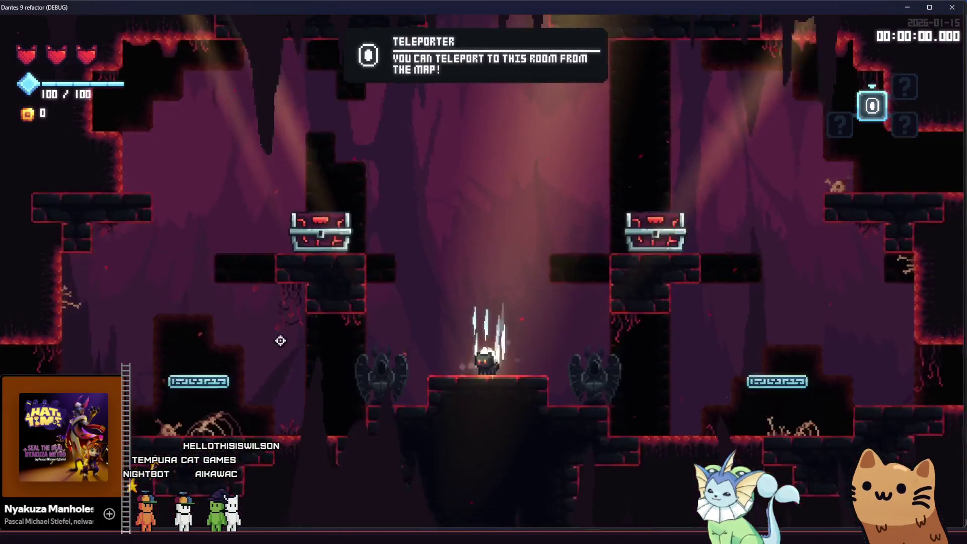
Loot the left and right chests for Emergency Rations and pick the Mark card from the pack.
key("space")
key("a")
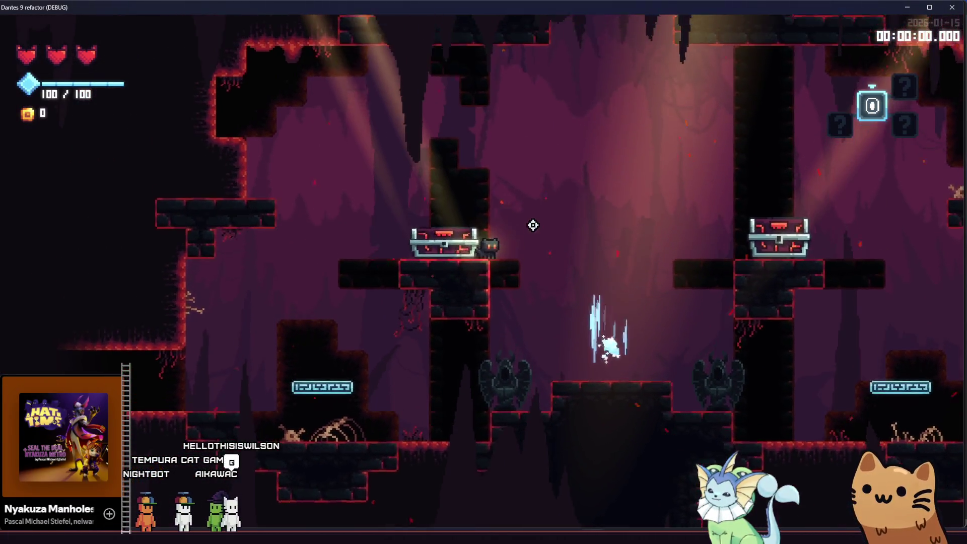
key("d")
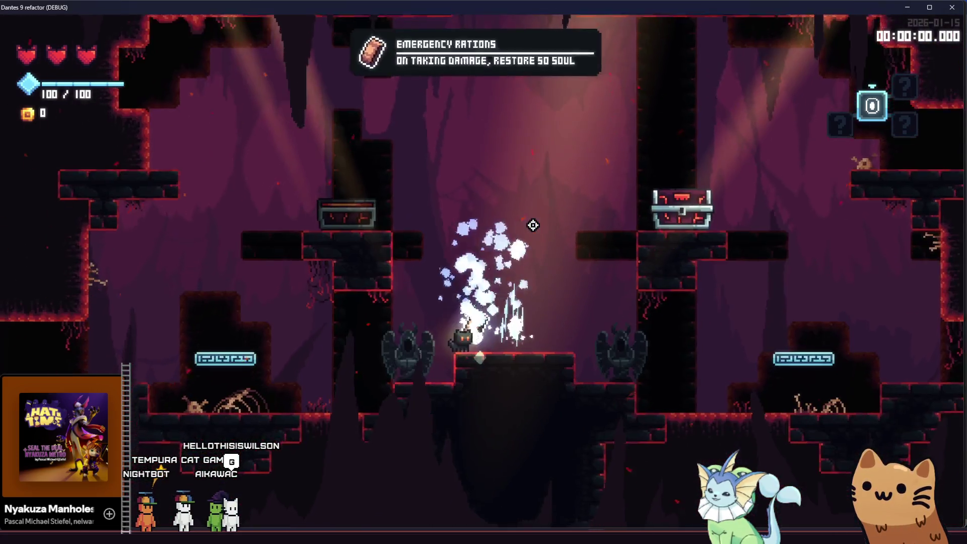
key("space")
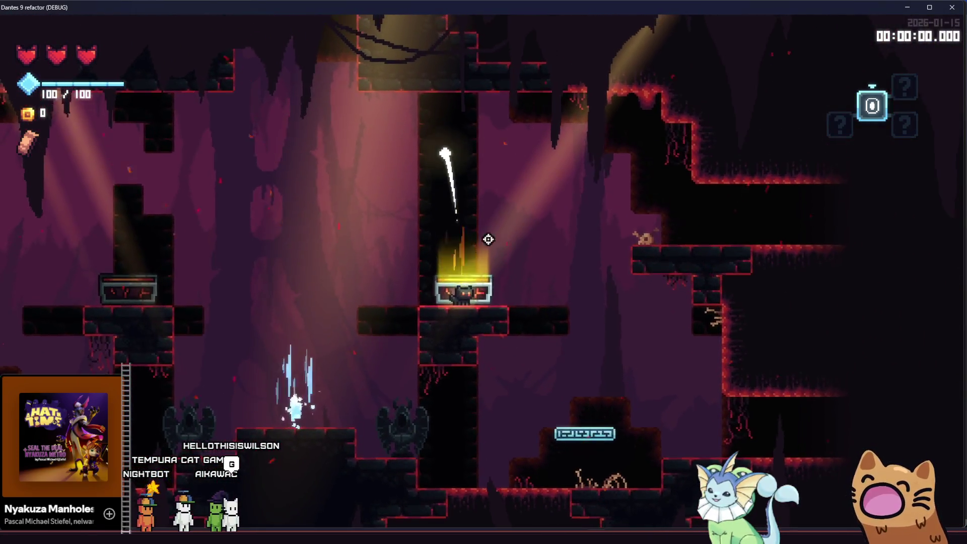
key("a")
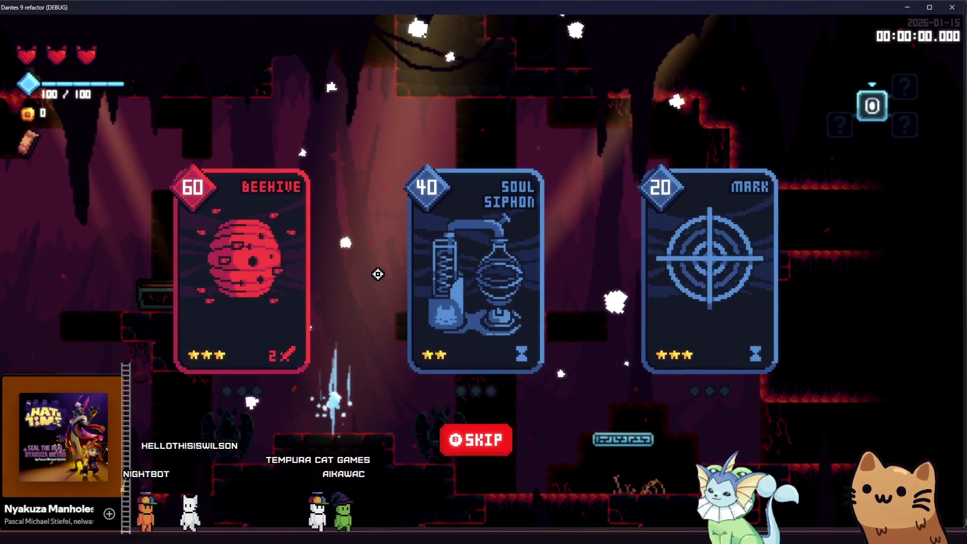
left_click(694, 280)
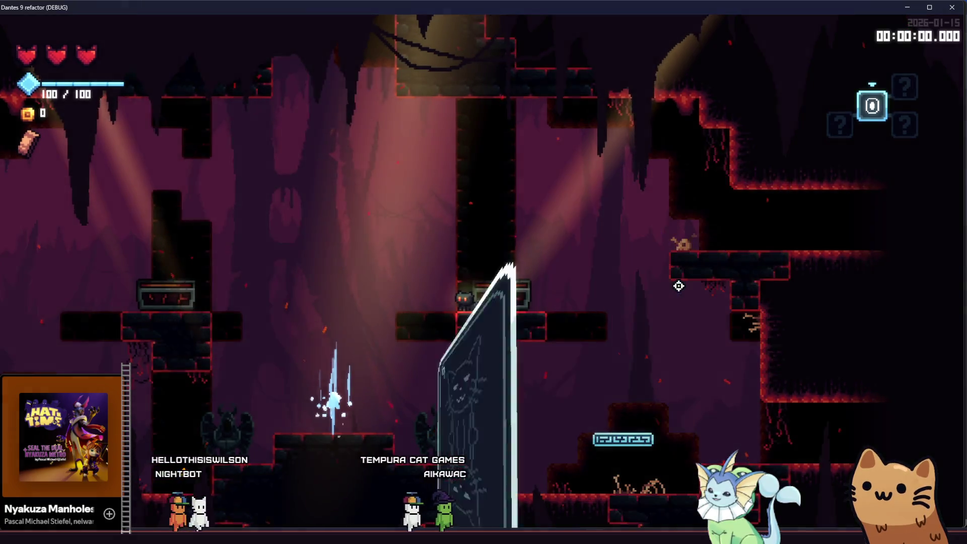
Climb to the higher ledge and head right through the dark room into the cave.
key("space")
key("d")
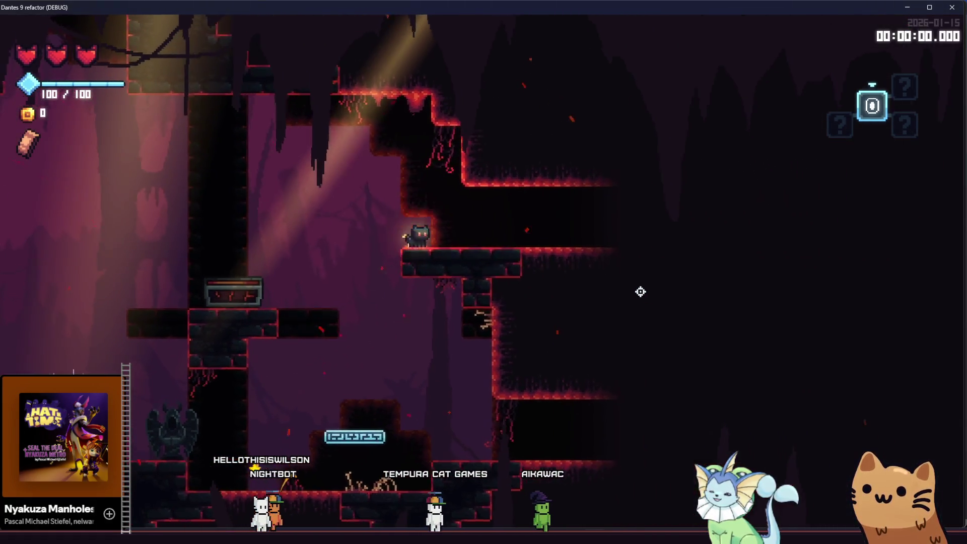
key("d")
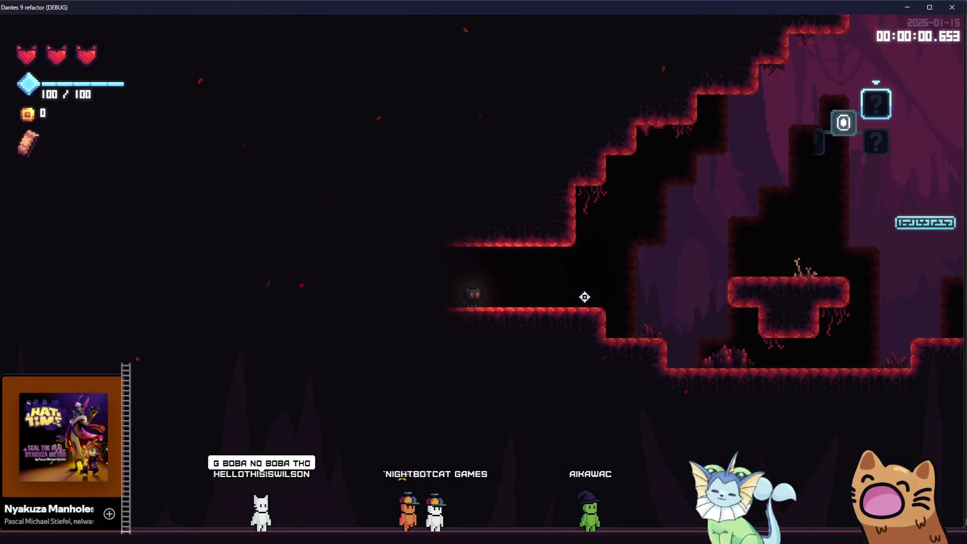
key("d")
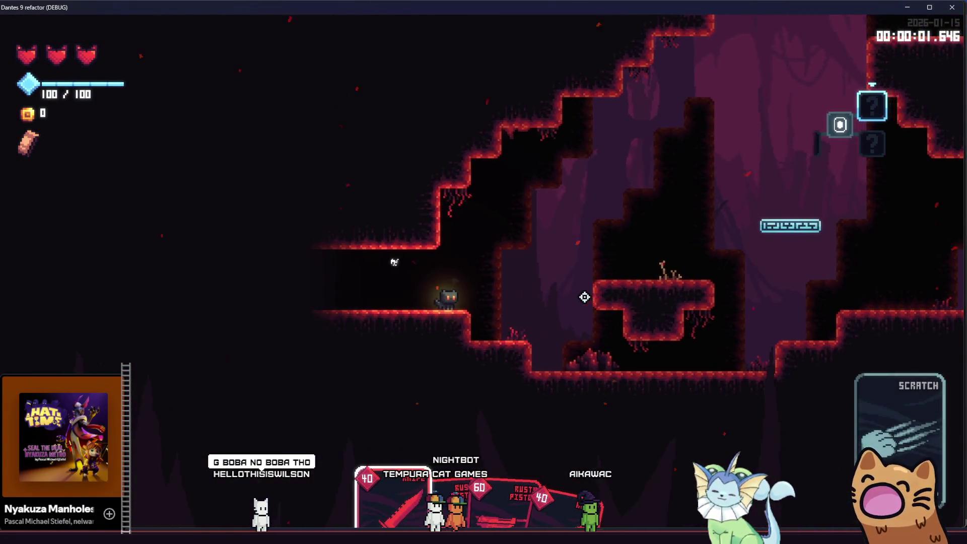
key("space")
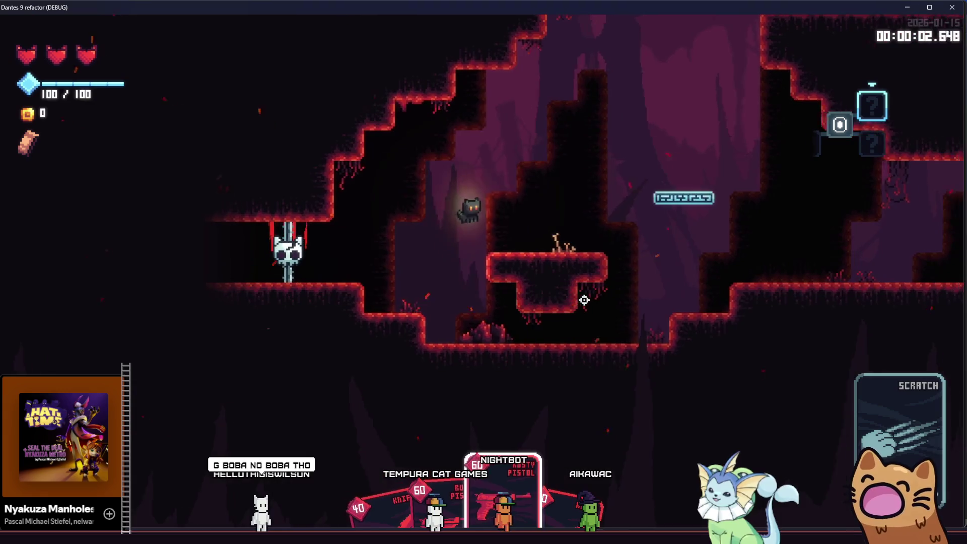
key("d")
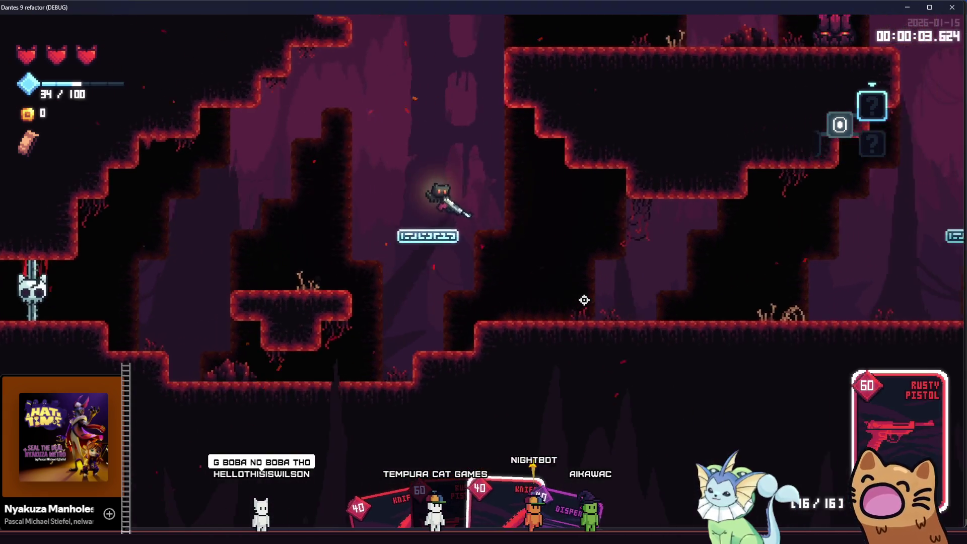
Shoot down the enemies ahead with the Rusty Pistol while advancing right.
left_click(709, 264)
key("d")
left_click(706, 287)
left_click(708, 274)
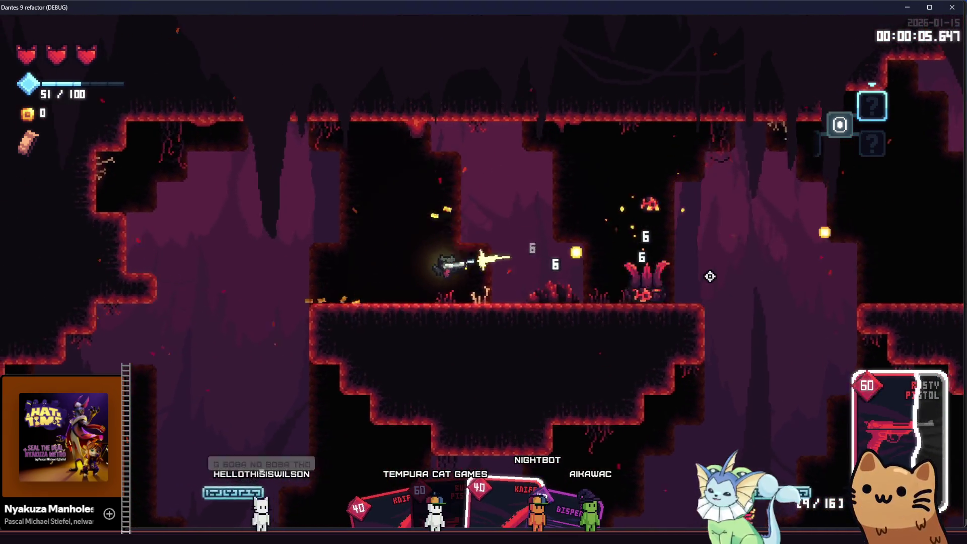
left_click(710, 302)
left_click(723, 302)
key("d")
left_click(722, 302)
left_click(705, 287)
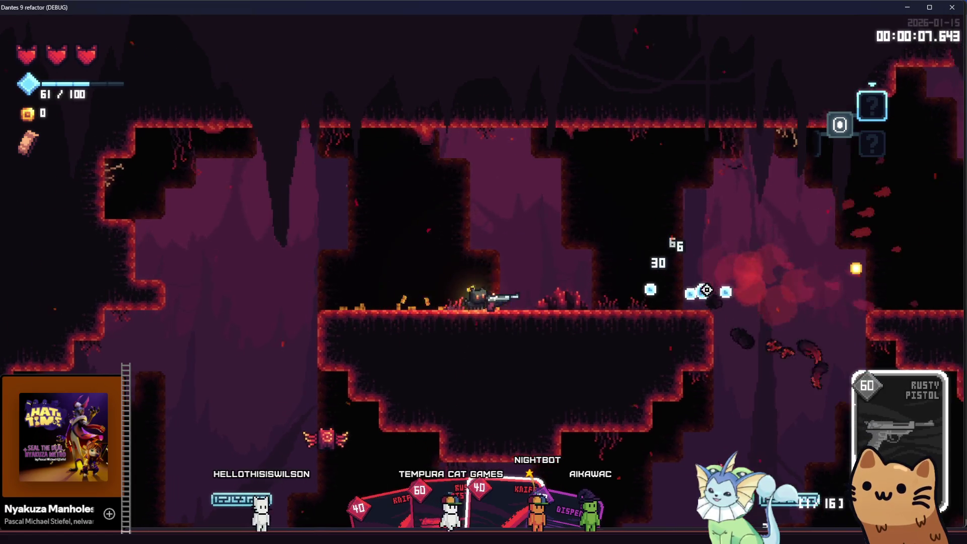
left_click(658, 285)
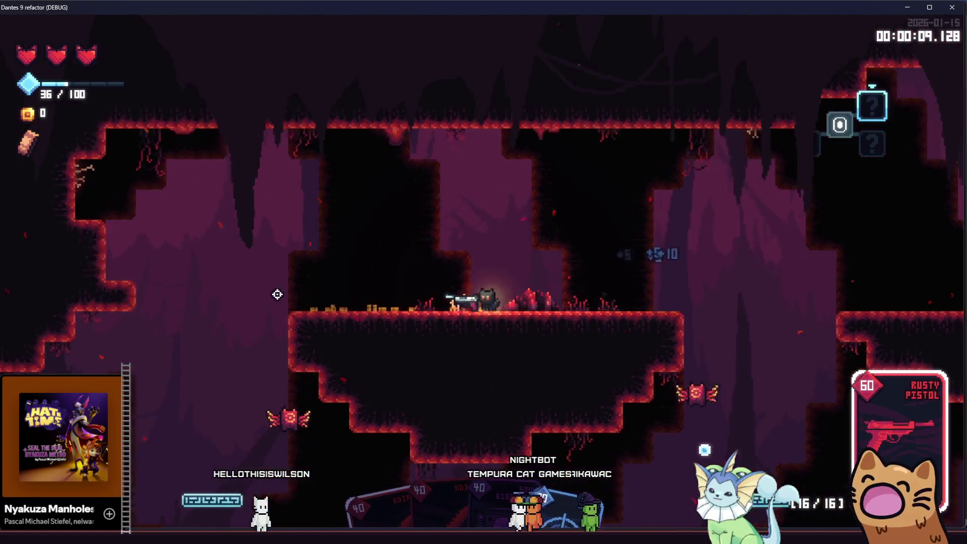
Jump into the next cave area and gun down the centipede enemy.
key("space")
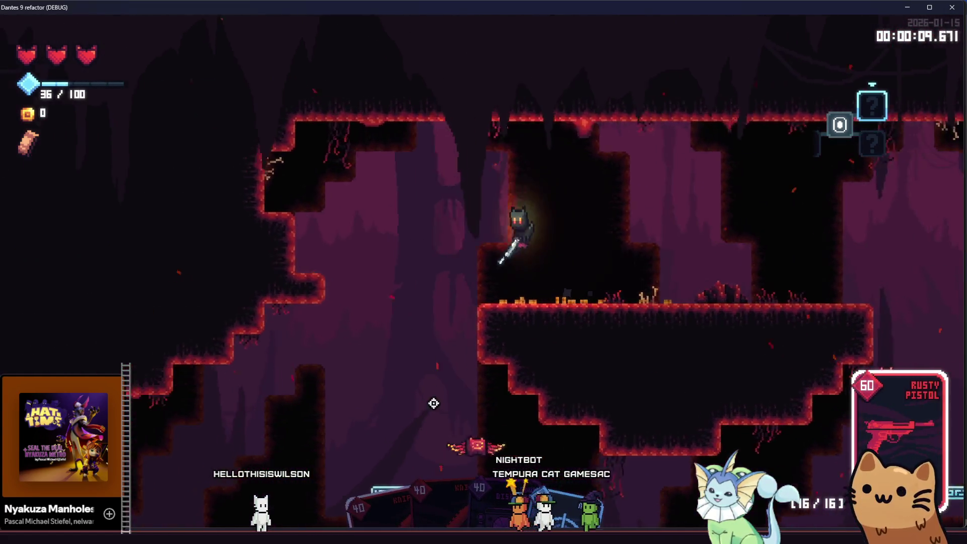
left_click(671, 412)
key("space")
left_click(687, 380)
left_click(704, 349)
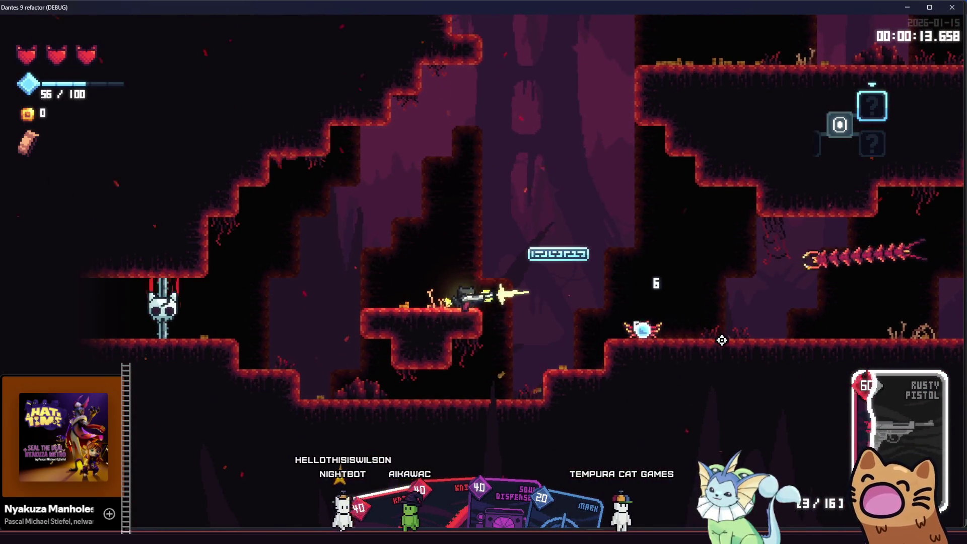
left_click(647, 276)
key("space")
left_click(632, 312)
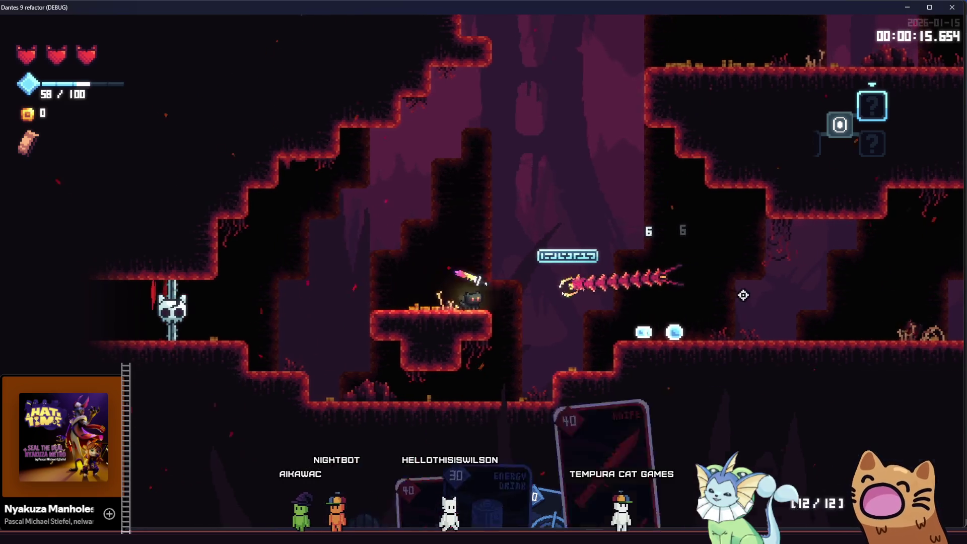
key("d")
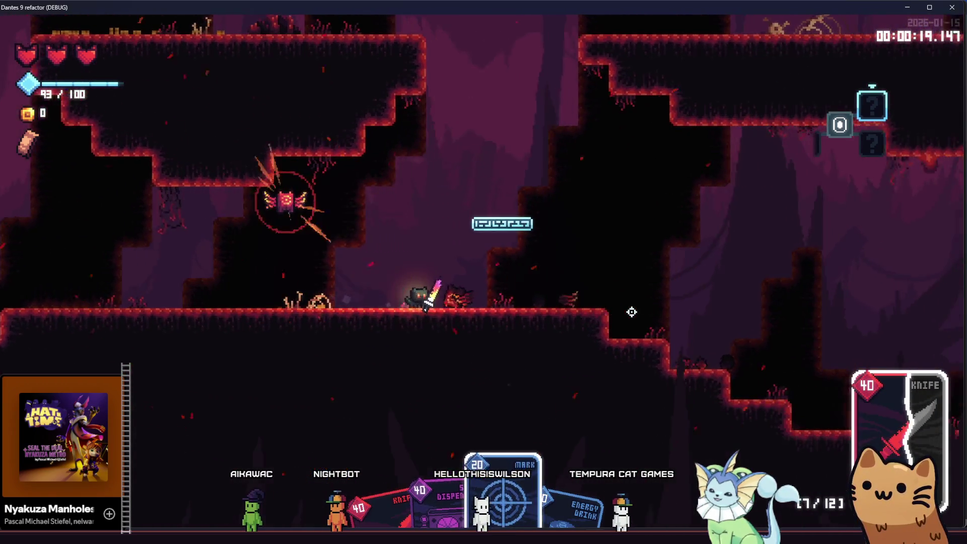
key("space")
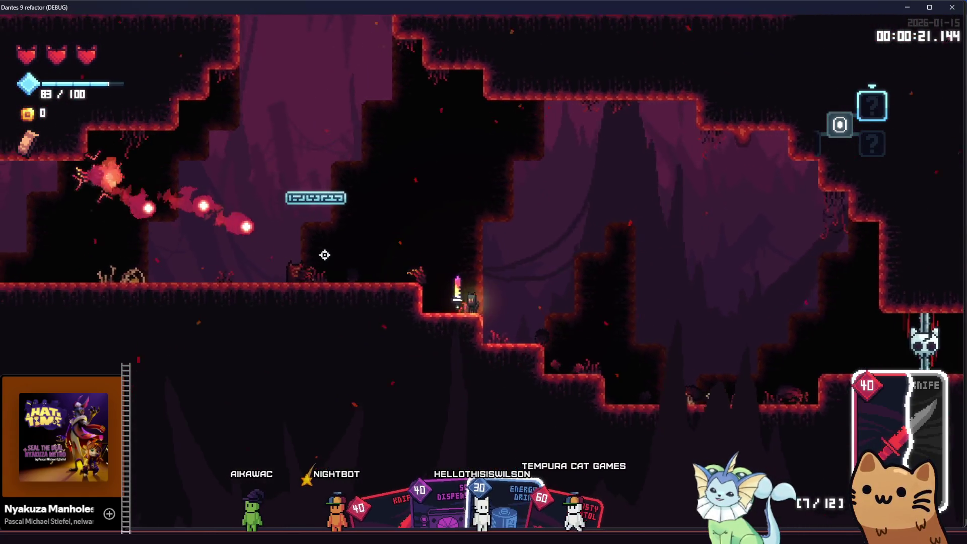
Slash the enemy above, open the chest and card pack, and take the AK47 card.
key("a")
key("space")
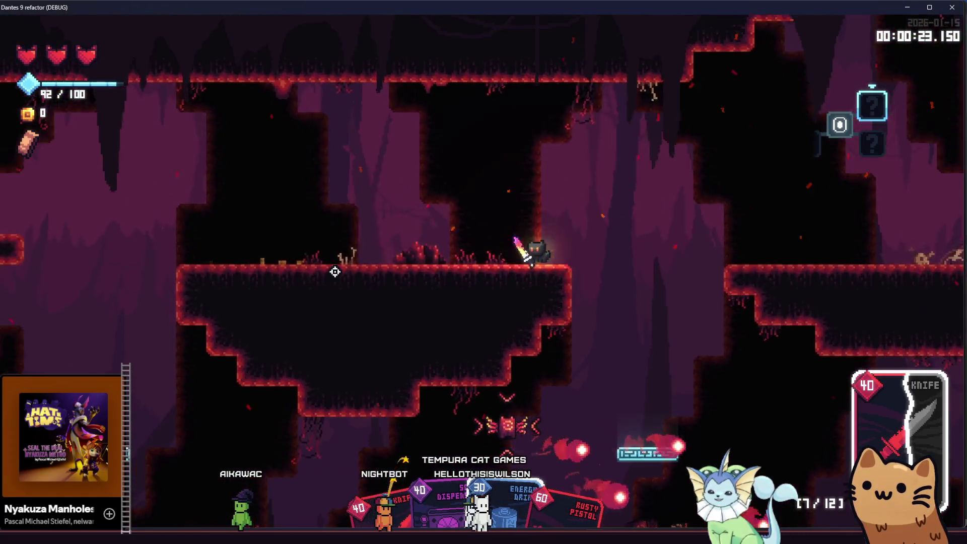
key("d")
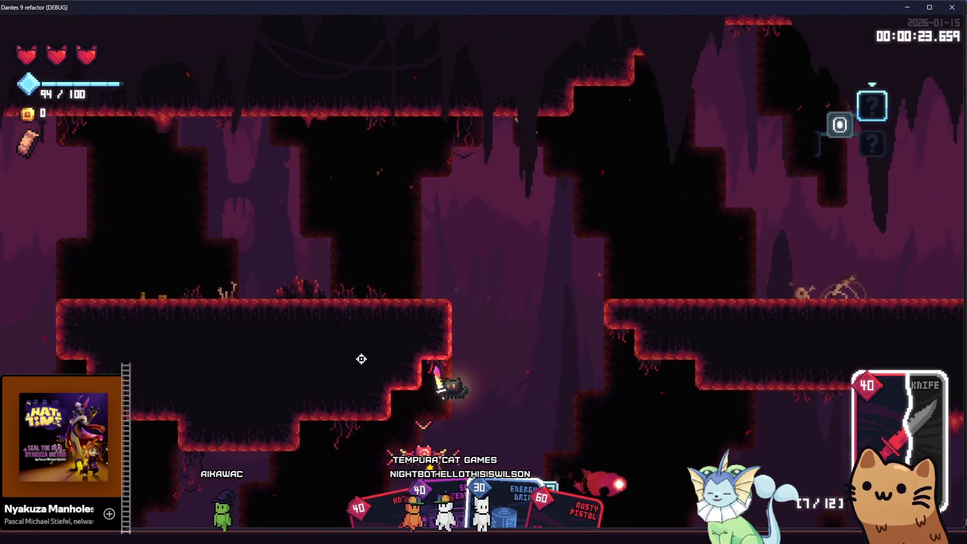
key("space")
left_click(479, 142)
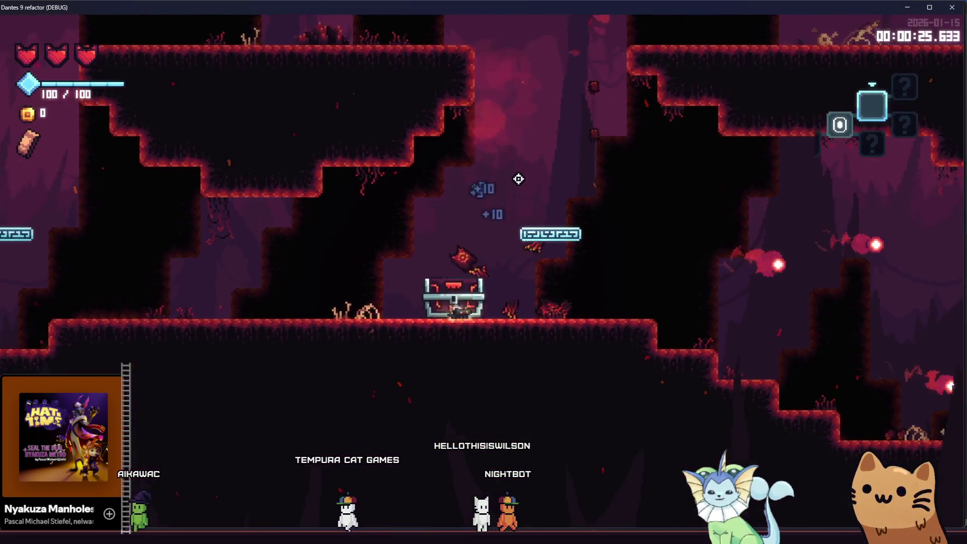
key("e")
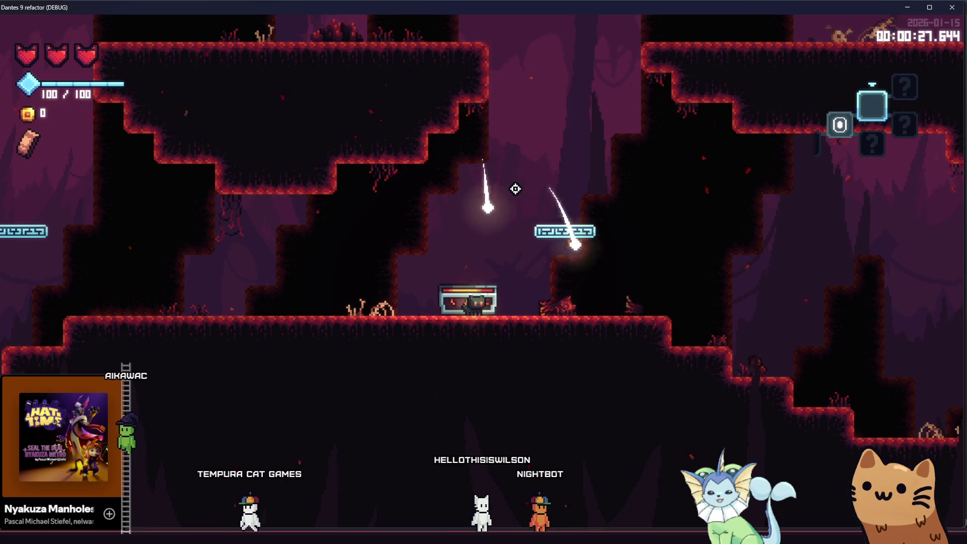
key("d")
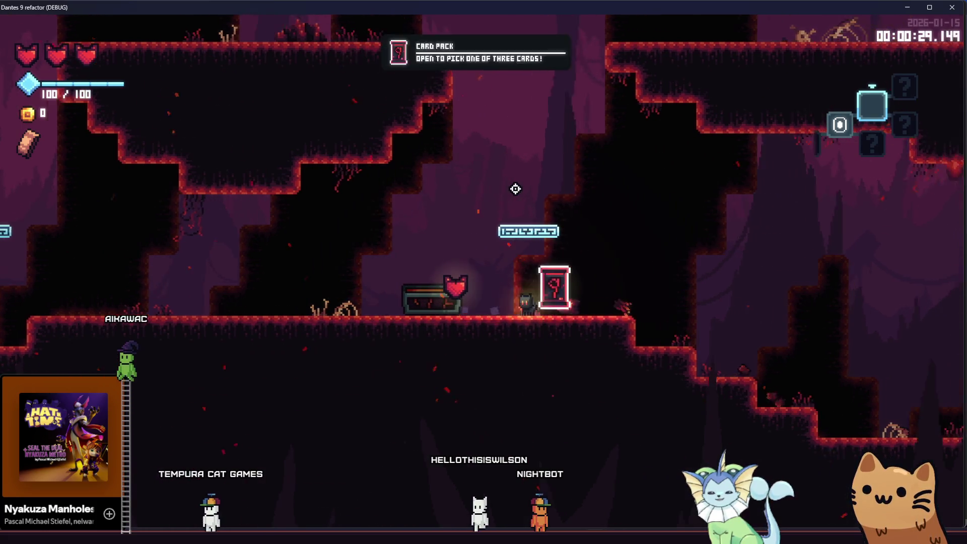
key("e")
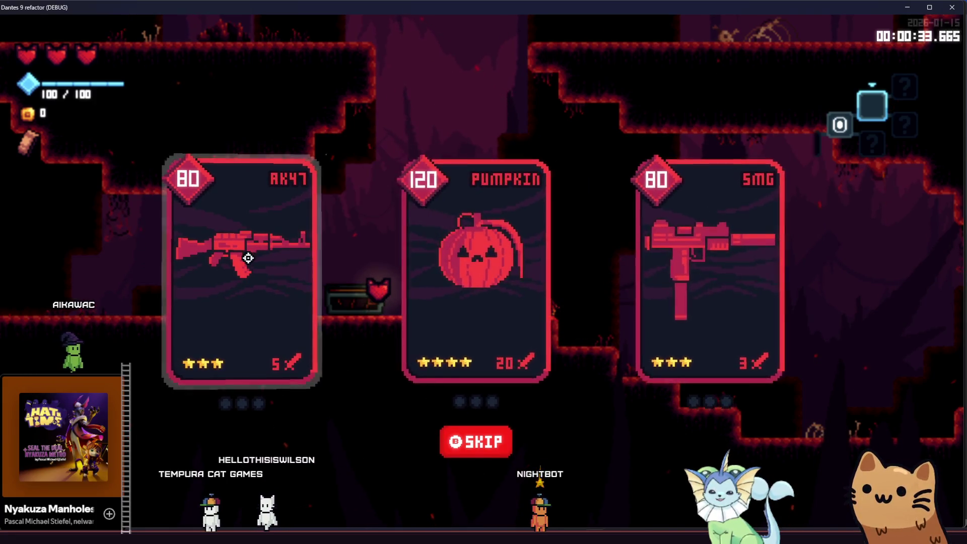
left_click(249, 258)
Cross into the next room, jump the gap, and throw knives at the enemies on the right.
key("d")
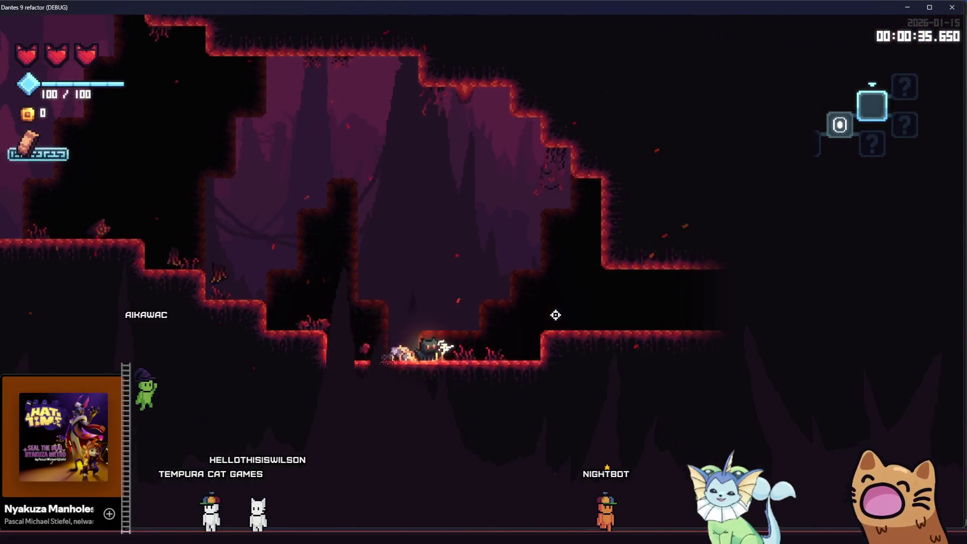
key("a")
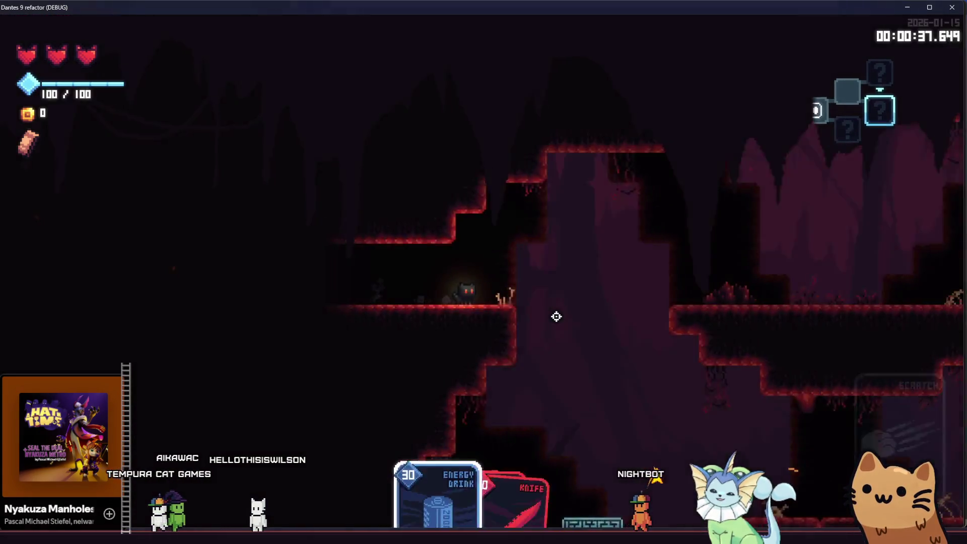
left_click(572, 375)
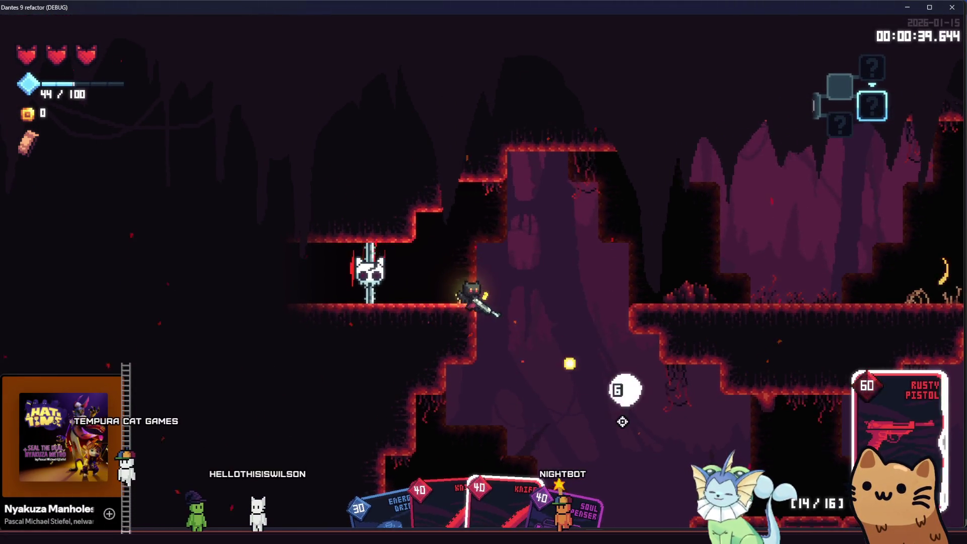
key("d")
key("space")
mouse_move(622, 421)
left_mouse_down()
mouse_move(663, 356)
mouse_move(628, 399)
mouse_move(362, 429)
mouse_move(331, 342)
mouse_move(250, 257)
left_mouse_up()
key("space")
key("d")
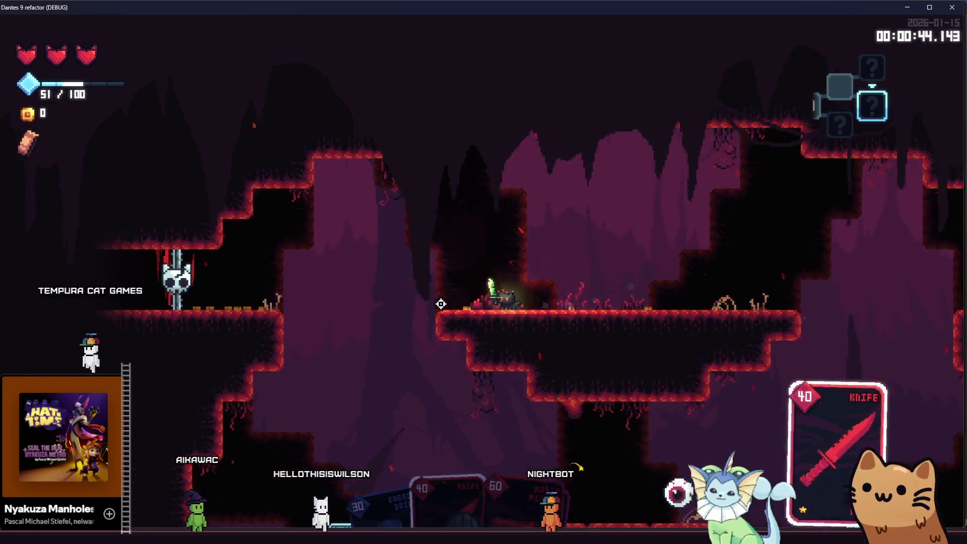
left_click_drag(441, 304, 598, 370)
key("d")
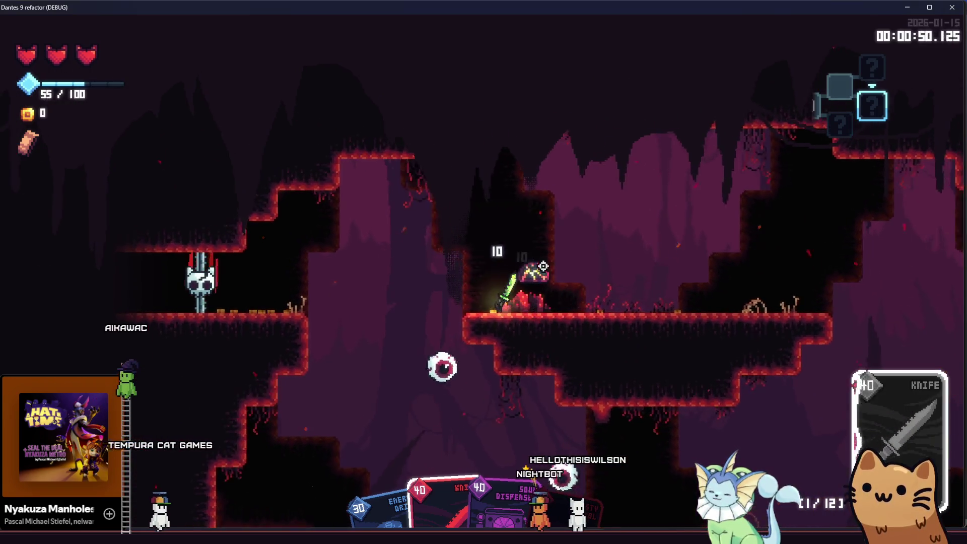
left_click_drag(542, 266, 593, 288)
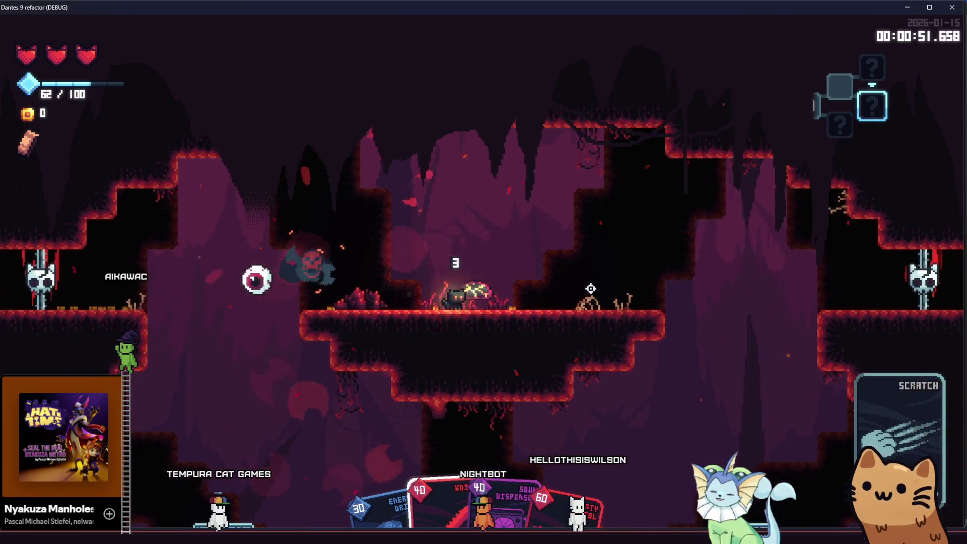
Clear the remaining enemies with pistol fire, scratches and a knife, then open the chest.
key("d")
left_click(353, 233)
key("d")
left_click_drag(284, 257, 223, 299)
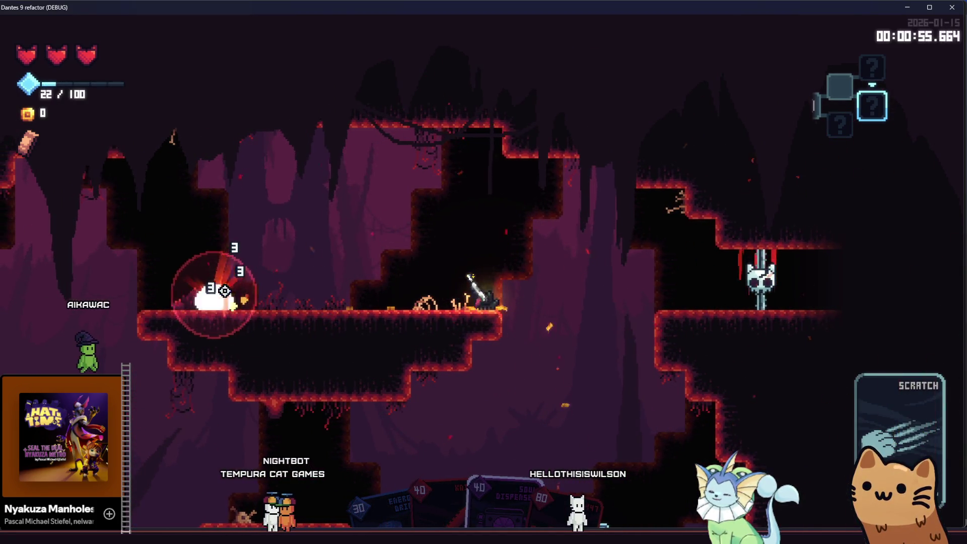
key("a")
left_click(255, 290)
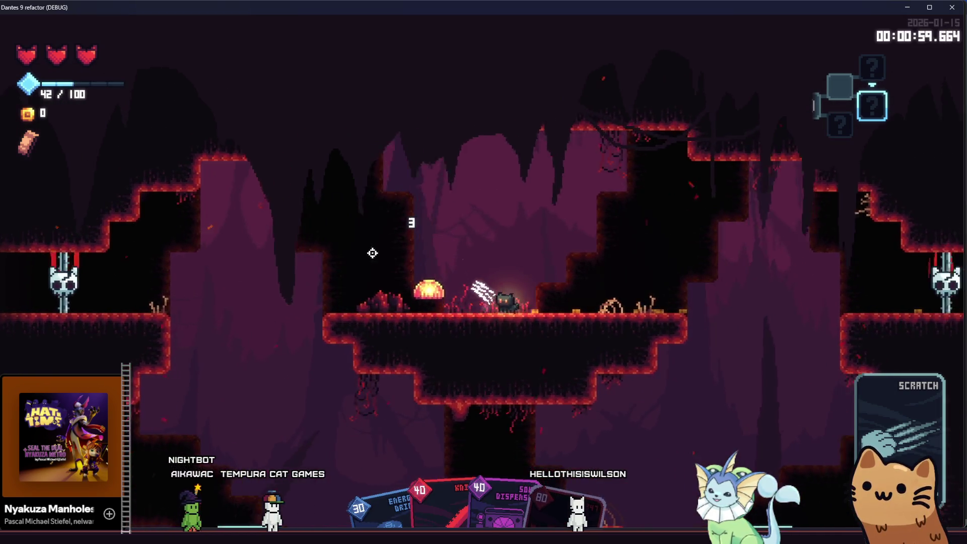
key("a")
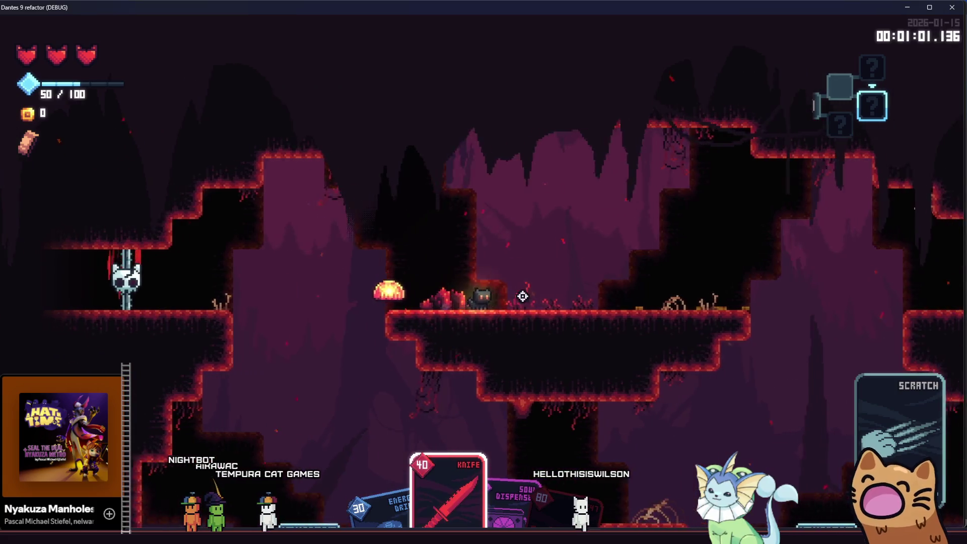
left_click(409, 295)
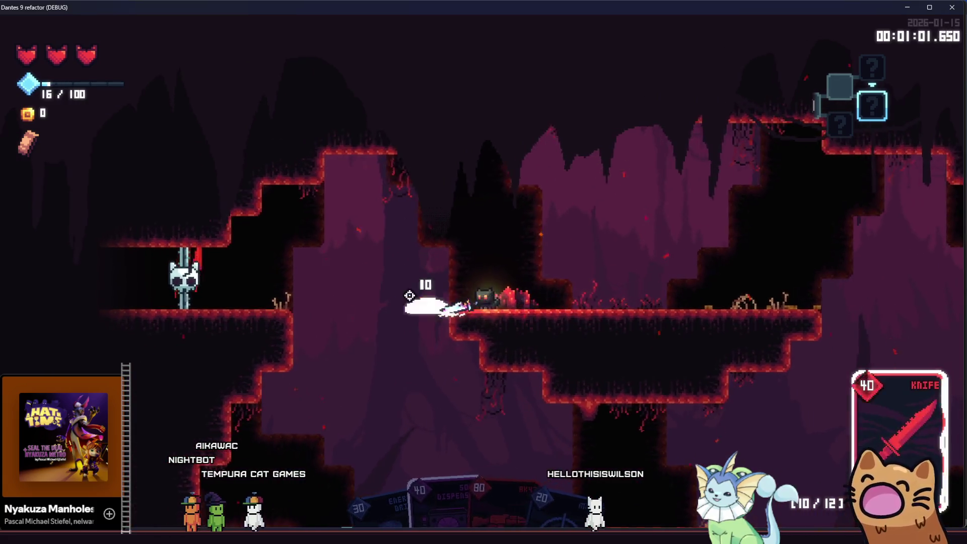
key("d")
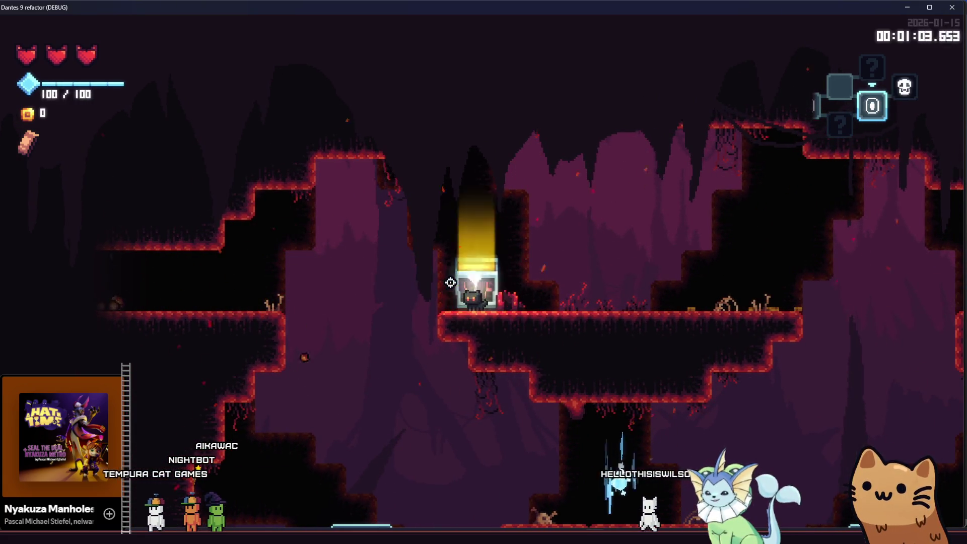
left_click(450, 283)
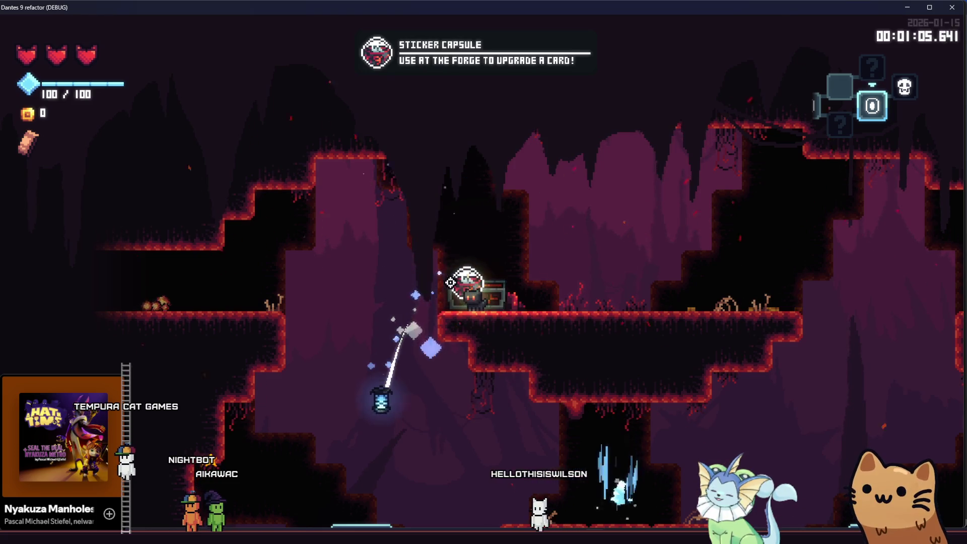
Head left to grab the Soul Lantern, pass the teleporter room, and jump up out of it.
key("a")
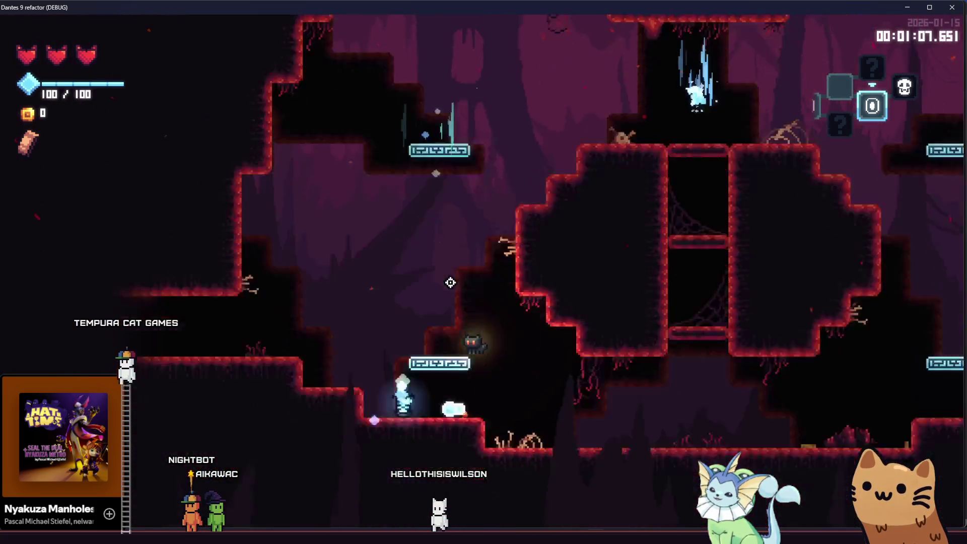
key("a")
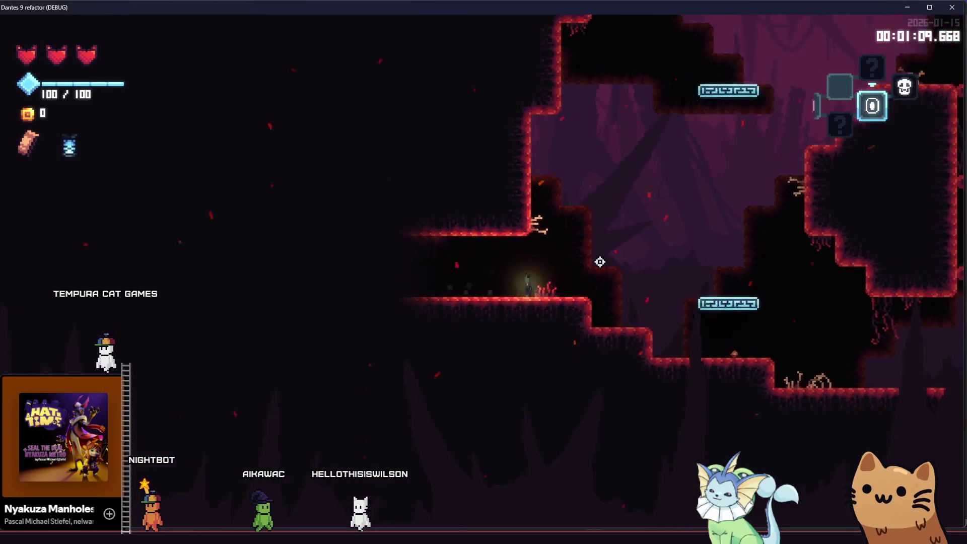
key("a")
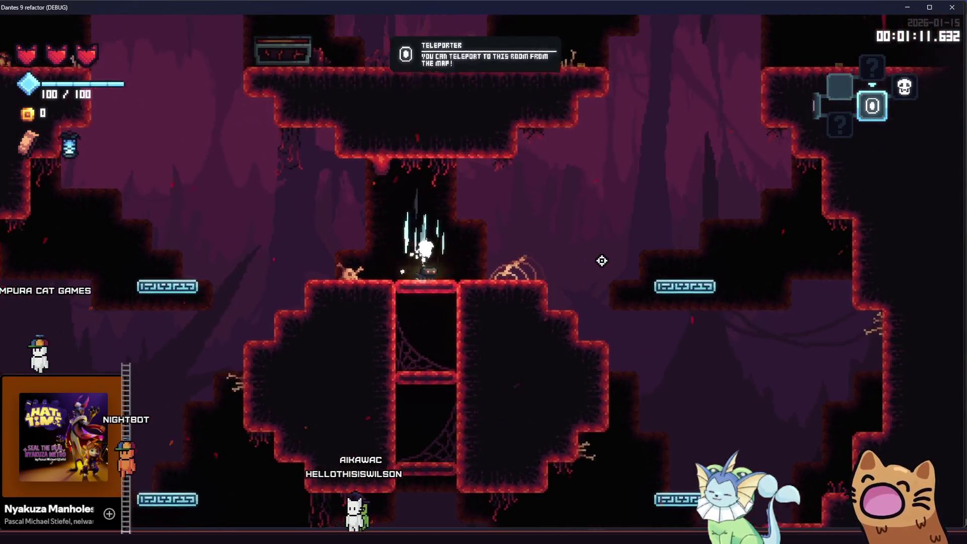
key("space")
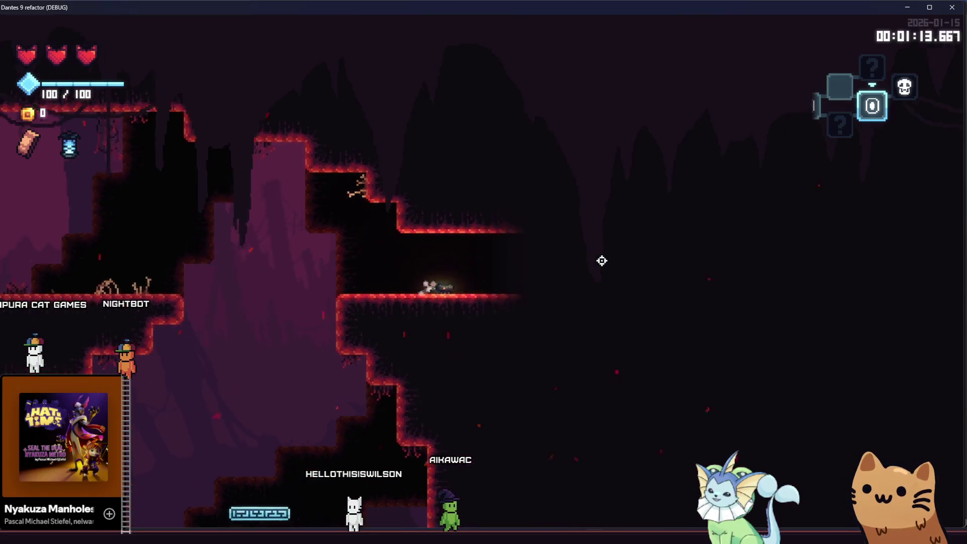
Drop into the boss room, hit the worm boss twice, and jump onto the middle platform.
key("d")
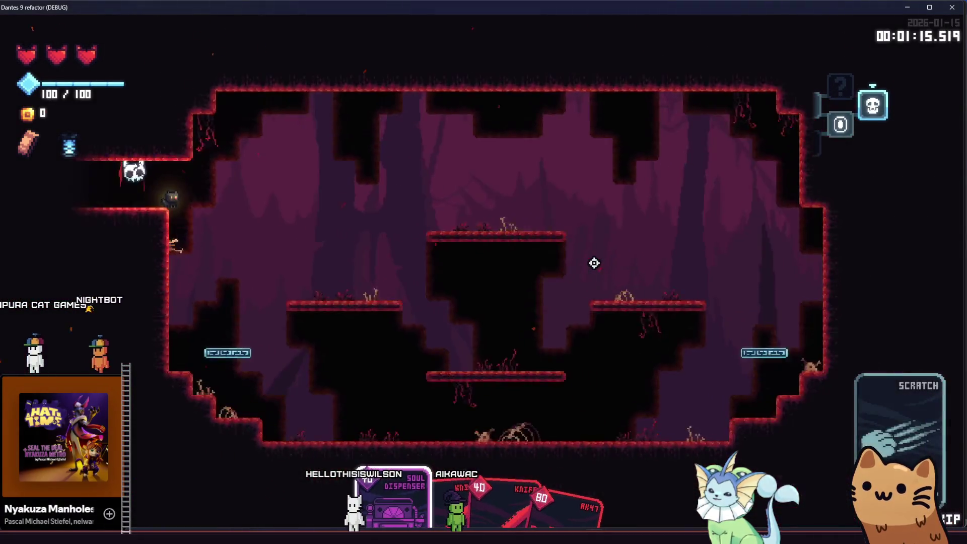
key("d")
left_click(566, 285)
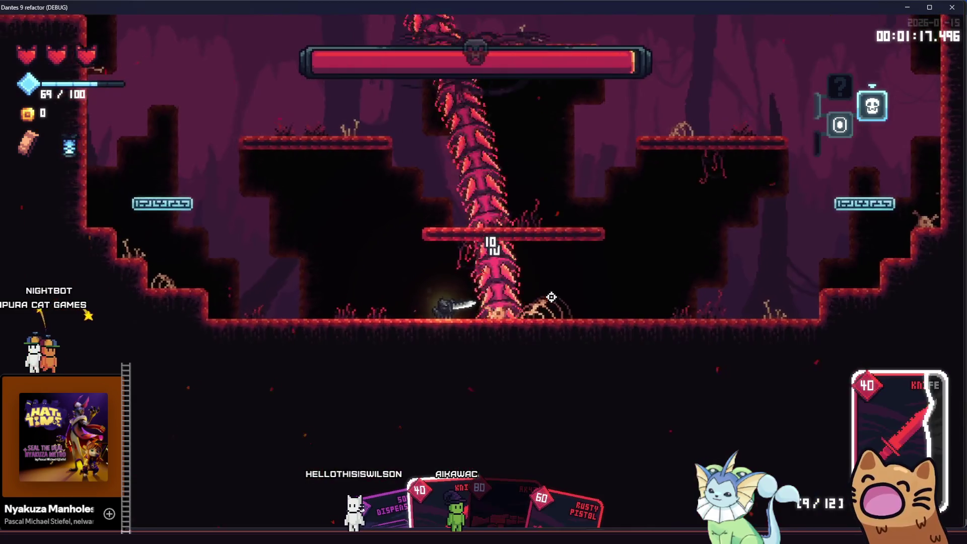
left_click(551, 297)
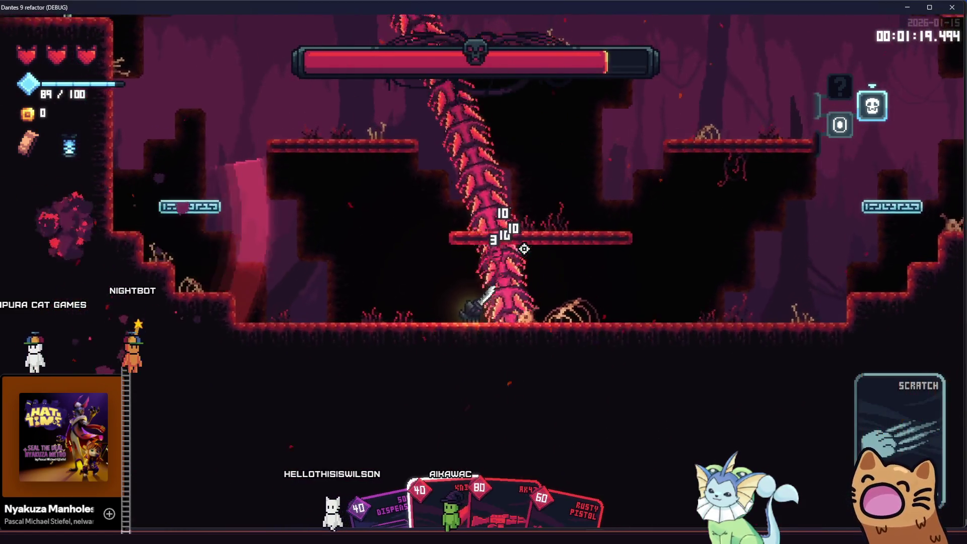
key("space")
Switch to the AK card to spray the worm, then blast it with the pistol.
key("2")
left_click(225, 305)
mouse_move(225, 305)
left_mouse_down()
mouse_move(309, 383)
mouse_move(373, 396)
mouse_move(367, 323)
mouse_move(319, 307)
mouse_move(314, 295)
mouse_move(327, 267)
mouse_move(292, 299)
left_mouse_up()
key("2")
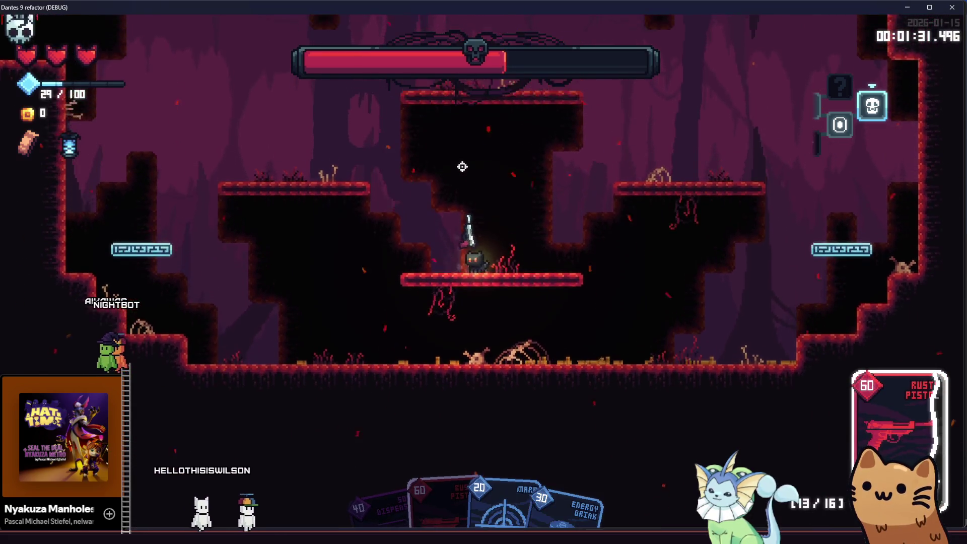
mouse_move(384, 316)
left_mouse_down()
mouse_move(611, 358)
mouse_move(617, 385)
left_mouse_up()
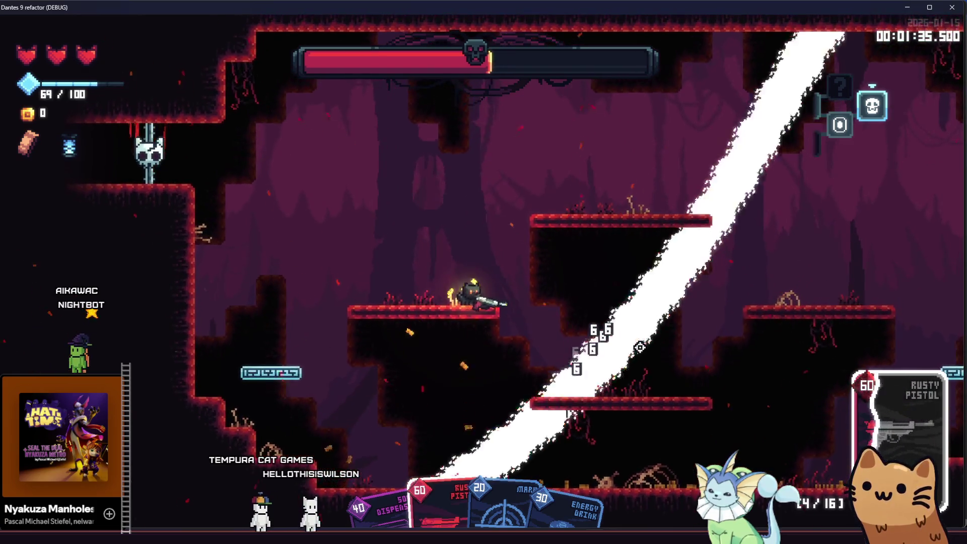
left_click(695, 332)
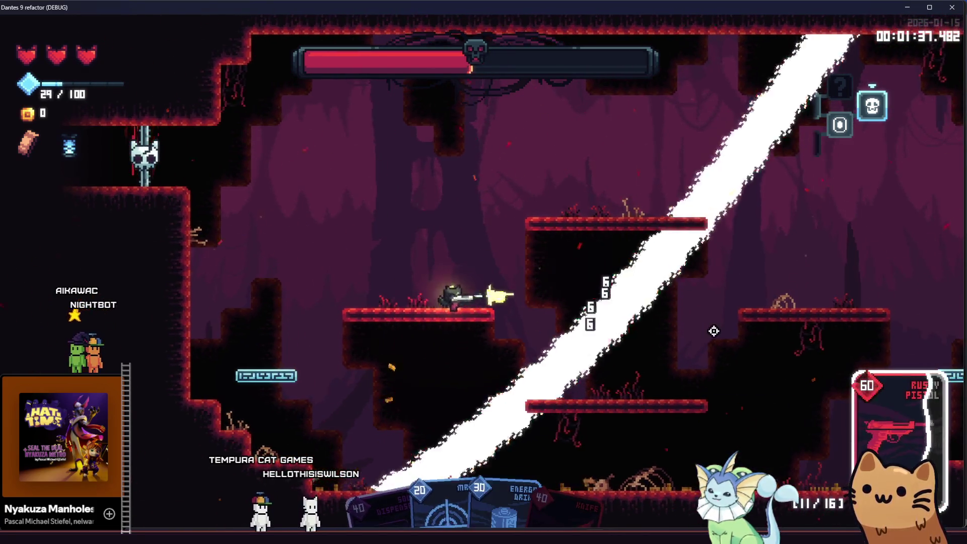
left_click(735, 131)
Reposition on the lower floor and slash the serpent repeatedly with the knife.
key("d")
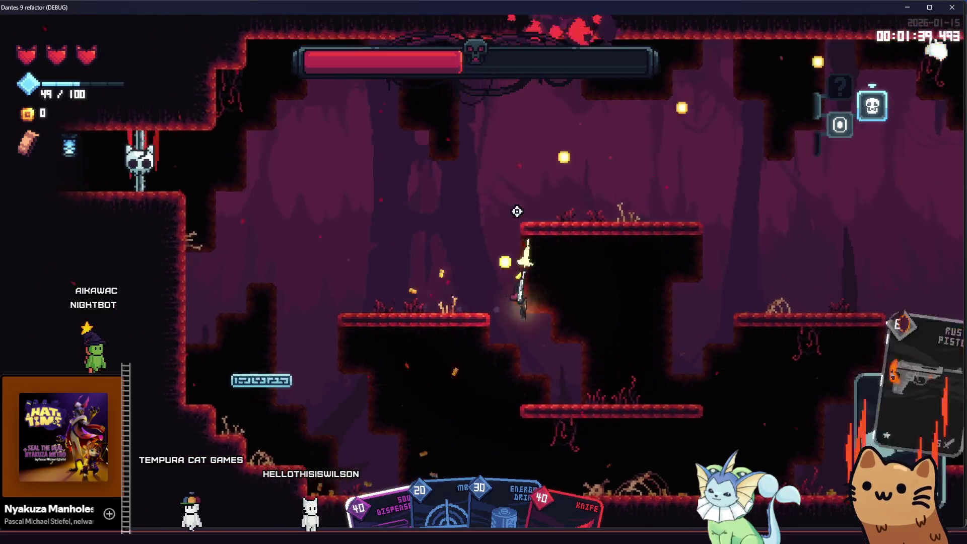
key("a")
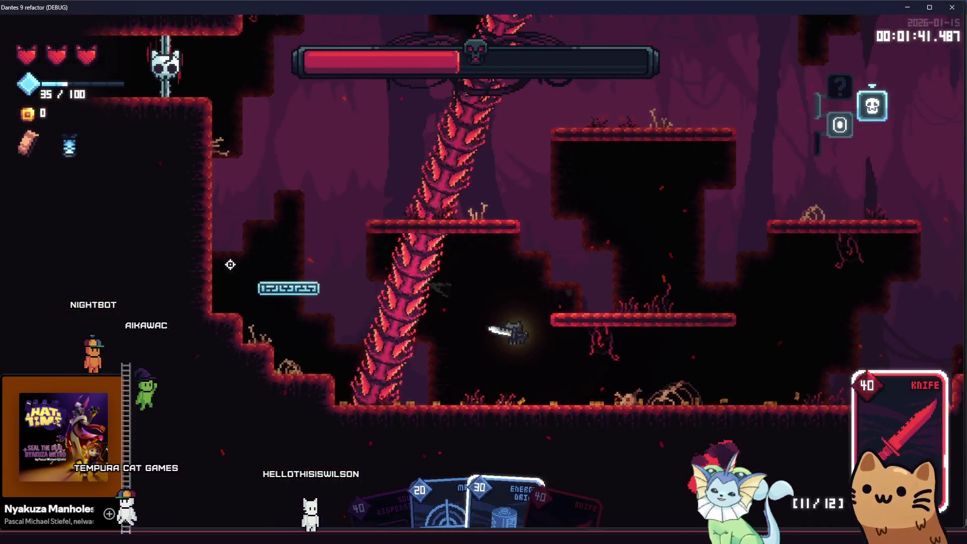
left_click(242, 268)
left_click(242, 268)
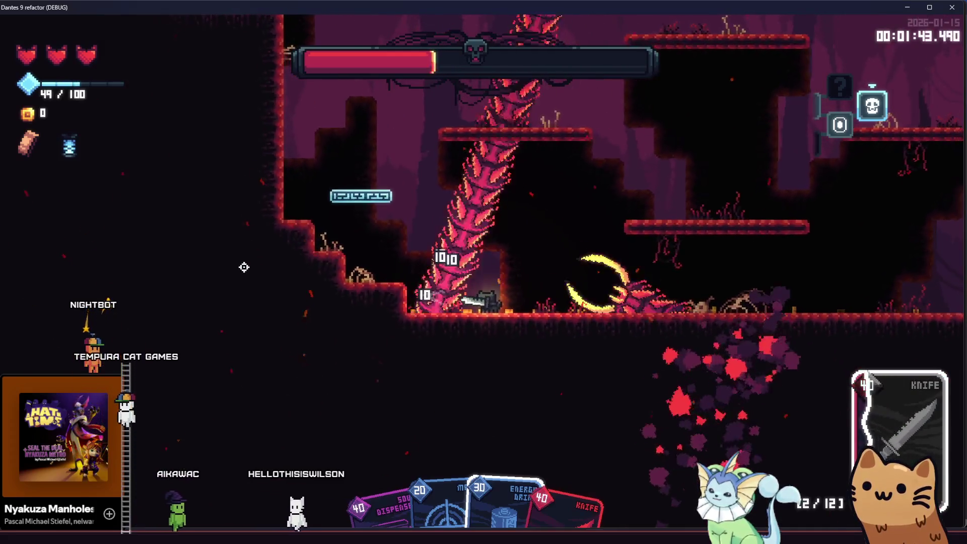
left_click(409, 206)
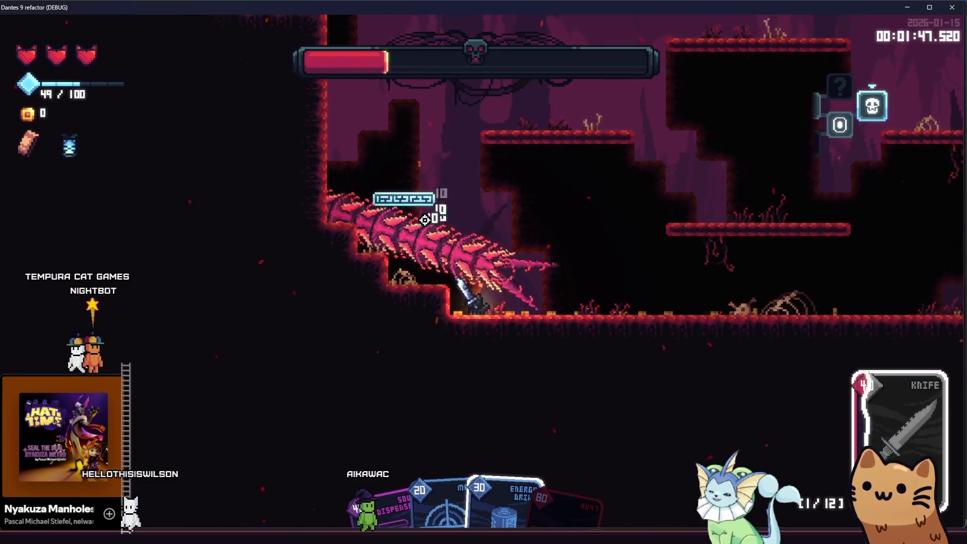
key("a")
left_click(358, 213)
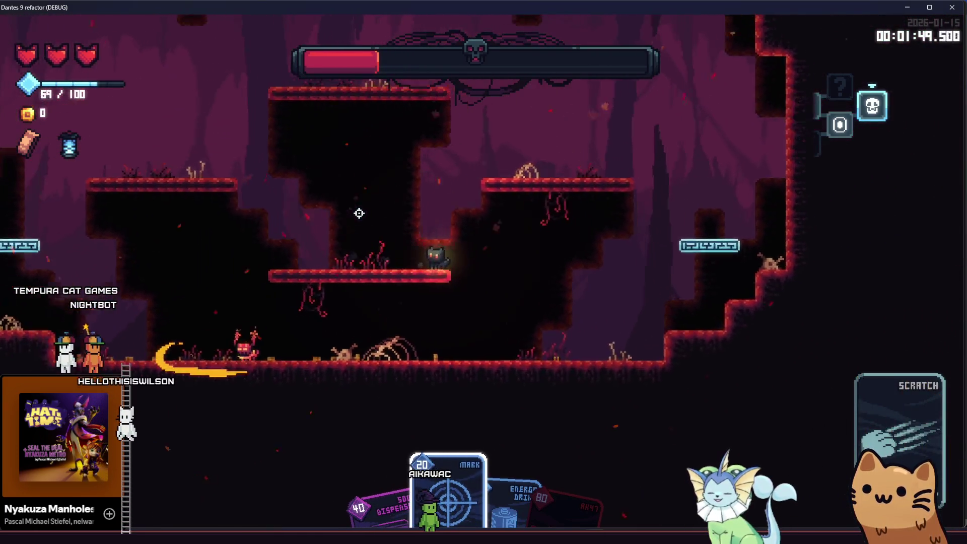
Activate the AK47 card, fire bursts while strafing, and finish with the alternate attack.
key("d")
scroll(355, 247, "down", 1)
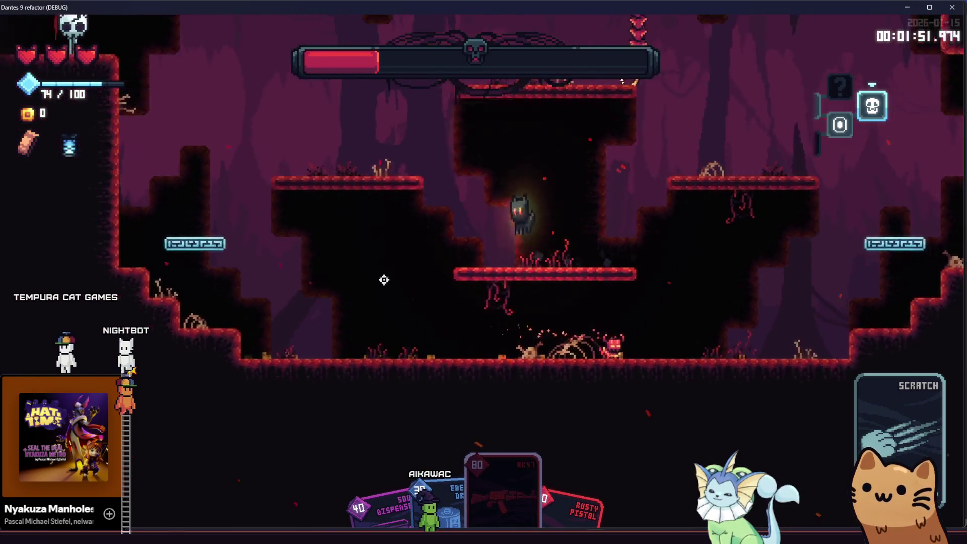
left_click(647, 261)
mouse_move(604, 153)
left_mouse_down()
mouse_move(647, 225)
mouse_move(443, 187)
mouse_move(317, 220)
mouse_move(334, 209)
mouse_move(327, 201)
mouse_move(256, 221)
mouse_move(352, 222)
mouse_move(406, 198)
mouse_move(398, 221)
mouse_move(395, 212)
mouse_move(577, 232)
mouse_move(572, 222)
mouse_move(595, 202)
mouse_move(574, 199)
mouse_move(438, 71)
mouse_move(511, 99)
mouse_move(578, 162)
mouse_move(575, 182)
mouse_move(546, 194)
mouse_move(295, 198)
mouse_move(253, 274)
mouse_move(295, 335)
mouse_move(216, 324)
mouse_move(242, 323)
mouse_move(203, 332)
mouse_move(211, 295)
mouse_move(363, 300)
mouse_move(647, 269)
mouse_move(585, 141)
mouse_move(330, 196)
mouse_move(337, 218)
mouse_move(379, 227)
left_mouse_up()
key("a")
key("d")
right_click(282, 216)
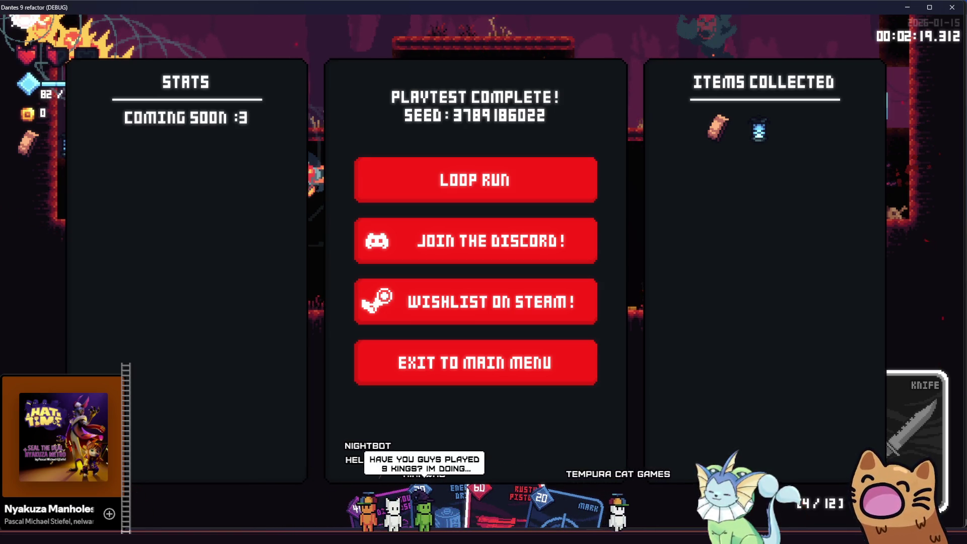
Screenshot the full Playtest Complete results screen, then close the game window.
key("super+shift+s")
mouse_move(1, 14)
left_mouse_down()
mouse_move(909, 435)
mouse_move(955, 435)
mouse_move(960, 524)
left_mouse_up()
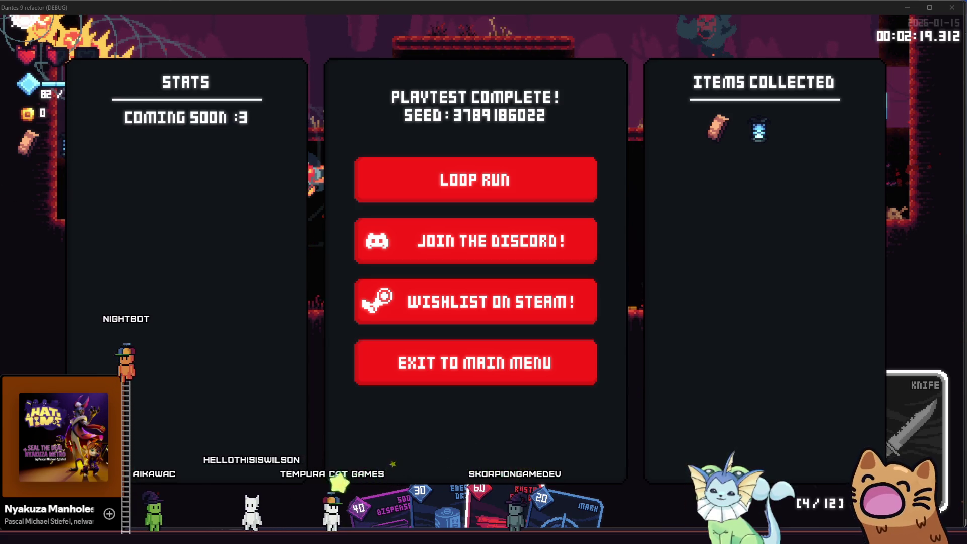
left_click(953, 8)
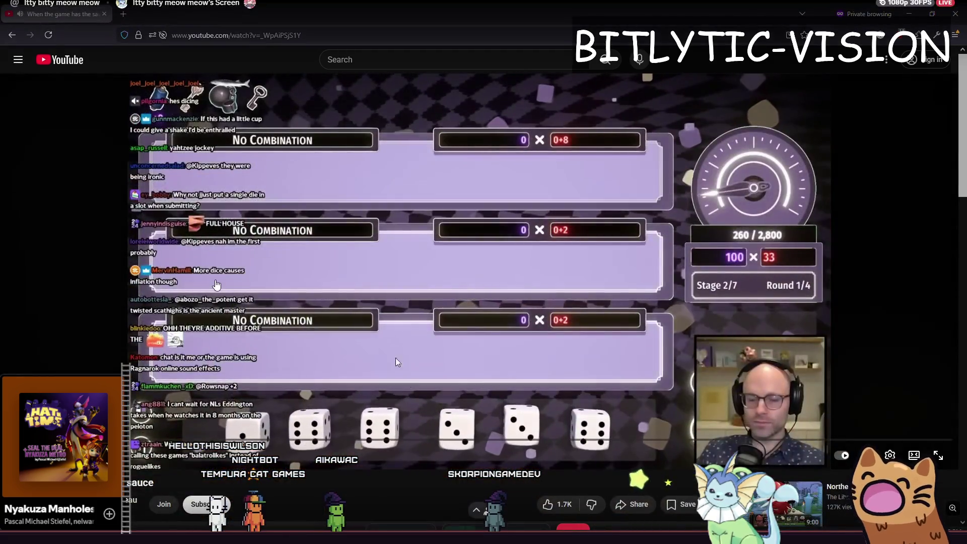
Pause and resume the dice-game video, then scrub ahead to the Sol Cesto title screen near 2:47.
left_click(217, 285)
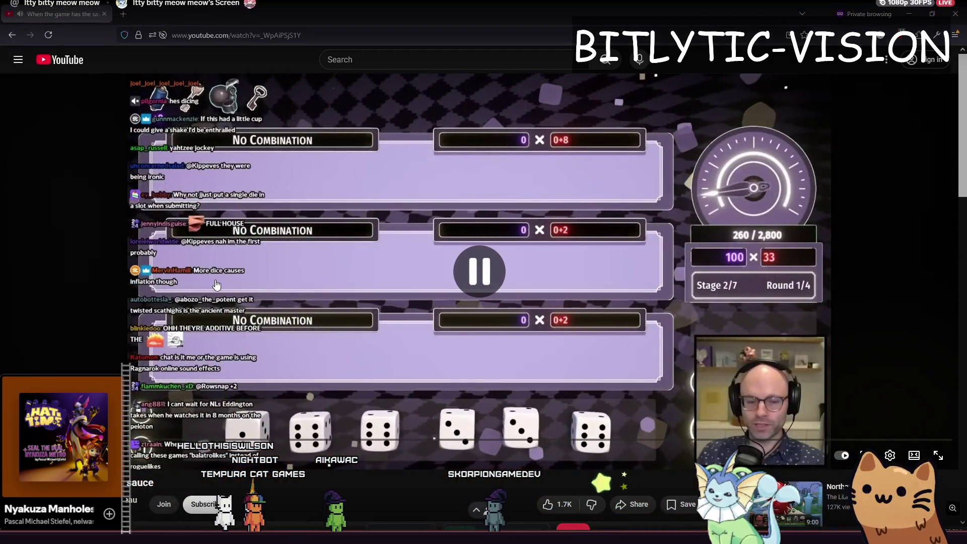
left_click(217, 285)
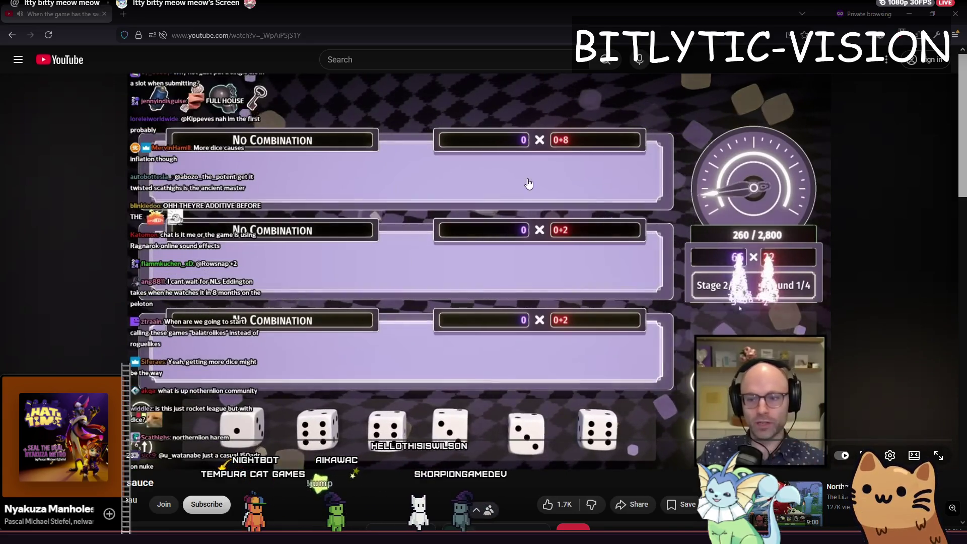
mouse_move(511, 177)
left_mouse_down()
mouse_move(592, 433)
mouse_move(549, 423)
left_mouse_up()
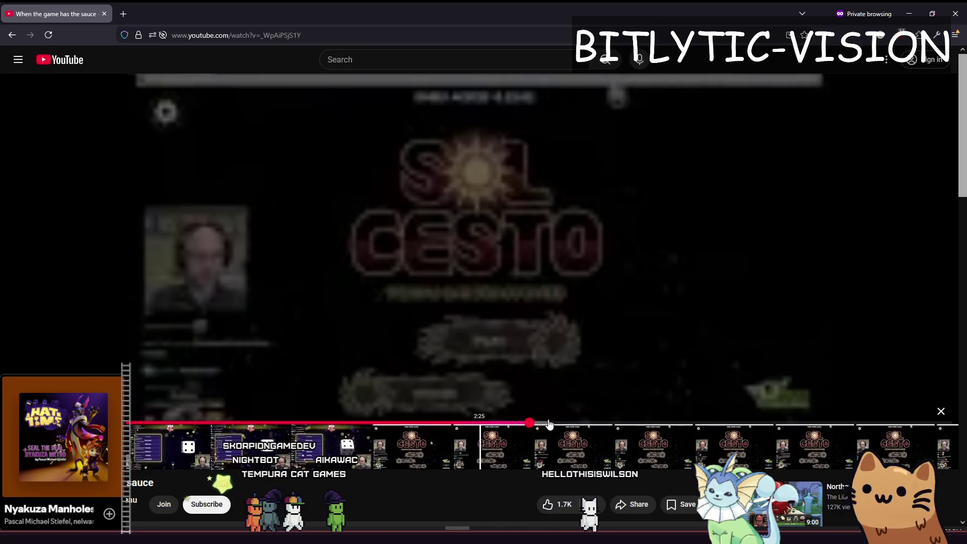
mouse_move(563, 268)
left_mouse_down()
mouse_move(445, 236)
mouse_move(594, 389)
mouse_move(615, 445)
mouse_move(654, 441)
left_mouse_up()
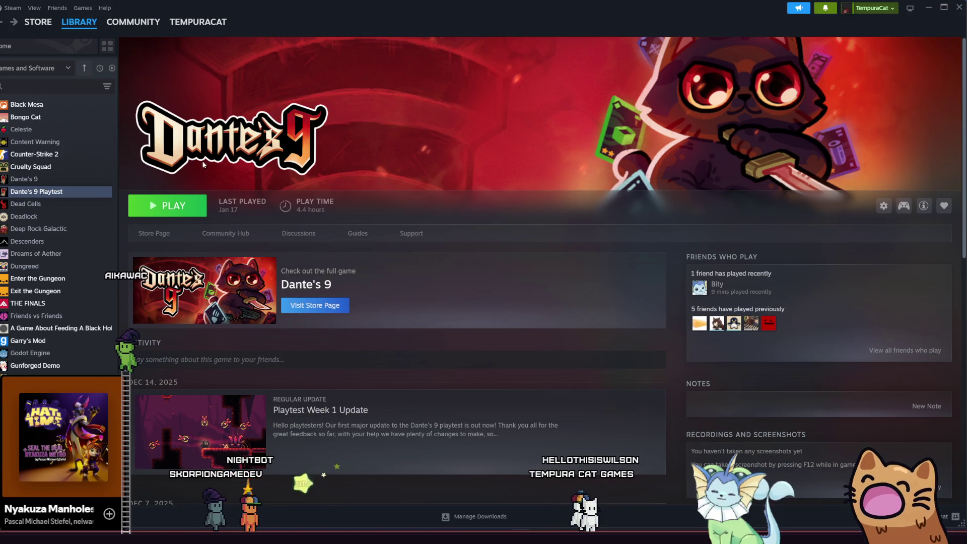
Search the Steam store for '9 kings' and open its store page.
left_click(38, 22)
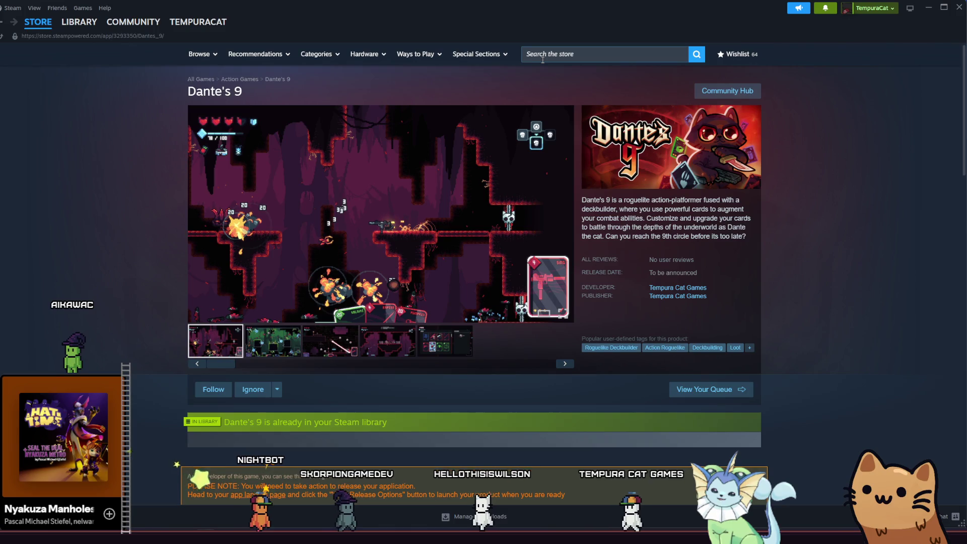
left_click(546, 60)
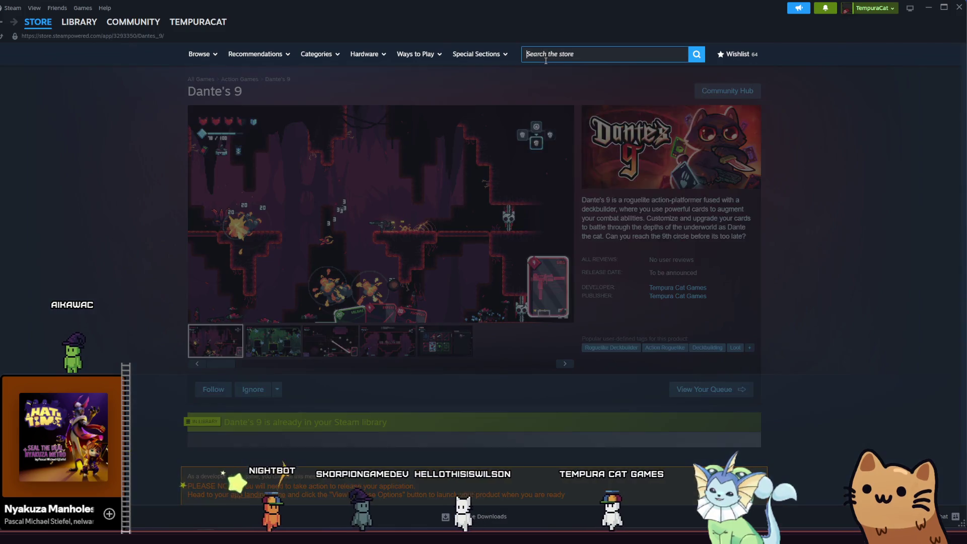
type("9 kings")
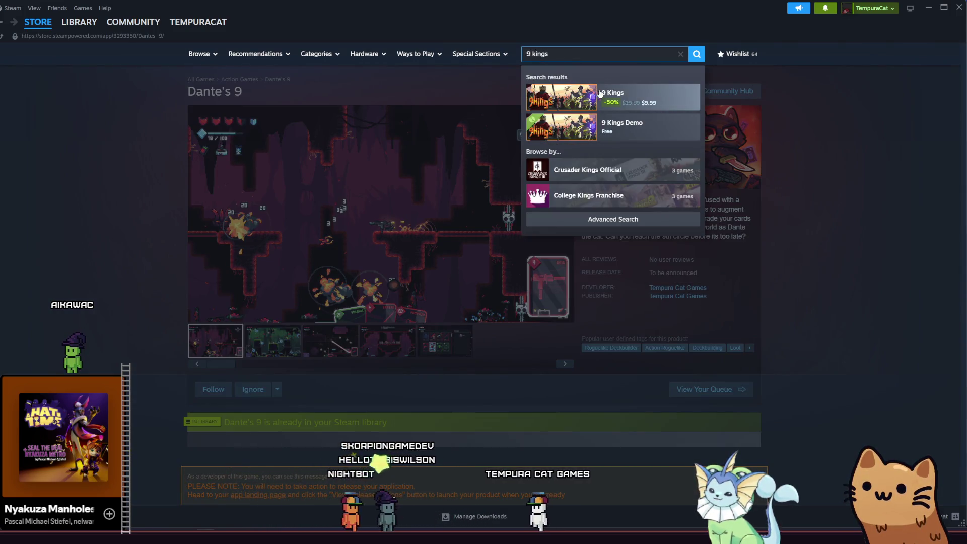
left_click(609, 94)
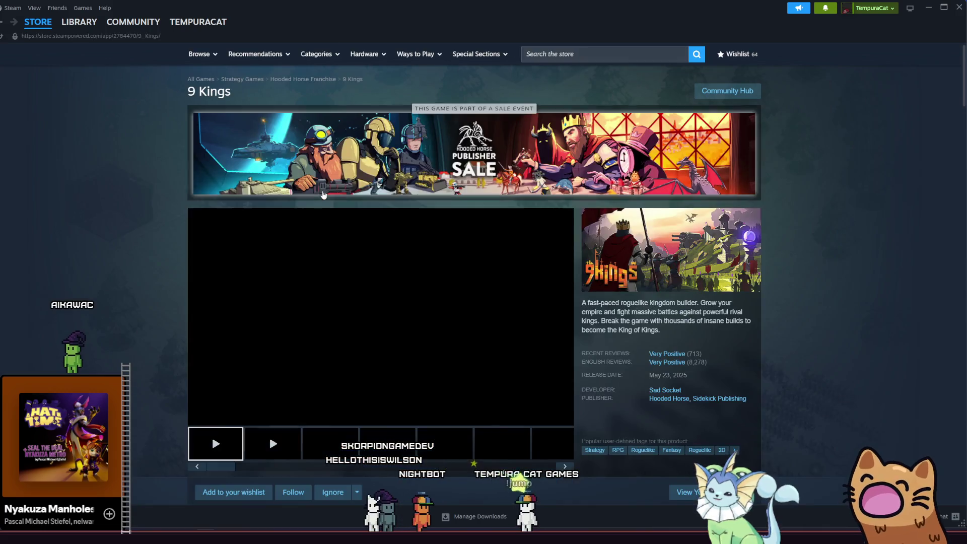
Pause the 9 Kings trailer, browse down its store page, then go to the Library.
scroll(197, 224, "down", 2)
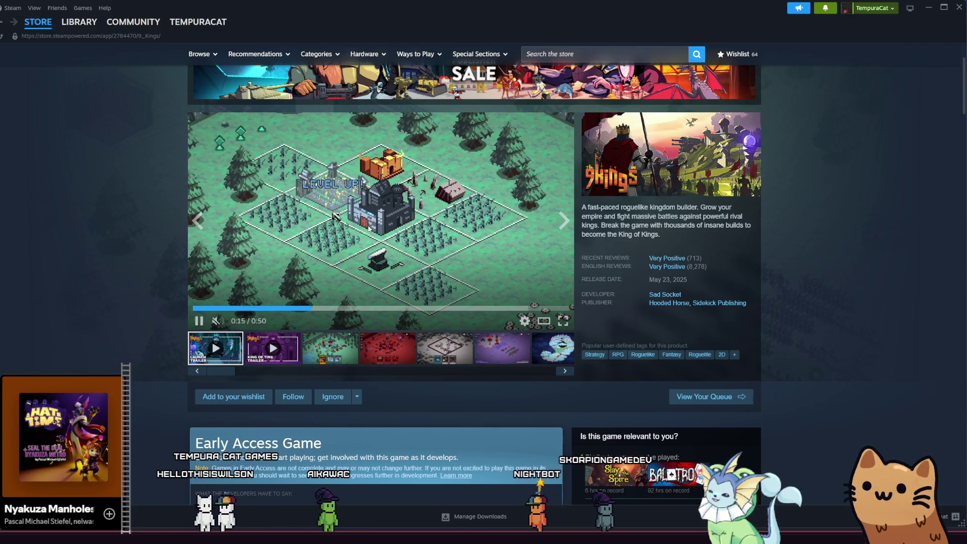
left_click(367, 224)
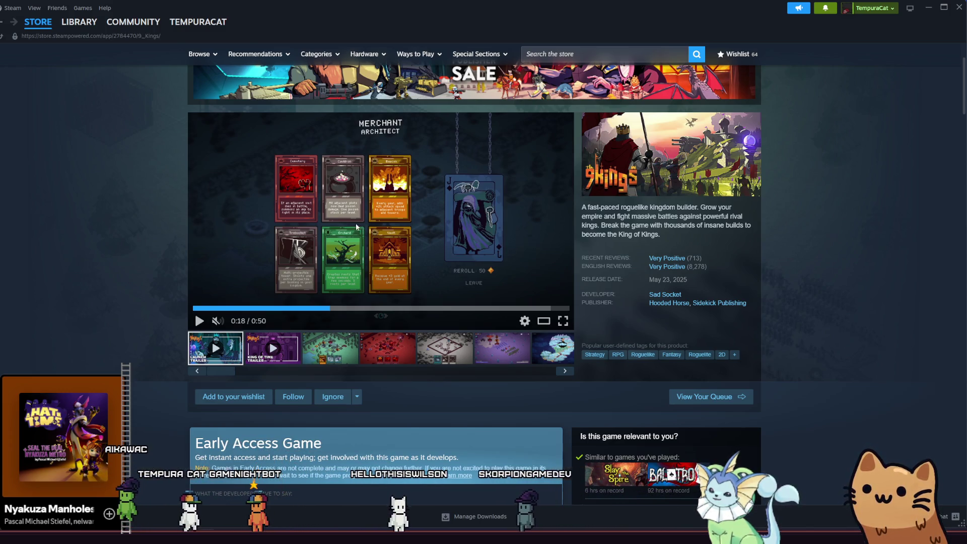
scroll(342, 221, "up", 2)
scroll(337, 222, "down", 1)
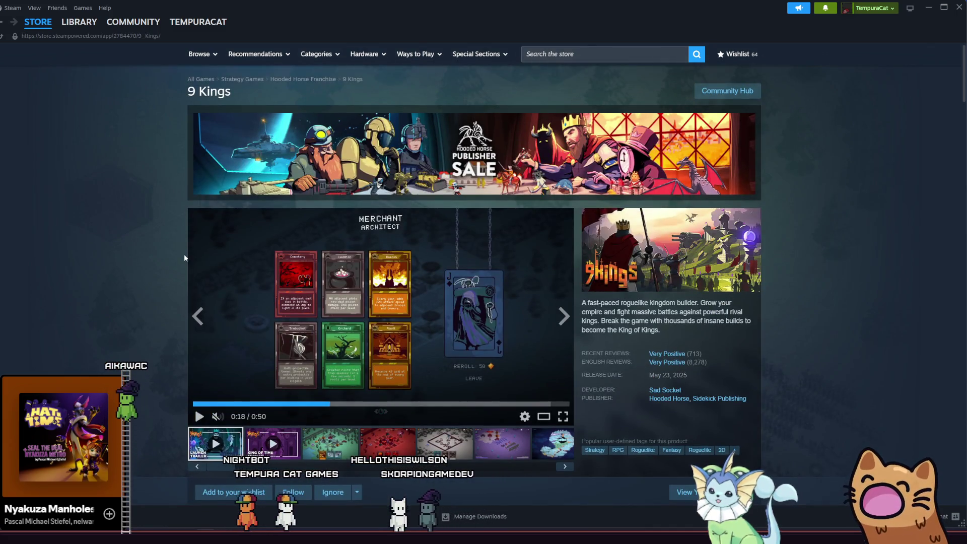
scroll(128, 247, "down", 3)
scroll(121, 246, "down", 5)
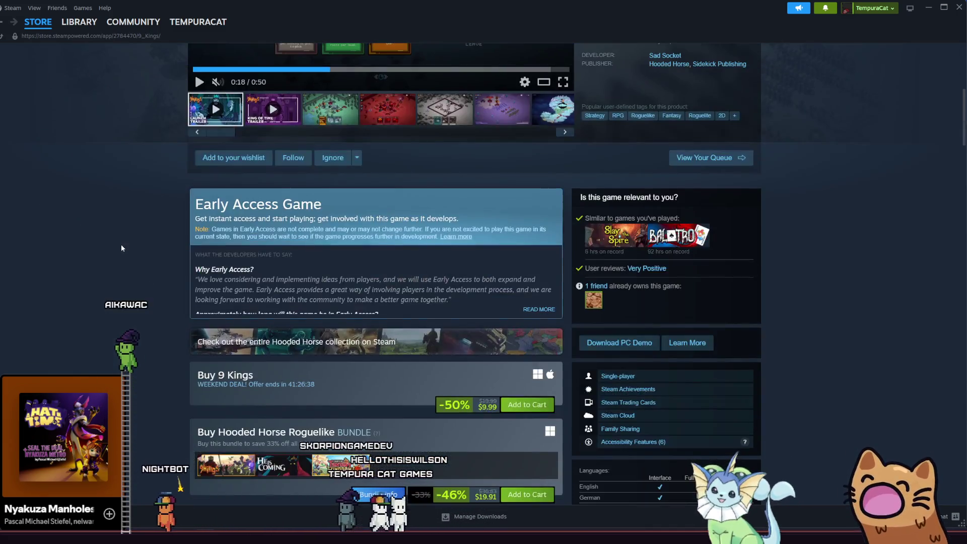
scroll(121, 244, "up", 8)
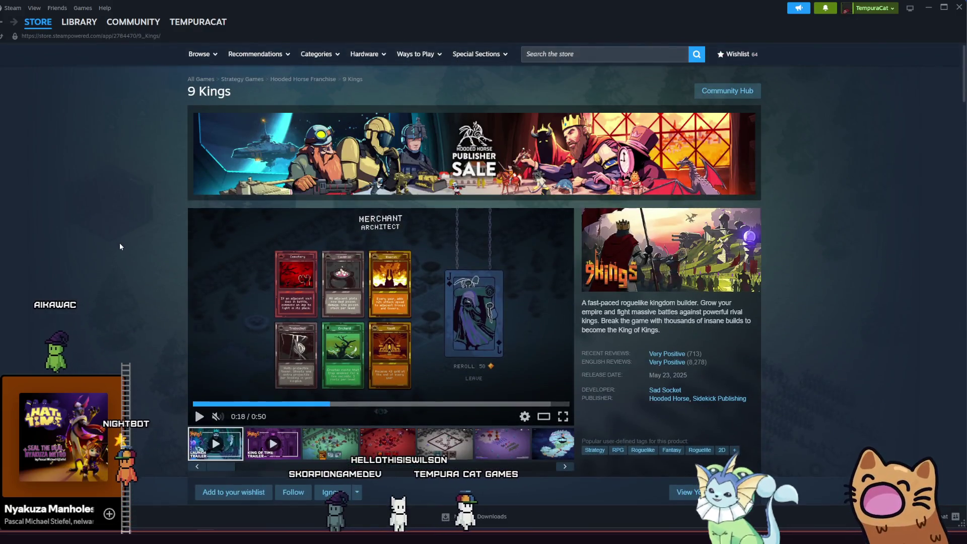
scroll(119, 242, "down", 2)
scroll(118, 242, "up", 2)
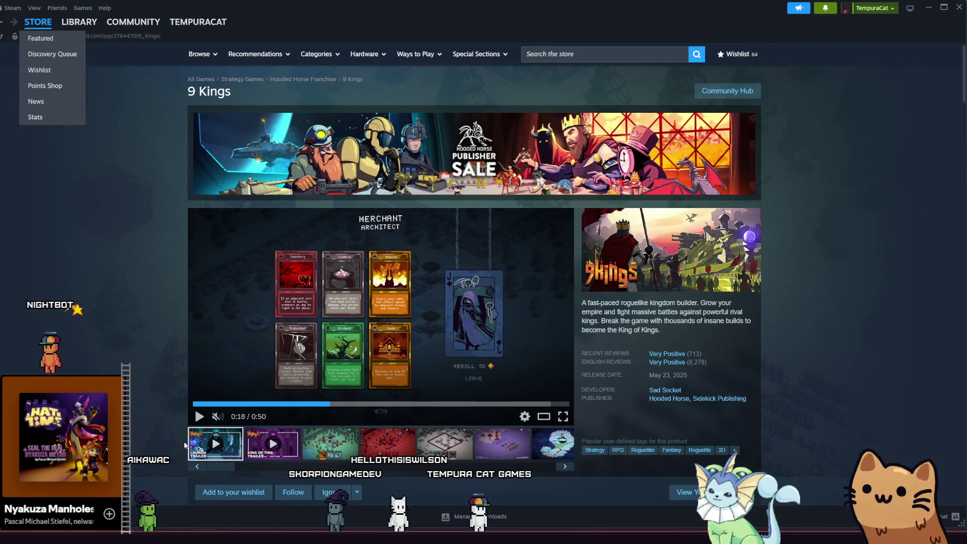
left_click(79, 22)
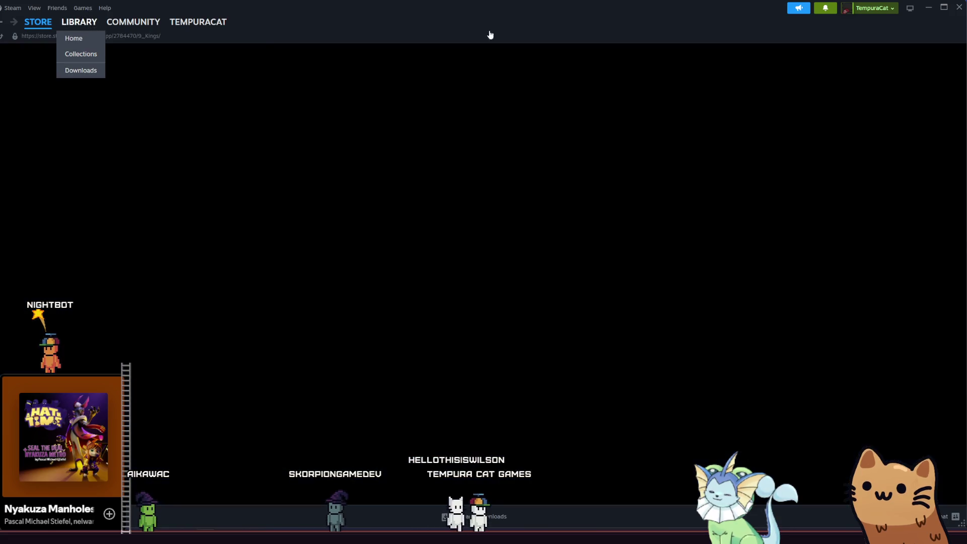
In the running game, buy Salmon Storm in the shop and confirm the deck shows a second copy.
left_click(930, 9)
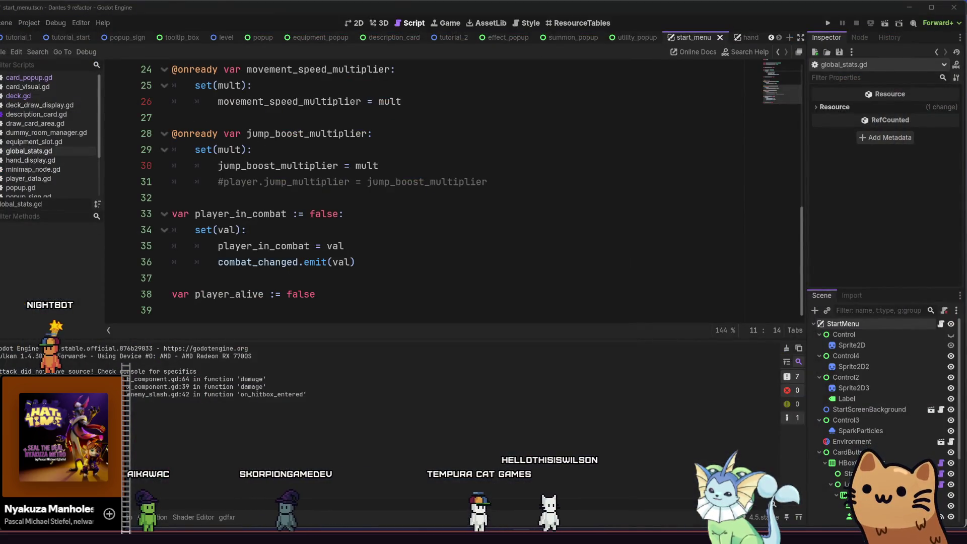
key("alt+Tab")
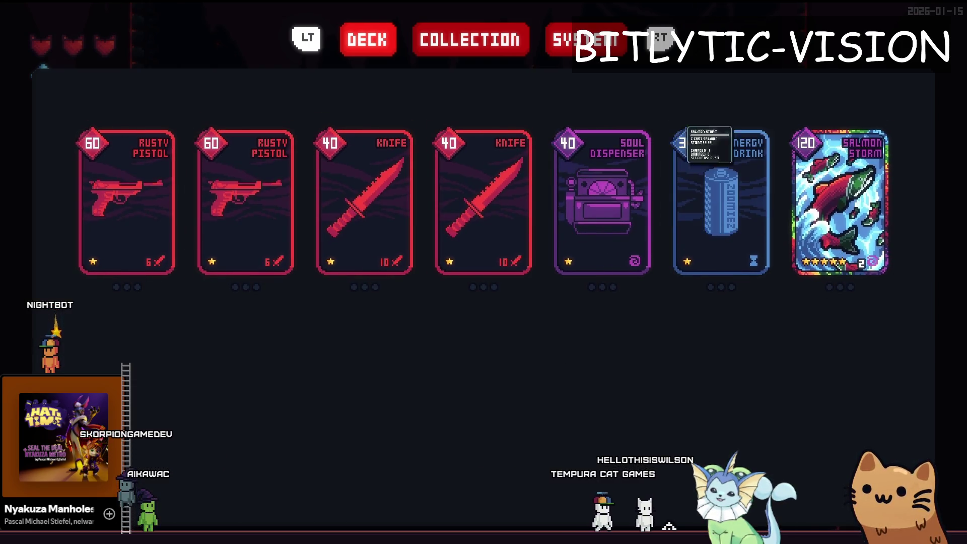
key("Escape")
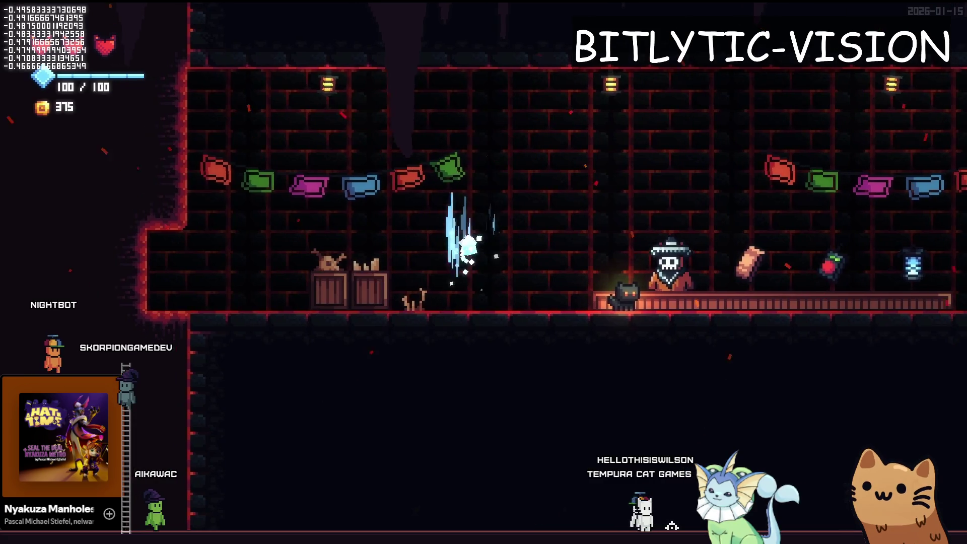
key("e")
key("Escape")
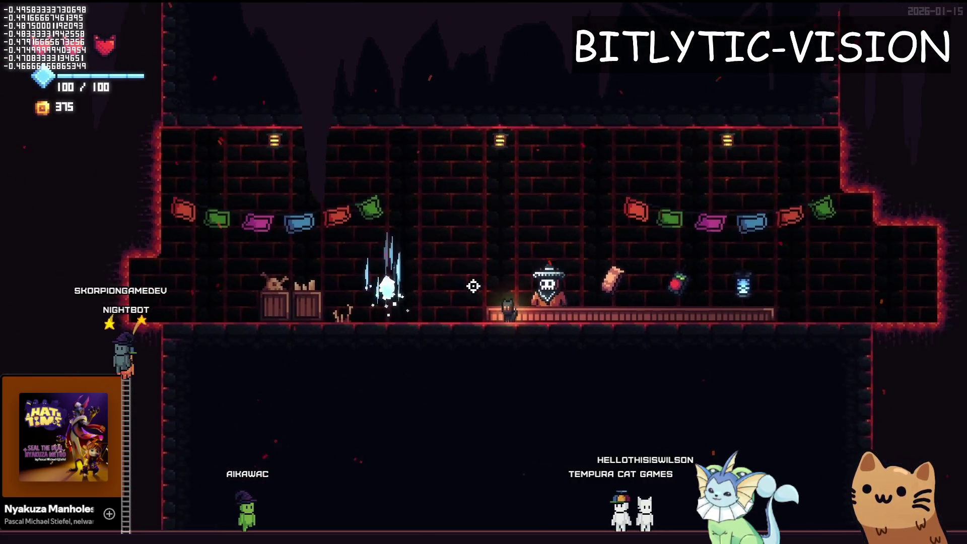
key("e")
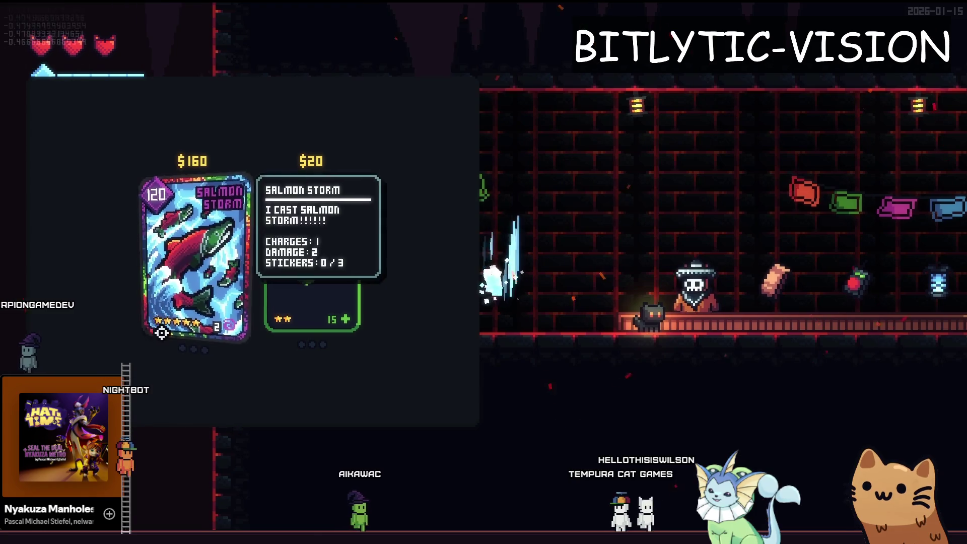
key("Escape")
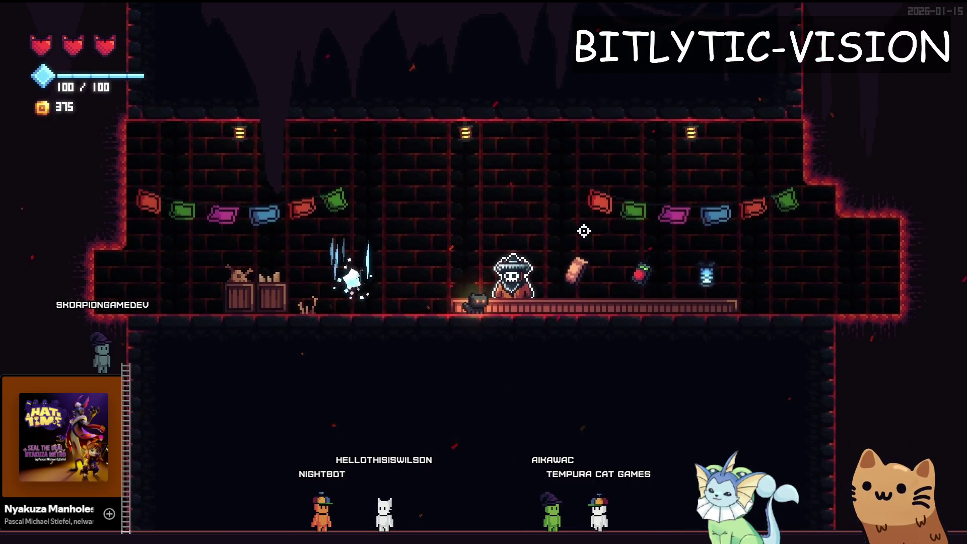
key("Tab")
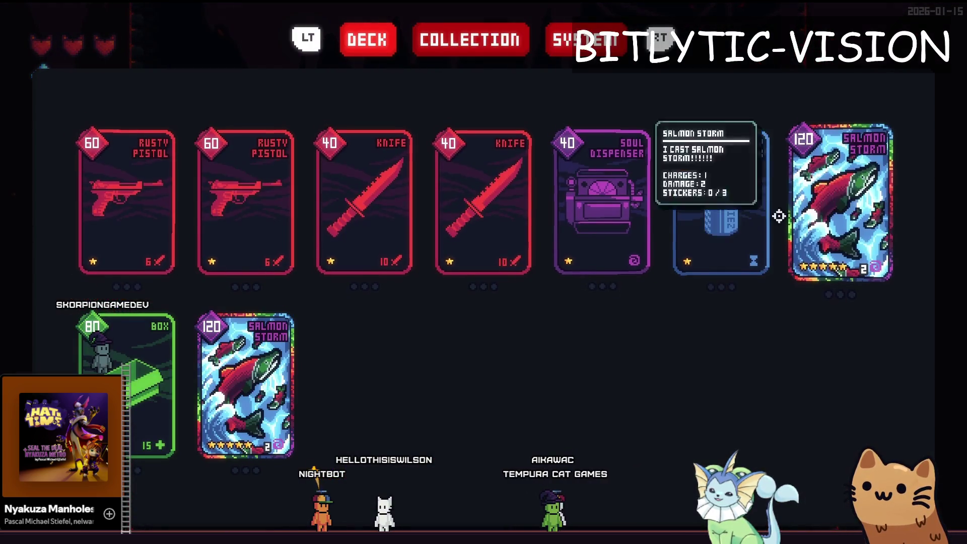
key("Tab")
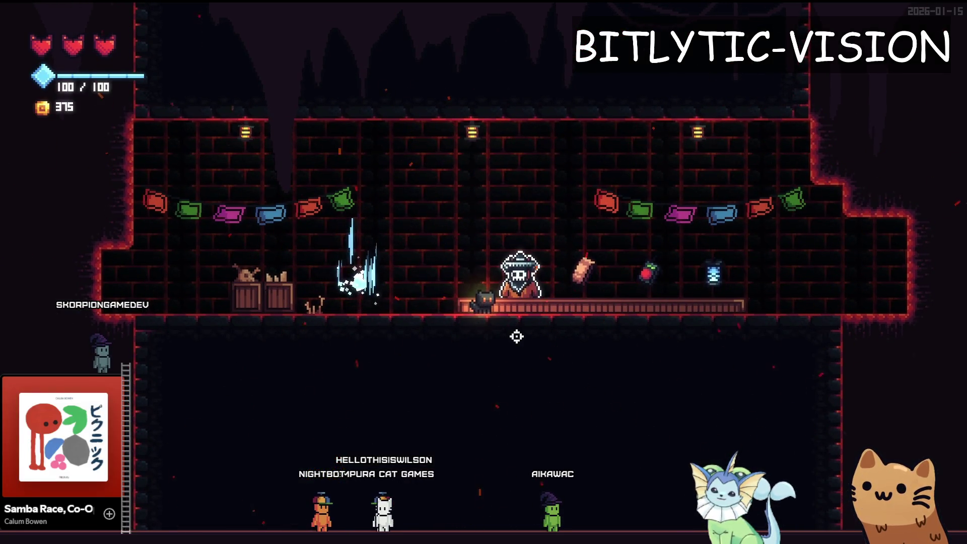
Back in shop_menu.gd, open a new line below the add_card(card_instance) call.
key("alt+Tab")
left_click(499, 305)
key("Return")
key("Return")
key("Up")
Add a PlayerData.purchase() call below add_card.
type("PlayerData.")
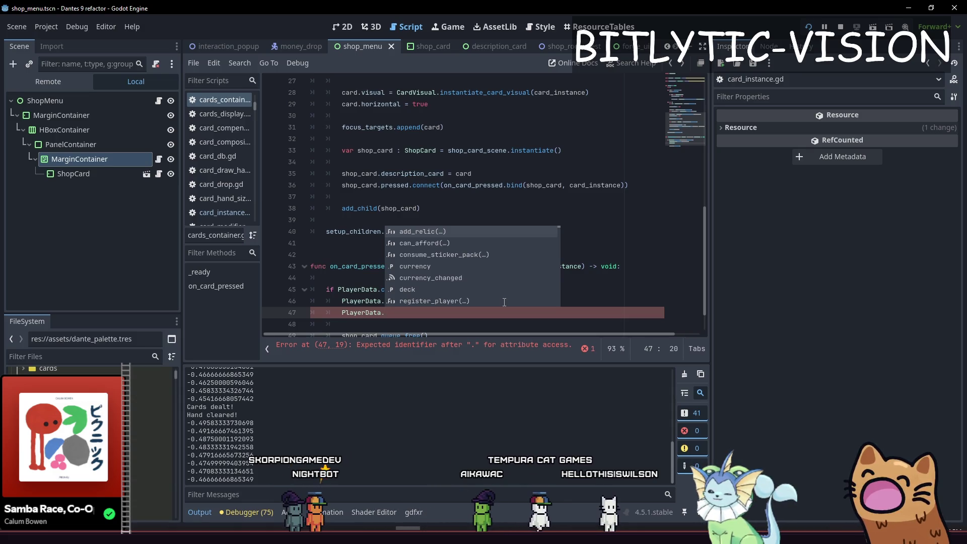
type("purchase(")
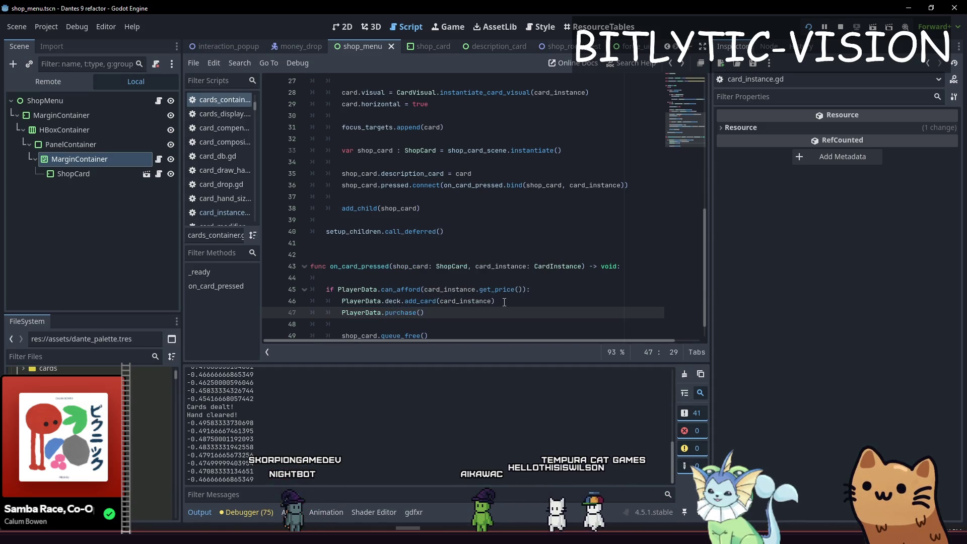
type("card")
key("BackSpace")
key("BackSpace")
key("BackSpace")
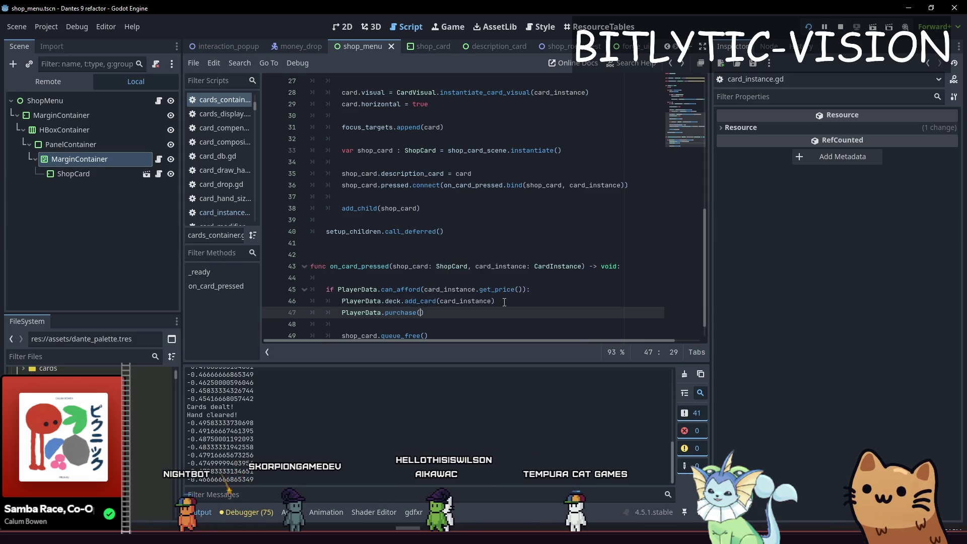
key("Up")
key("Up")
key("Up")
Add var card_price := card_instance.get_price() above the if check and pass card_price to can_afford.
key("Return")
key("Return")
key("Up")
type("var card_price := card_i")
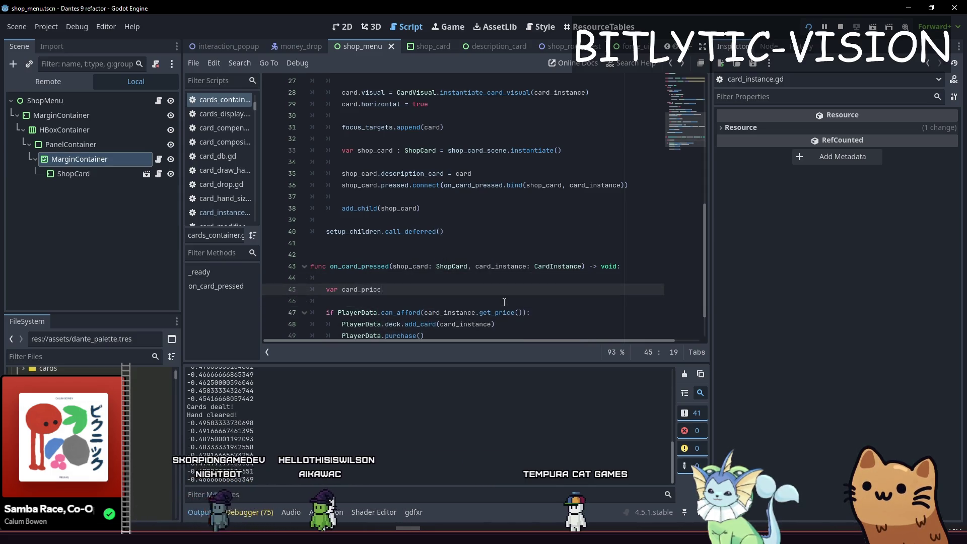
type("nstance.ge")
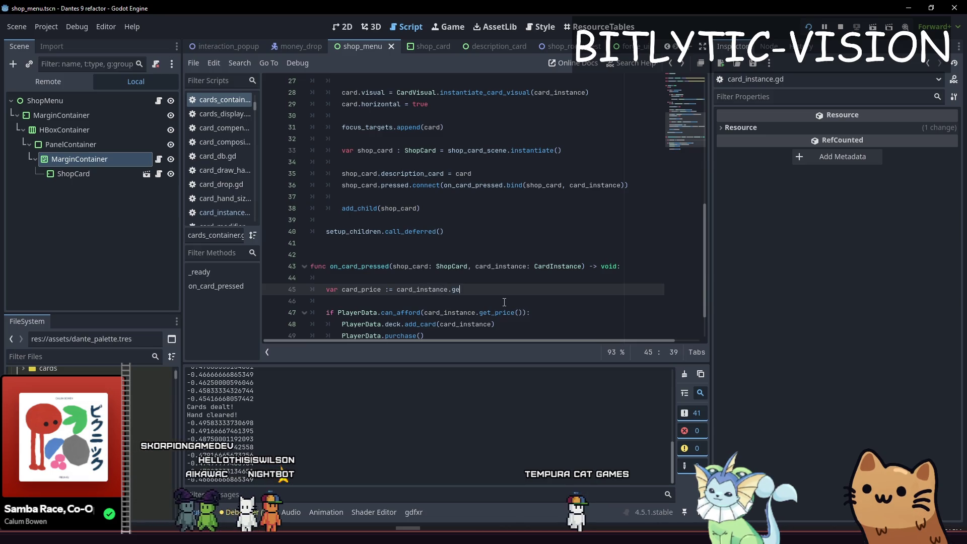
key("Return")
type("()")
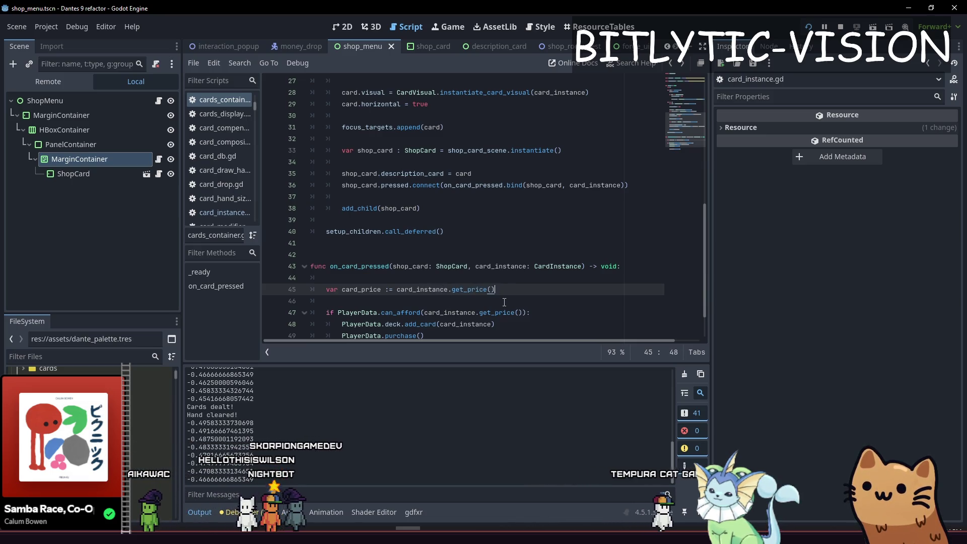
key("Down")
key("Down")
key("ctrl+shift+Right")
key("ctrl+shift+Right")
key("ctrl+shift+Right")
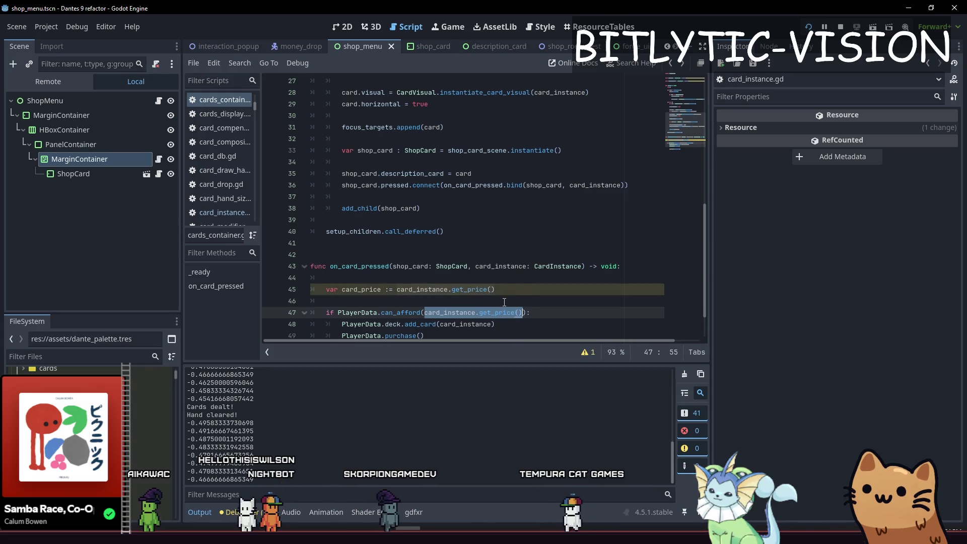
key("Delete")
key("Down")
key("Down")
key("Left")
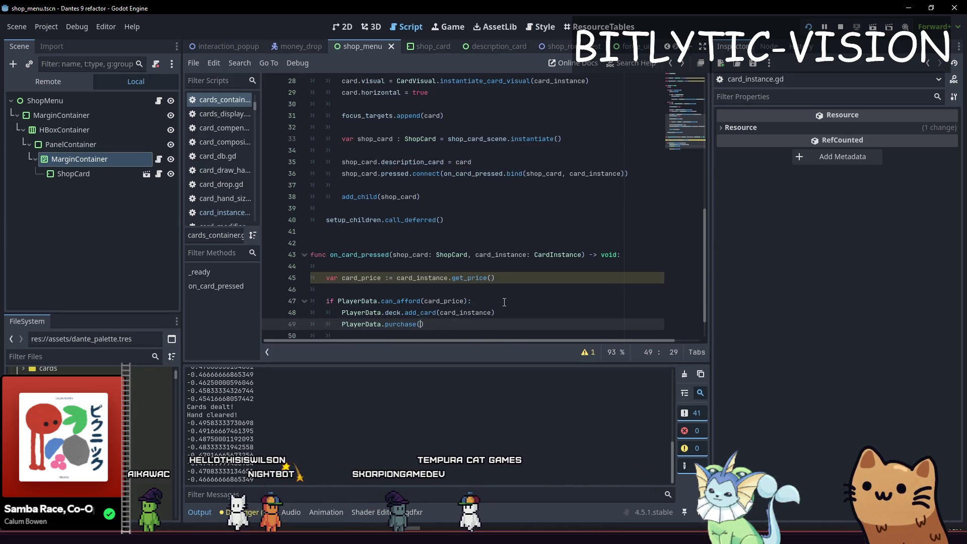
Quick-open player_data.gd and jump to its end.
key("shift+alt+o")
type("player_data.")
key("Return")
key("ctrl+End")
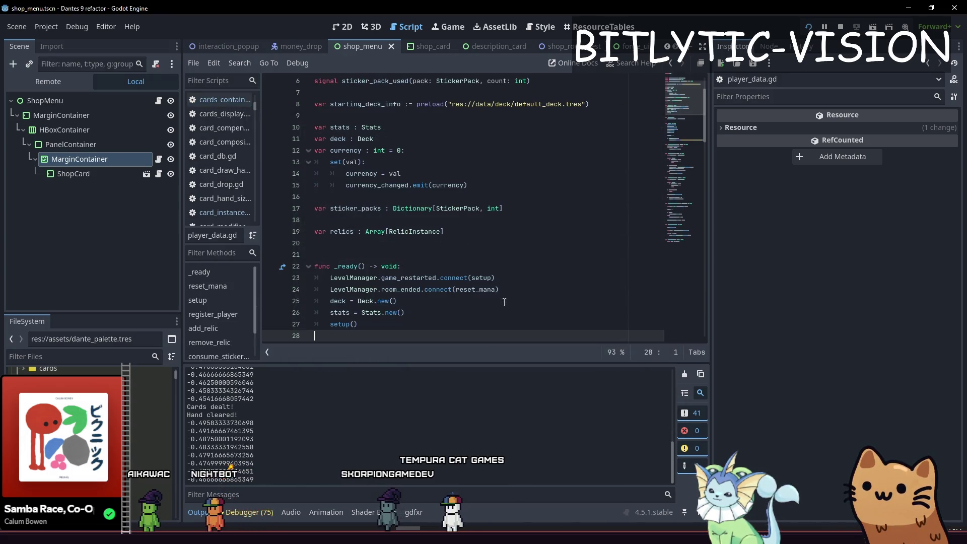
Add func purchase(price: int) -> void above can_afford, with body currency -= price.
key("Up")
key("Up")
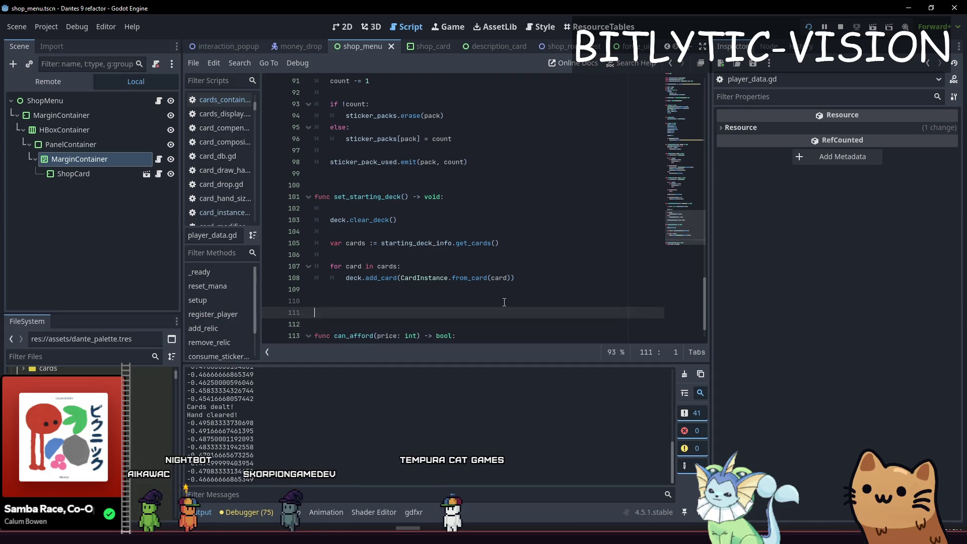
key("Return")
type("fun")
key("BackSpace")
key("BackSpace")
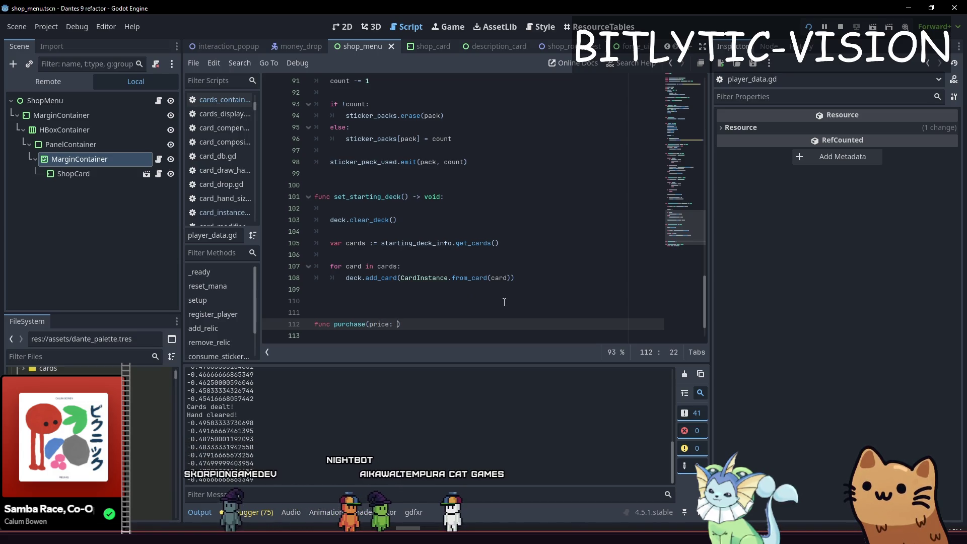
key("Return")
type("current -= pri")
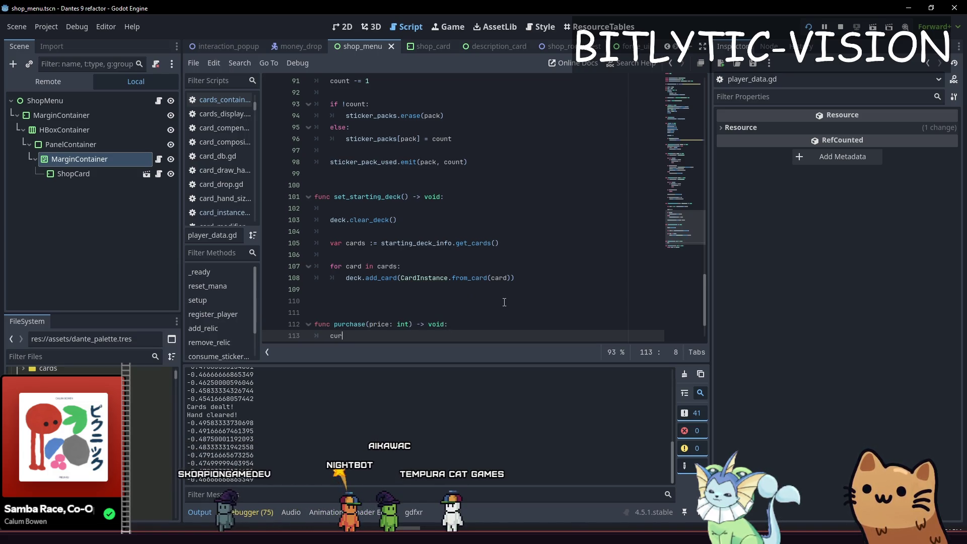
type("ce")
scroll(504, 302, "down", 2)
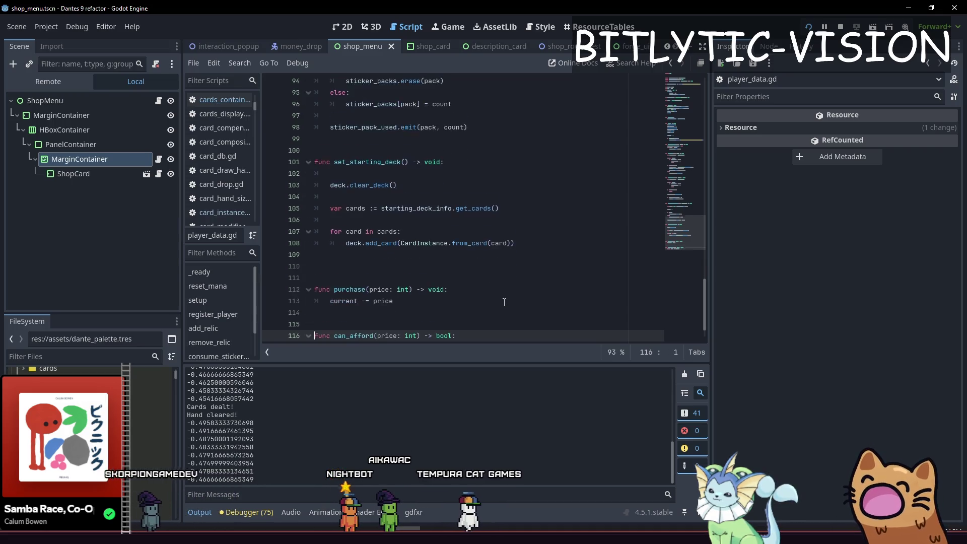
key("Home")
key("Home")
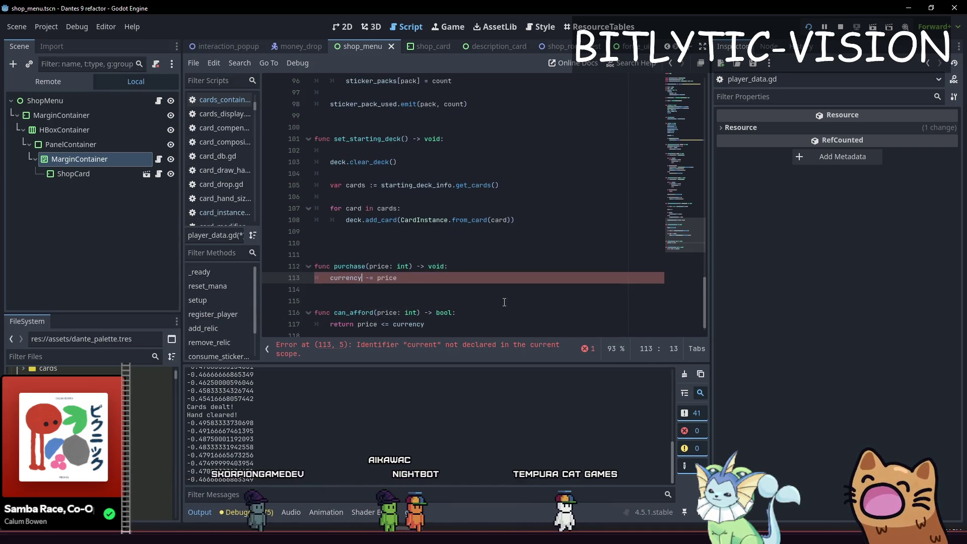
key("ctrl+Right")
key("BackSpace")
type("cy")
key("Up")
key("Up")
key("BackSpace")
key("Up")
Save player_data.gd and run the game with F5.
key("Down")
key("Down")
key("Down")
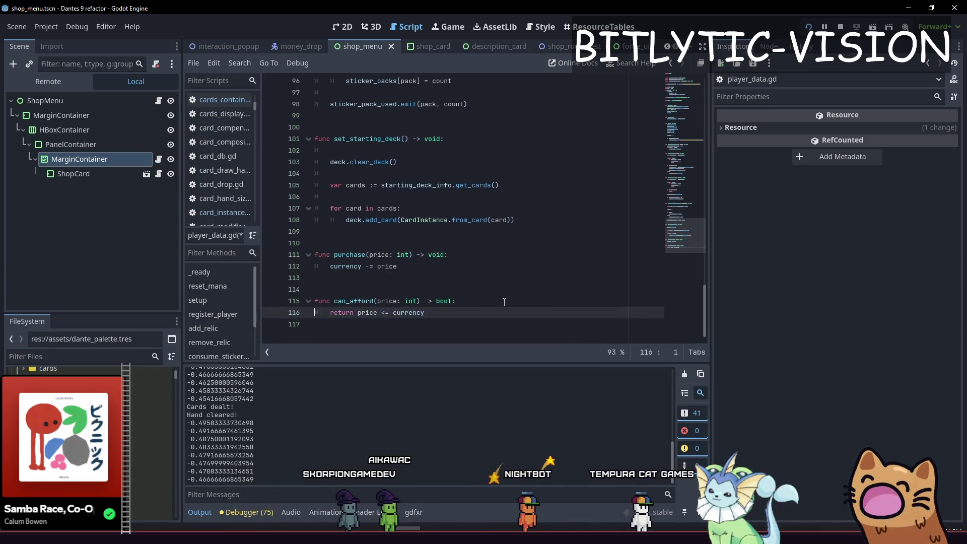
key("ctrl+s")
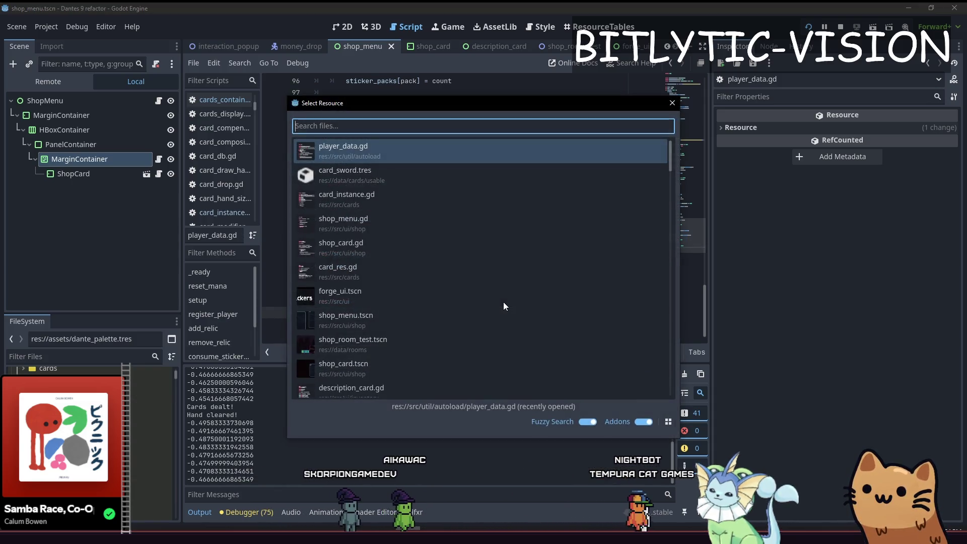
key("Up")
key("Up")
key("Up")
key("End")
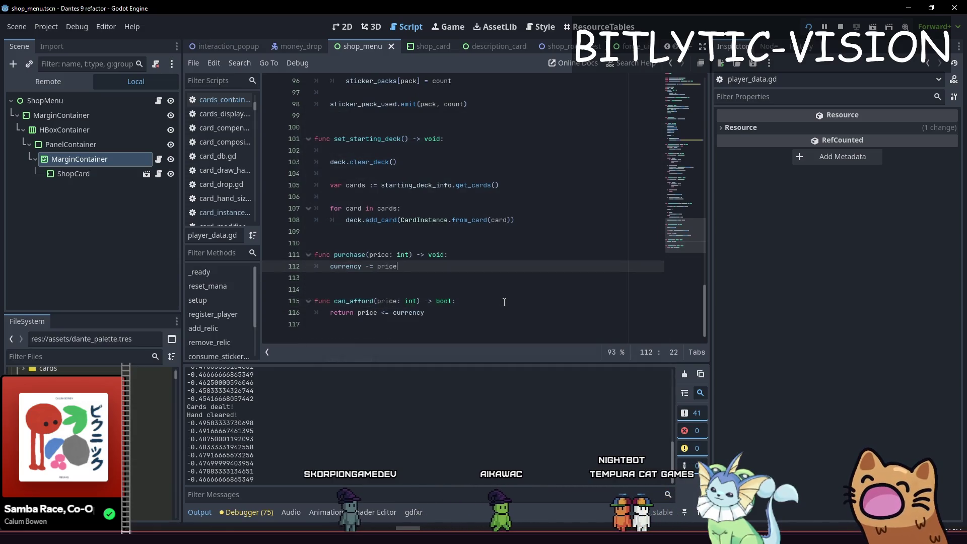
key("F5")
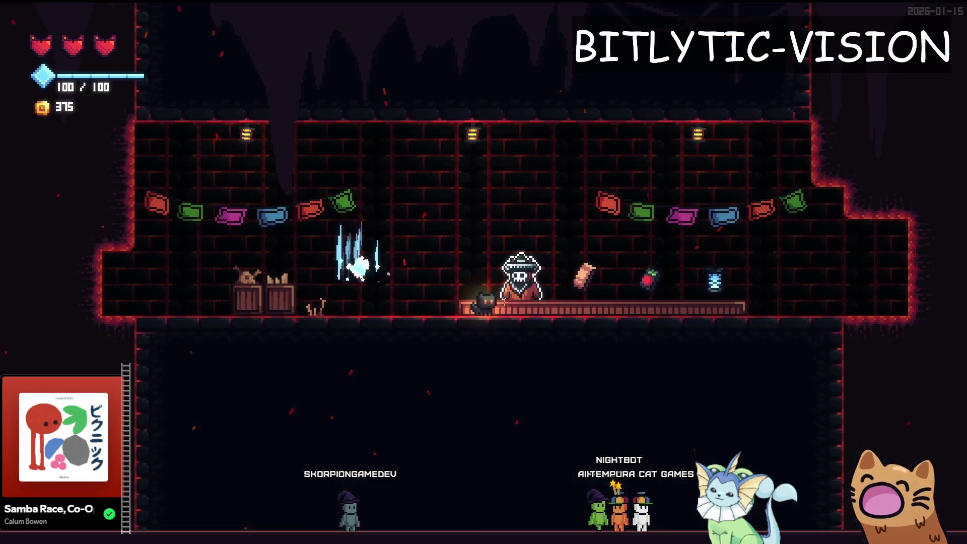
Restart the game from the debug menu and teleport to RoomShop.
key("grave")
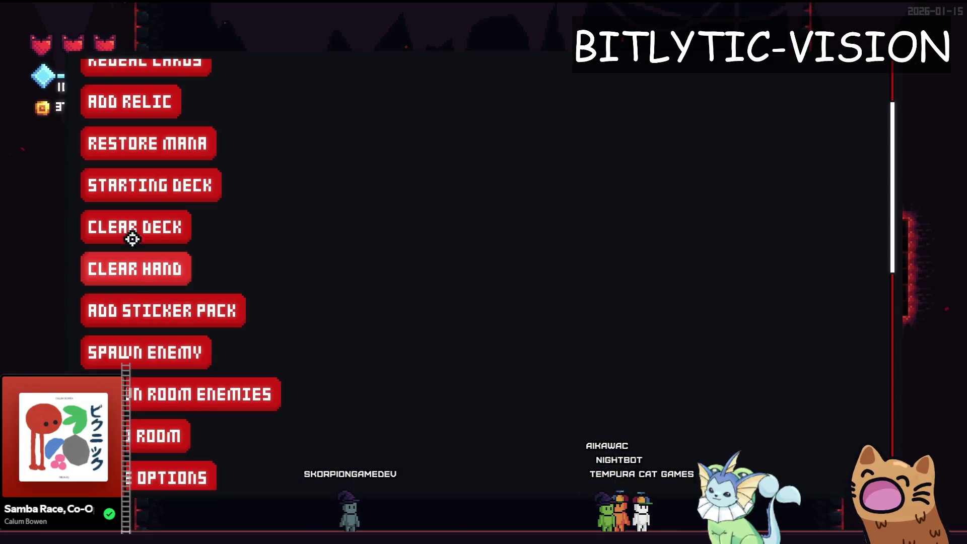
scroll(168, 348, "down", 5)
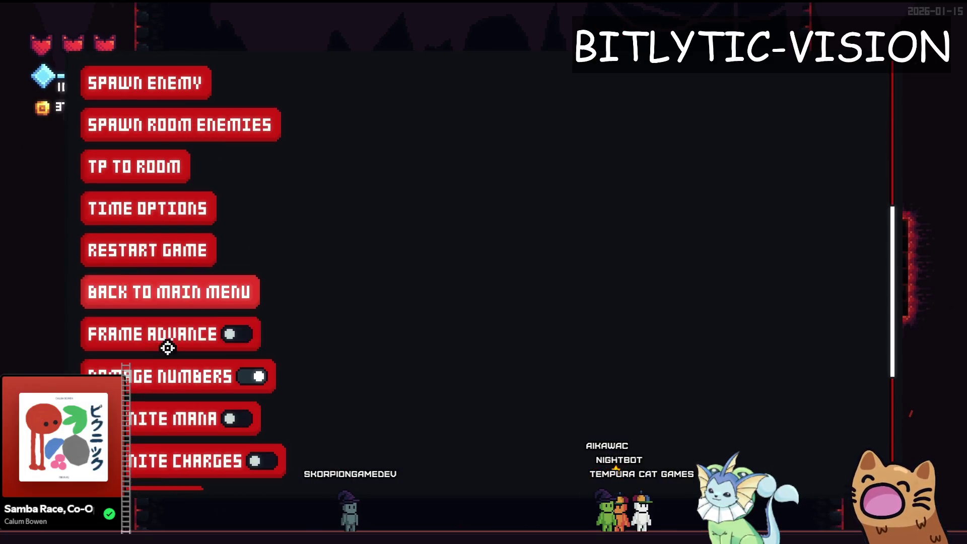
left_click(160, 242)
key("grave")
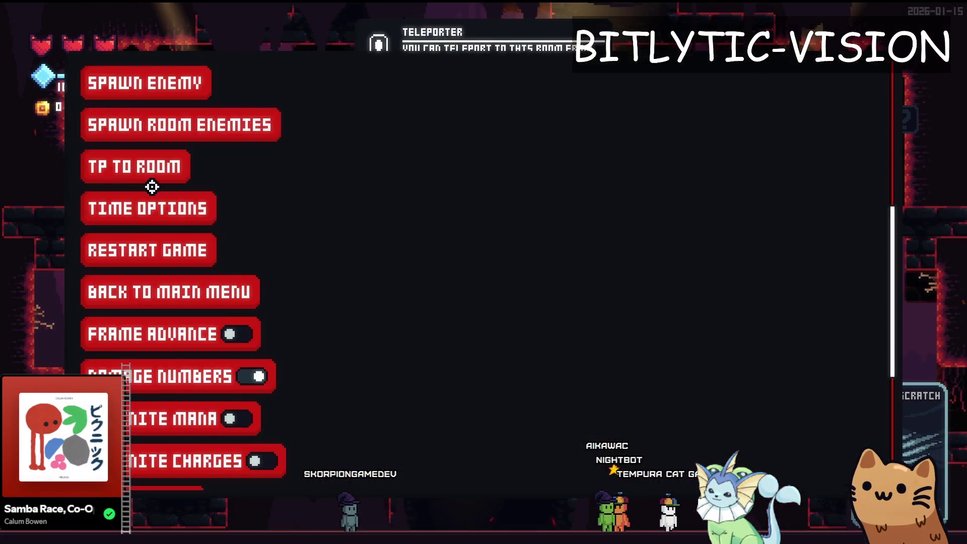
left_click(149, 167)
left_click(859, 453)
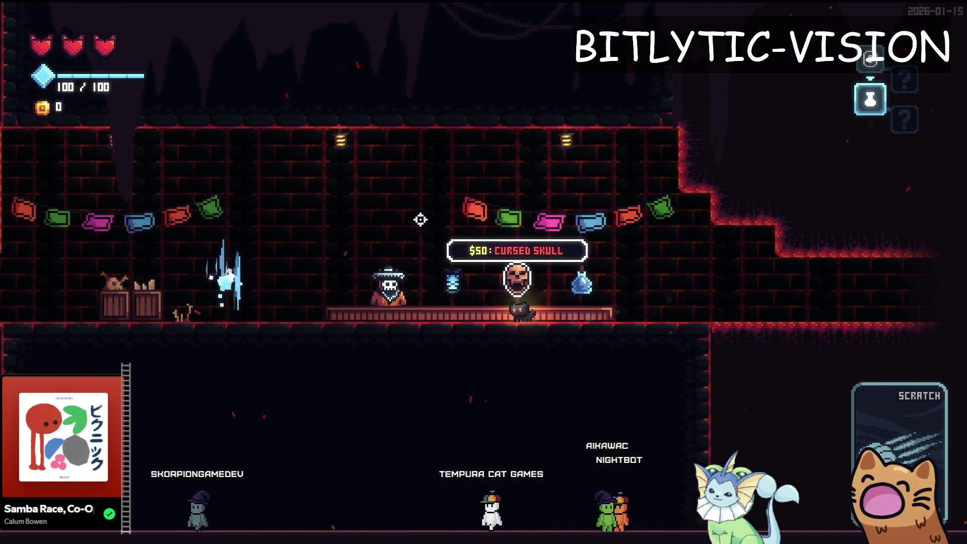
Walk the cat left and right past the Soul Lantern.
key("a")
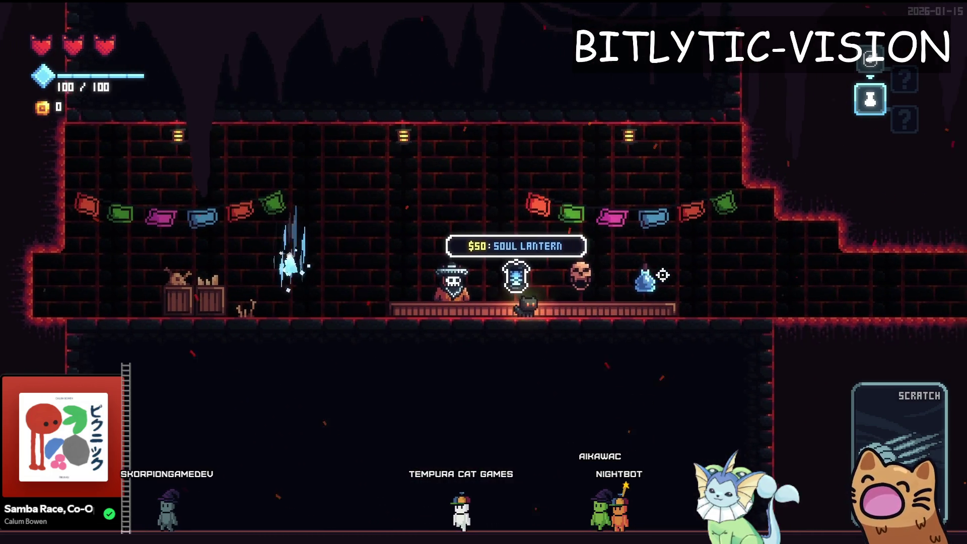
key("d")
key("a")
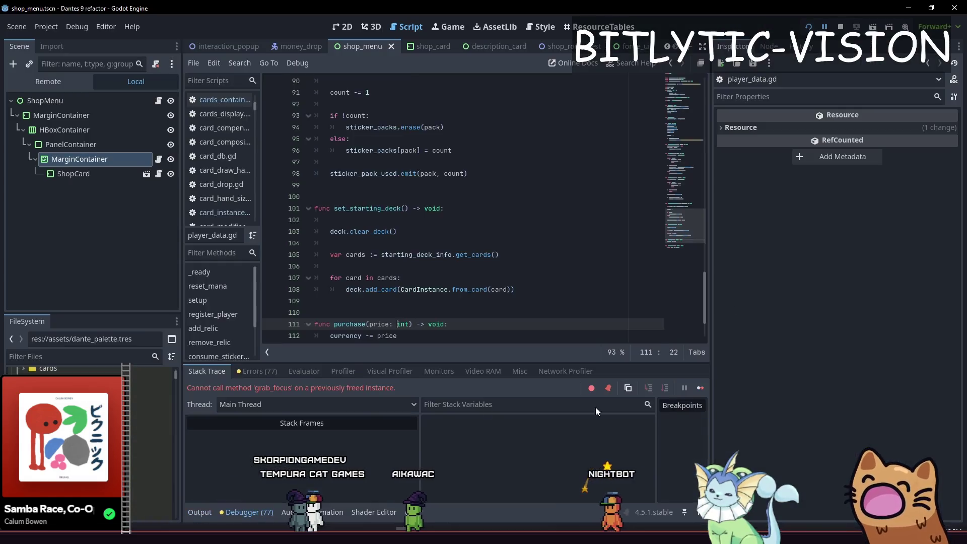
Inspect the failing grab_focus call at line 93 of focus_element.gd and the self object in Members.
scroll(492, 132, "up", 2)
mouse_move(492, 132)
left_mouse_down()
mouse_move(353, 101)
mouse_move(310, 78)
mouse_move(303, 108)
left_mouse_up()
scroll(503, 214, "down", 15)
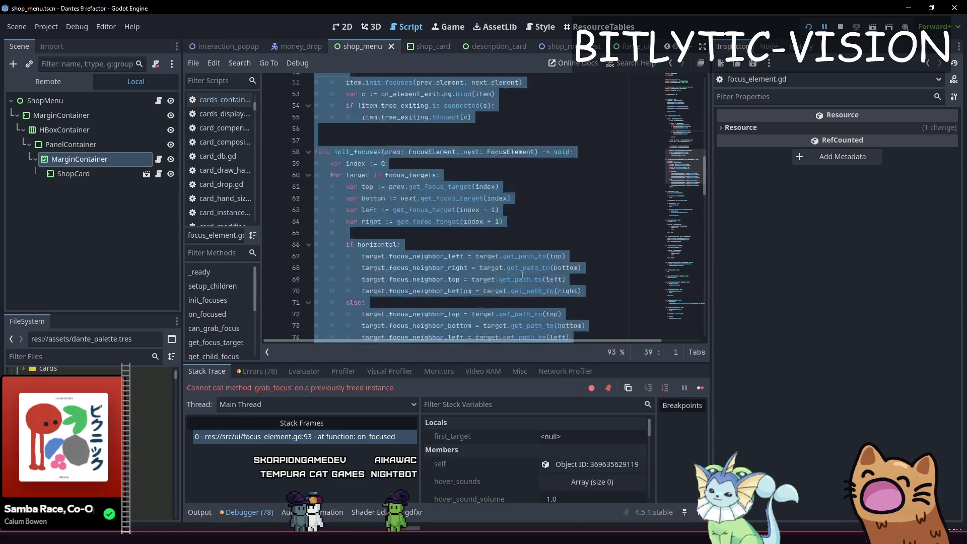
left_click(509, 185)
scroll(508, 180, "up", 3)
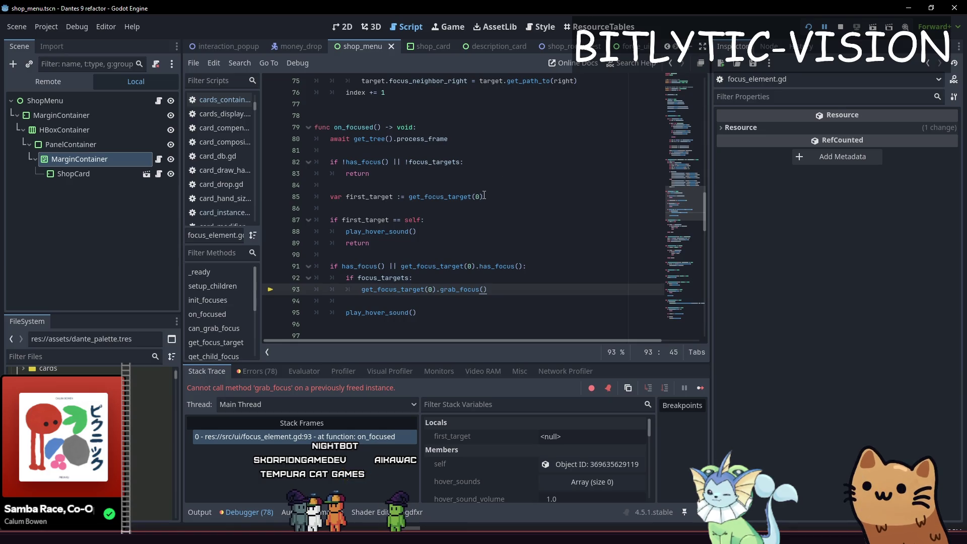
scroll(478, 189, "up", 4)
scroll(455, 216, "up", 1)
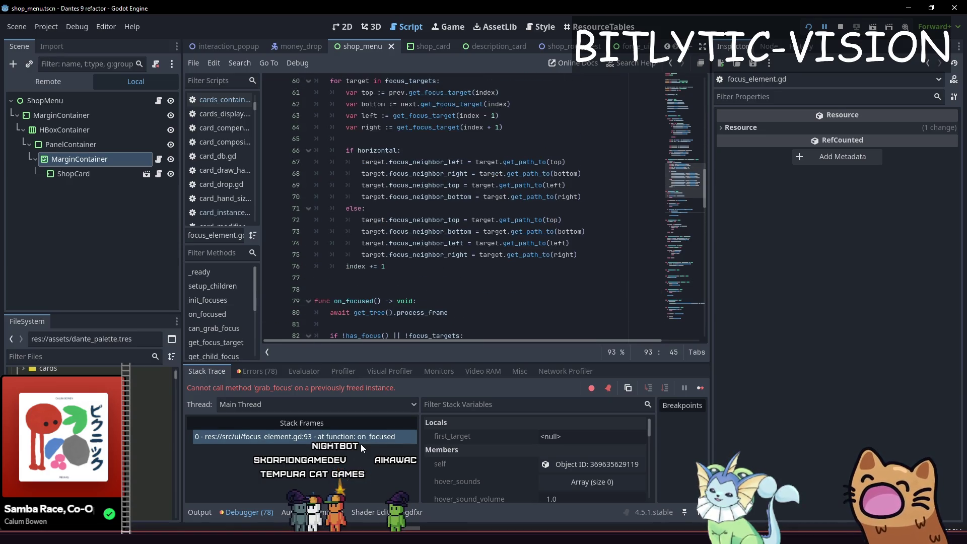
left_click(557, 464)
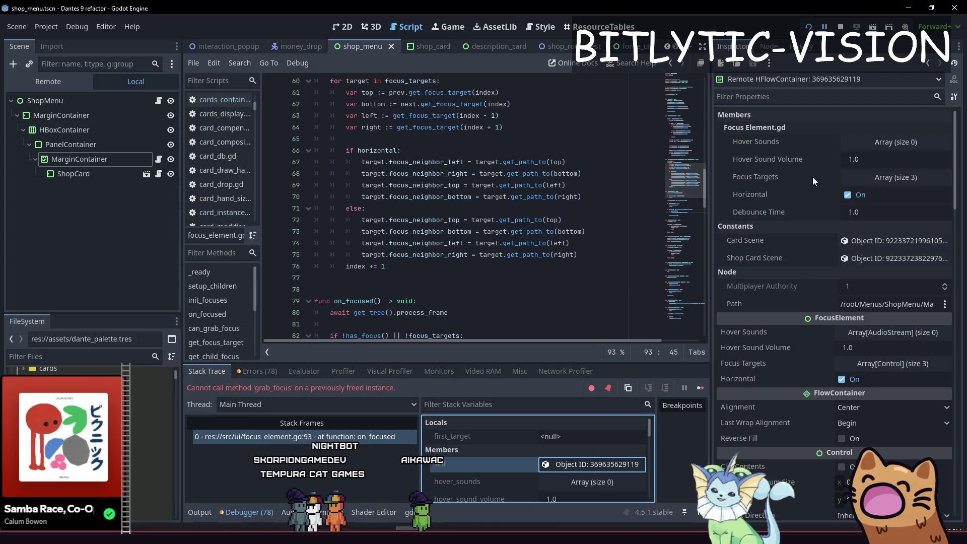
scroll(811, 136, "down", 15)
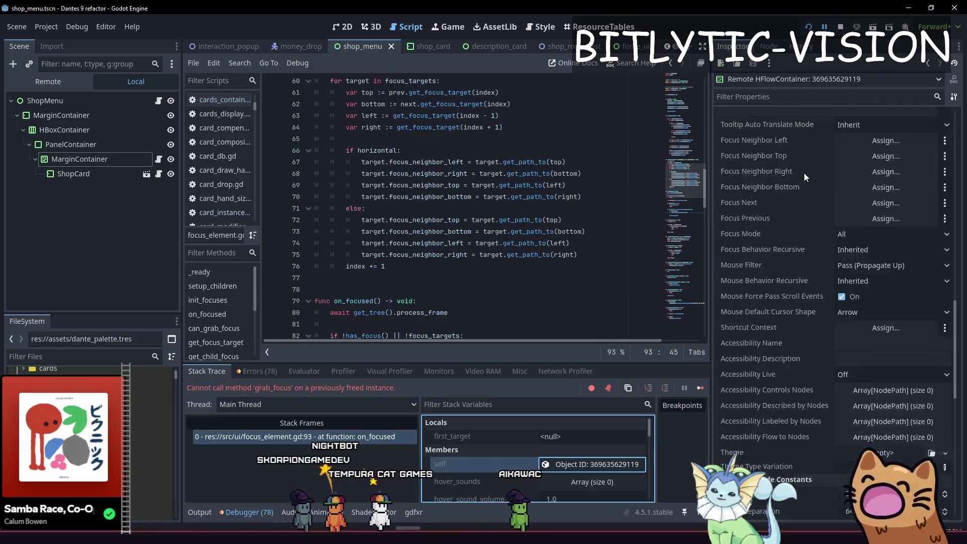
Open cards_container.gd and look at the add_child(shop_card) line in the shop card setup.
left_click(224, 100)
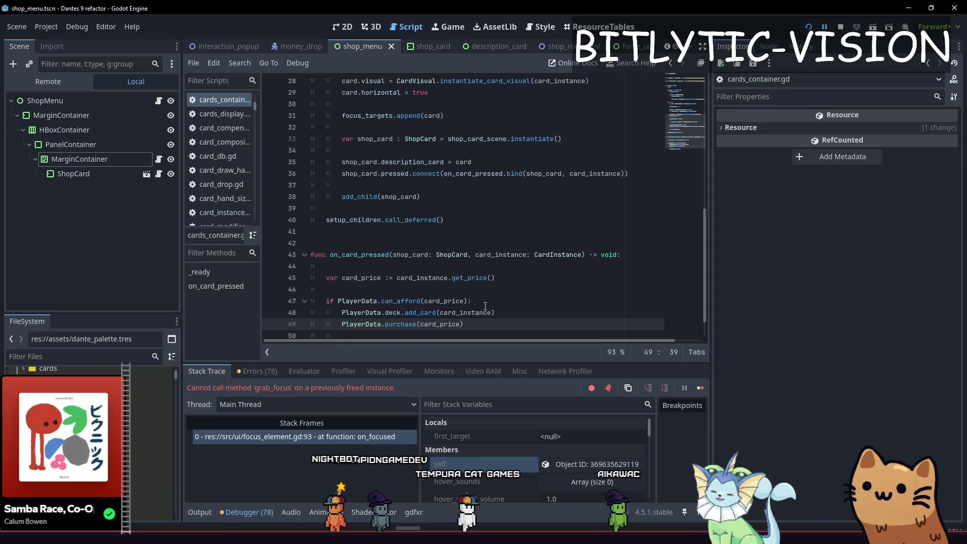
scroll(503, 272, "up", 3)
left_click(471, 304)
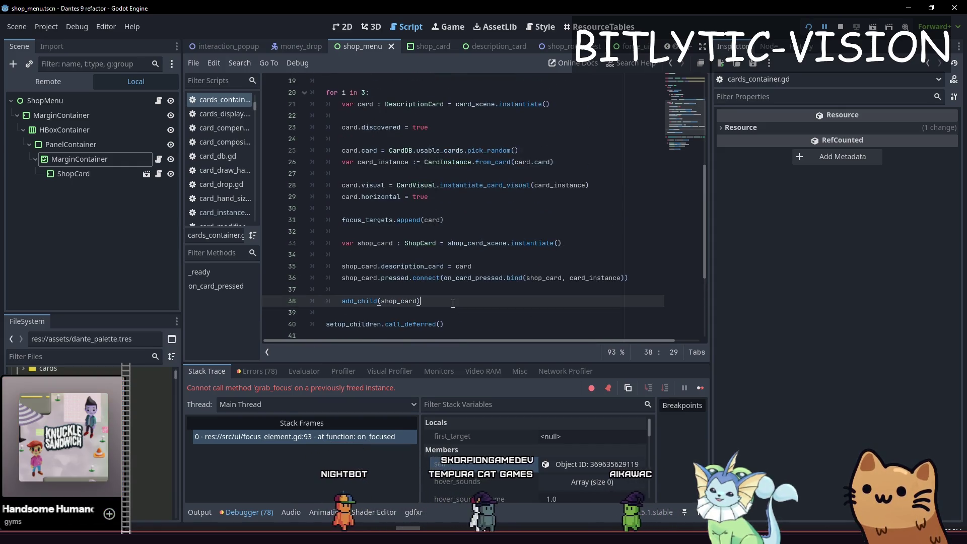
scroll(458, 251, "up", 5)
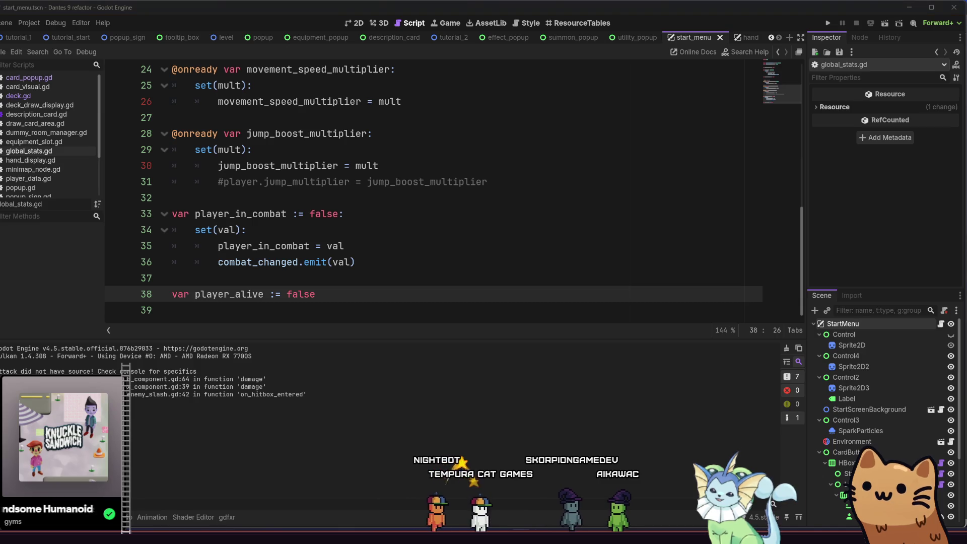
Delete the empty line 39 after player_alive in global_stats.gd and switch to the tutorial_2 scene.
left_click(204, 307)
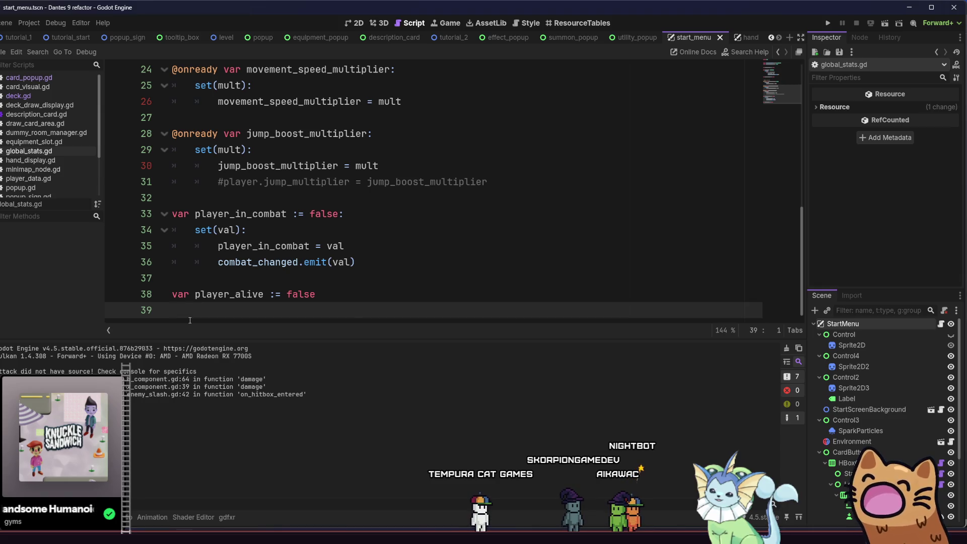
key("BackSpace")
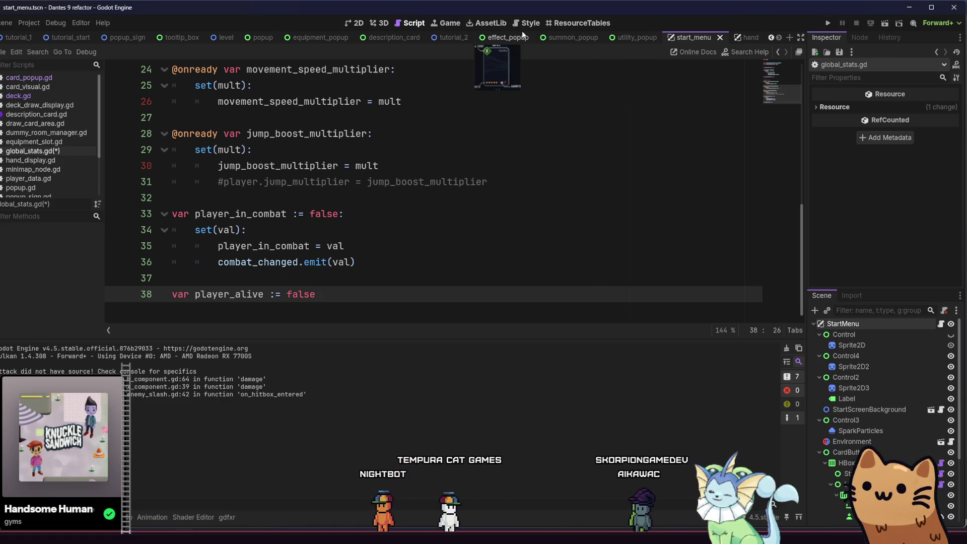
left_click(448, 38)
Show tutorial_2's room layout in the 2D view, then bring the Obsidian planning note forward.
left_click(344, 24)
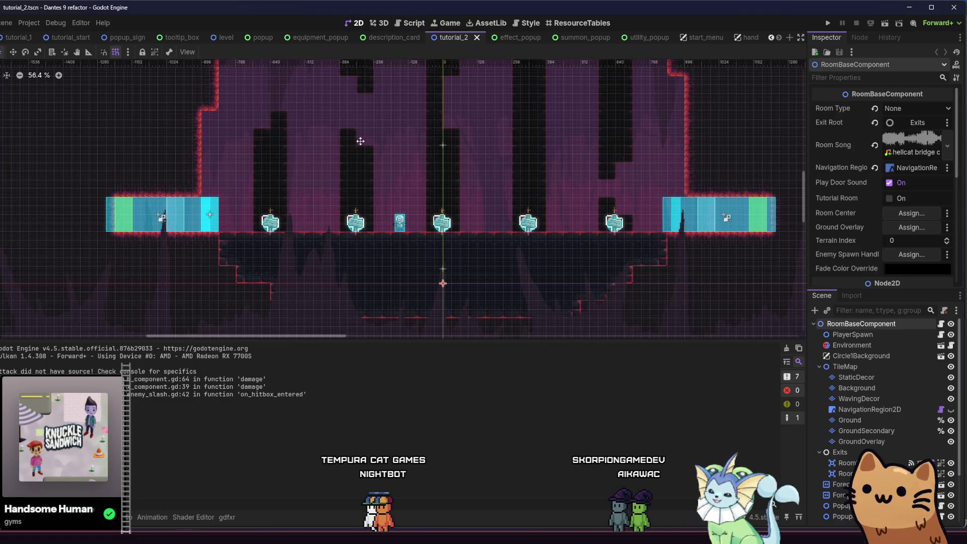
scroll(347, 151, "up", 4)
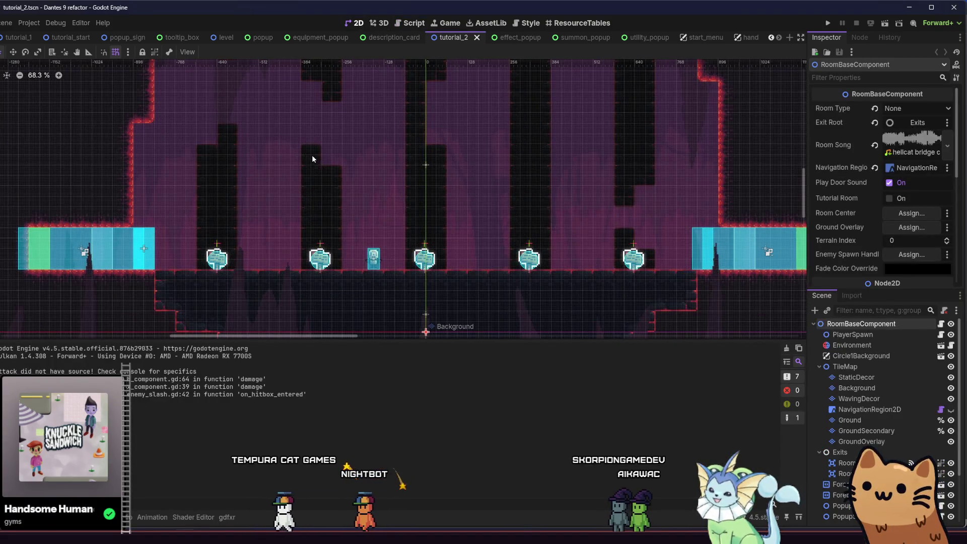
mouse_move(394, 534)
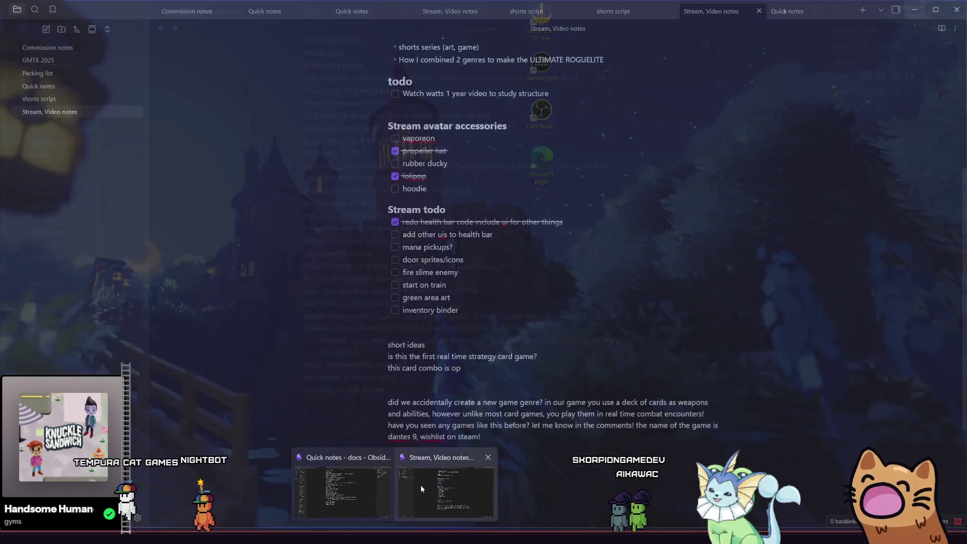
left_click(343, 491)
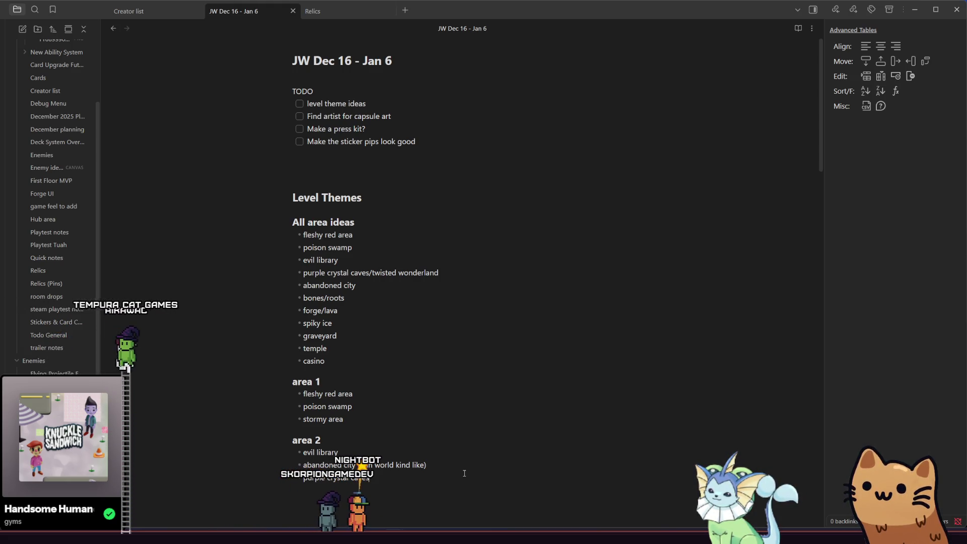
Read the note from the area 1 and stormy area themes down to the Tutorial section.
left_click(458, 382)
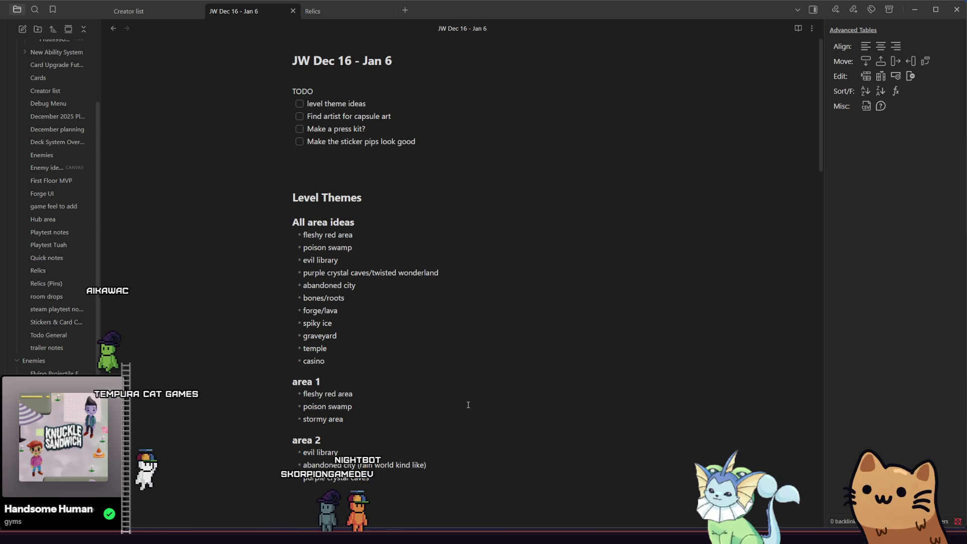
left_click(406, 418)
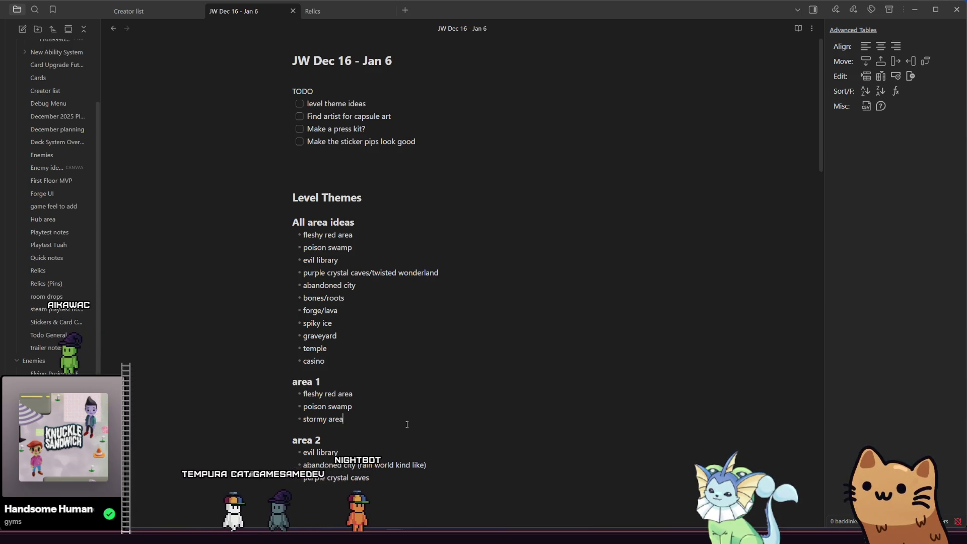
scroll(418, 433, "down", 1)
scroll(421, 426, "up", 1)
scroll(426, 411, "down", 5)
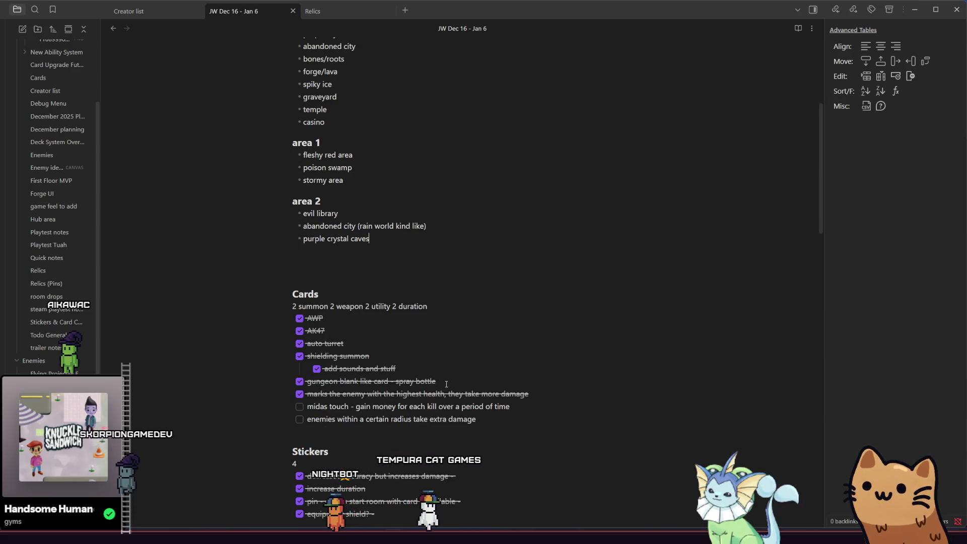
mouse_move(823, 177)
left_mouse_down()
mouse_move(821, 202)
mouse_move(826, 117)
mouse_move(810, 267)
mouse_move(829, 429)
left_mouse_up()
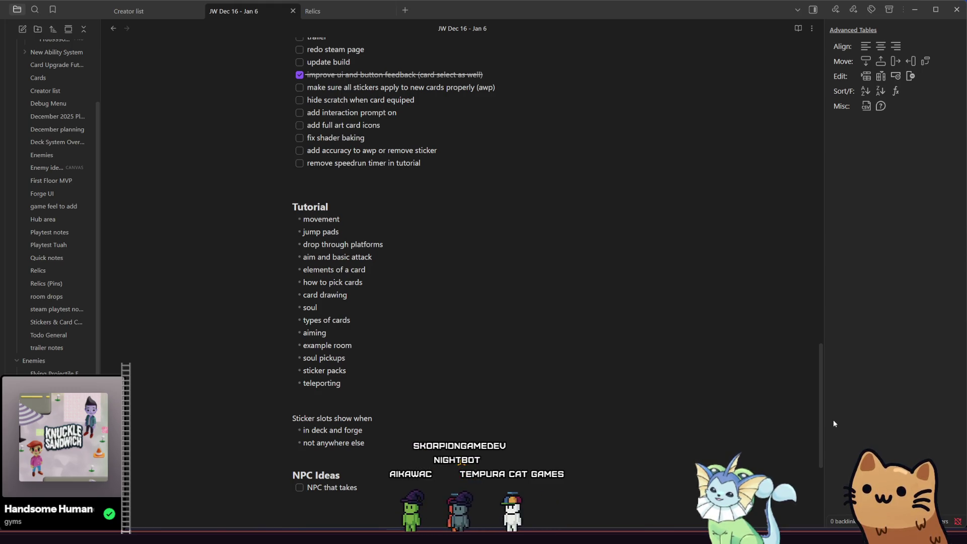
Scroll through the playtest email to-dos and Tutorial topics, then Alt+Tab back to Godot.
scroll(532, 390, "down", 2)
scroll(533, 391, "up", 4)
scroll(533, 392, "down", 3)
scroll(534, 392, "up", 2)
scroll(535, 392, "down", 1)
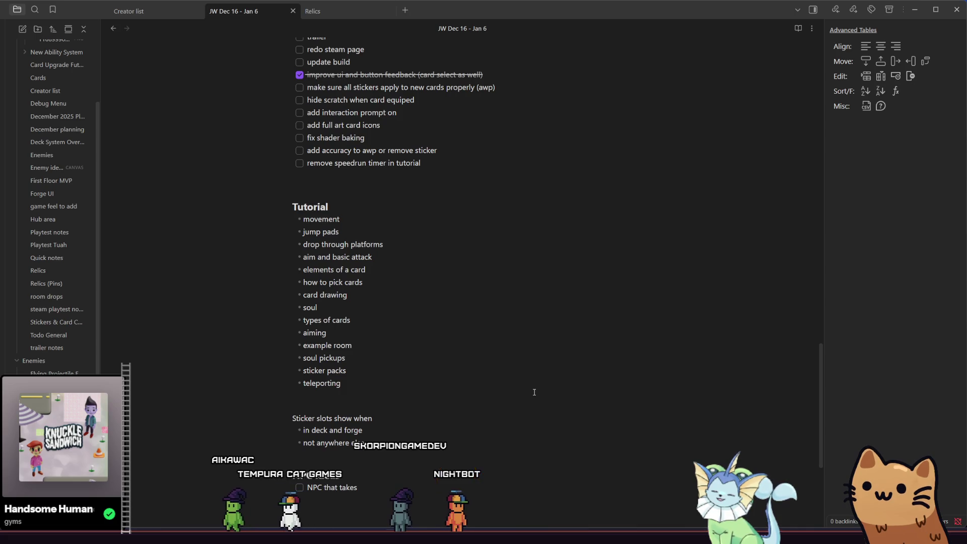
scroll(534, 392, "up", 2)
scroll(534, 392, "up", 1)
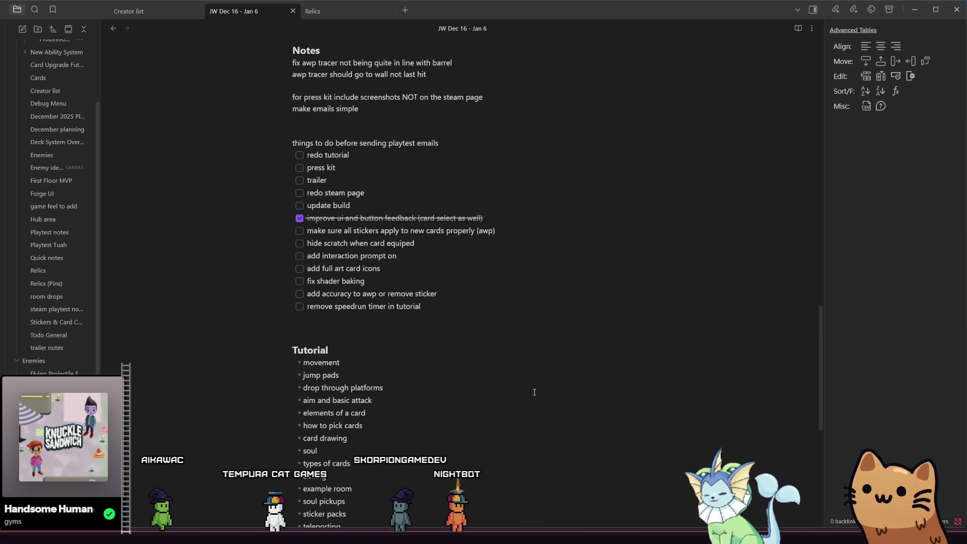
scroll(534, 392, "down", 1)
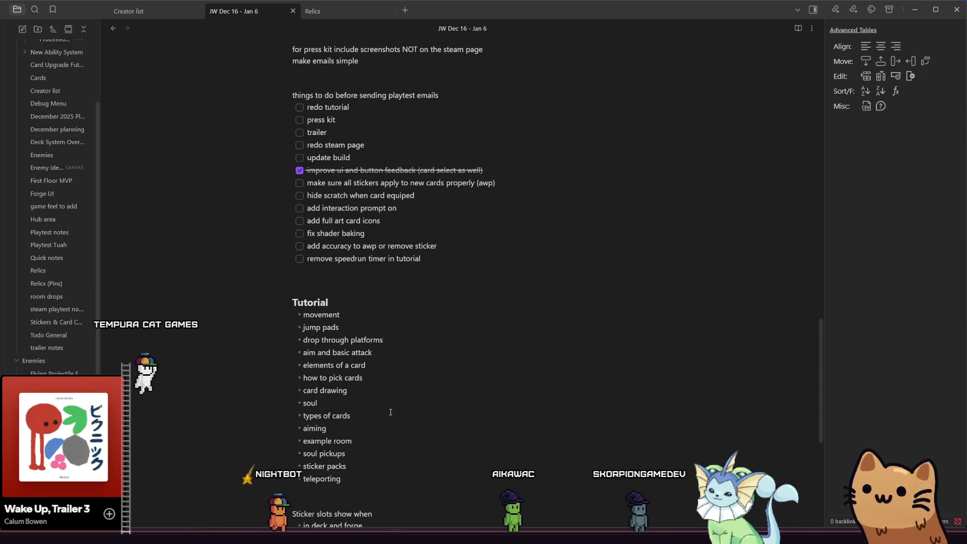
key("alt+Tab")
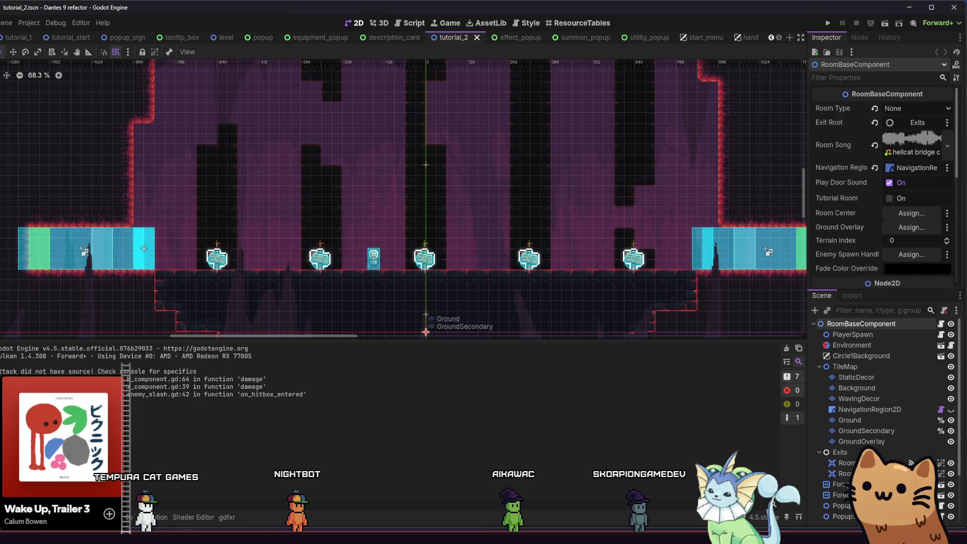
Select four of the five PopupSign nodes in the Scene dock and delete them, confirming the prompt.
left_click_drag(309, 245, 367, 222)
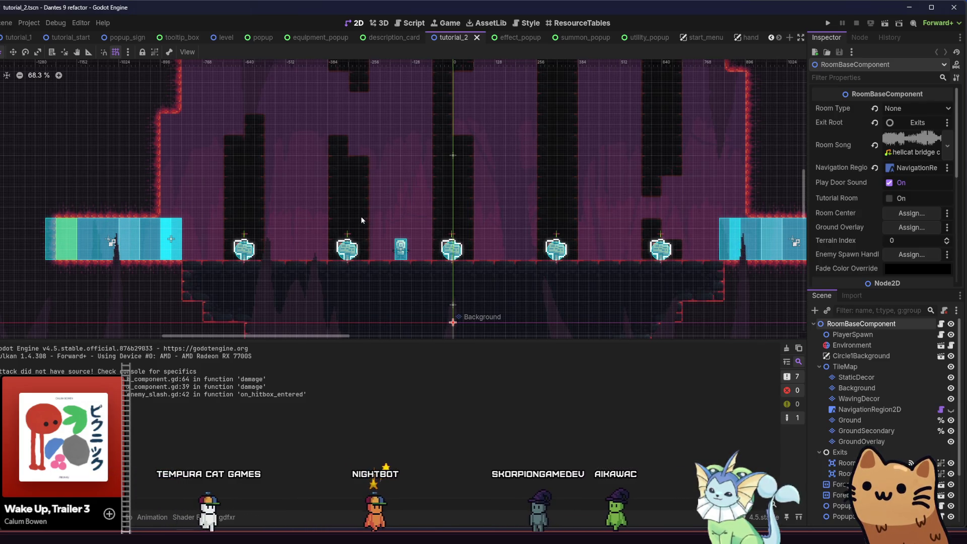
scroll(865, 382, "down", 3)
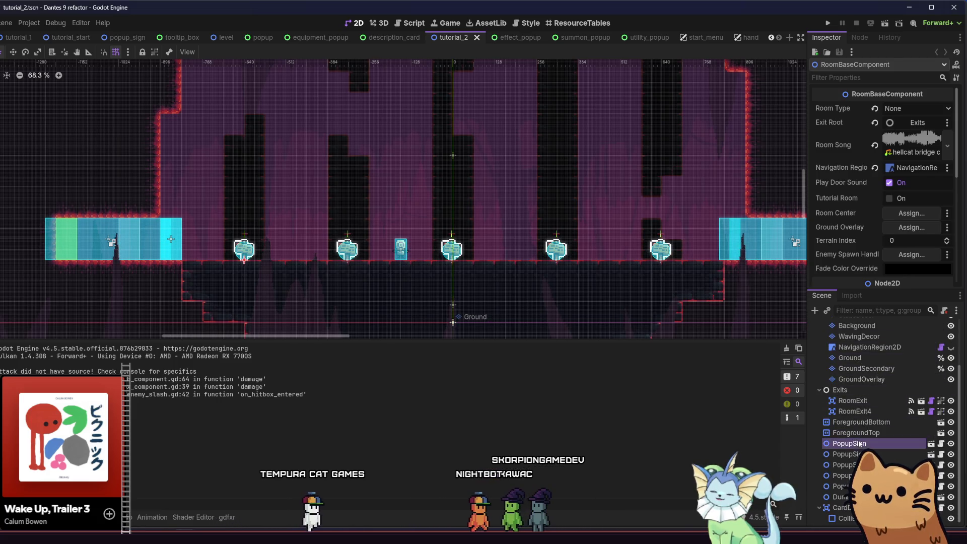
left_click(848, 443)
left_click(838, 486, "shift")
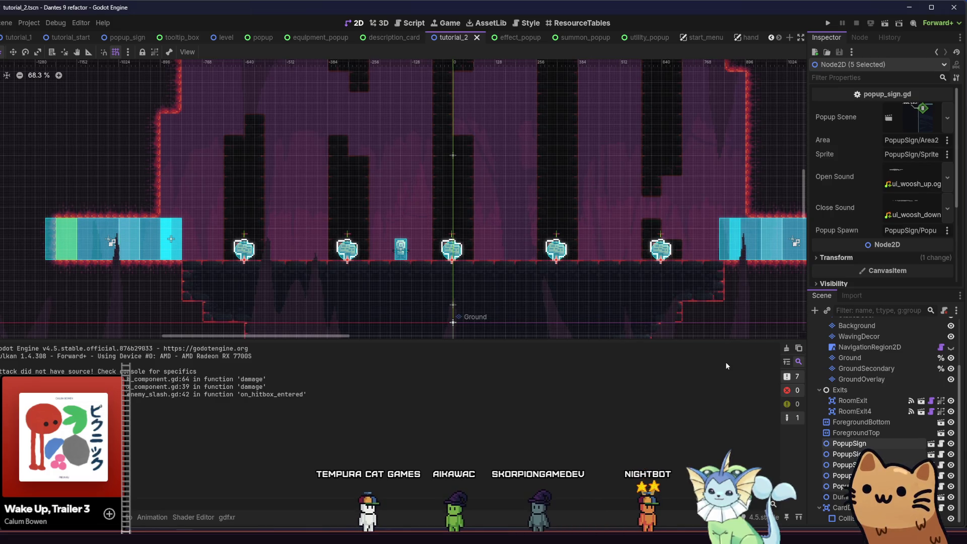
left_click(840, 465)
left_click(836, 486, "shift")
key("Delete")
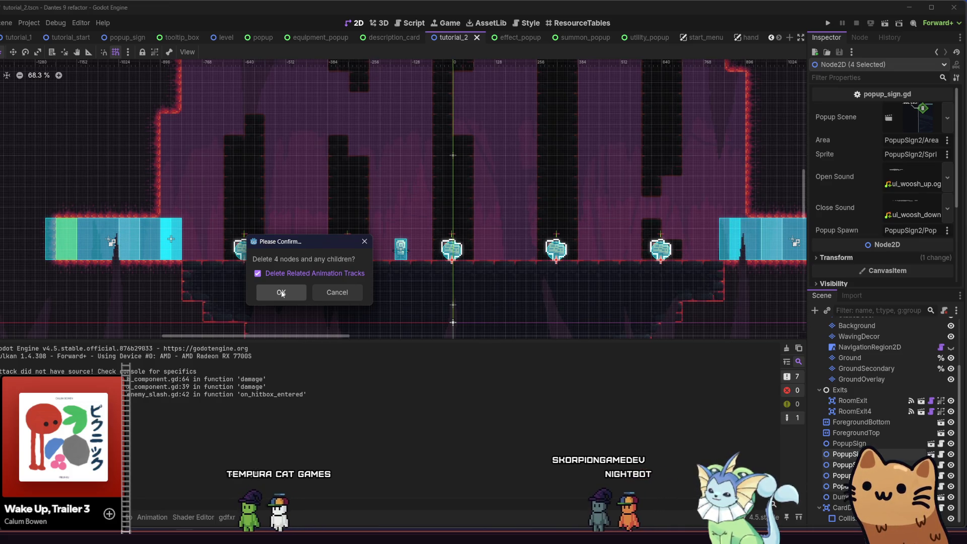
left_click(275, 290)
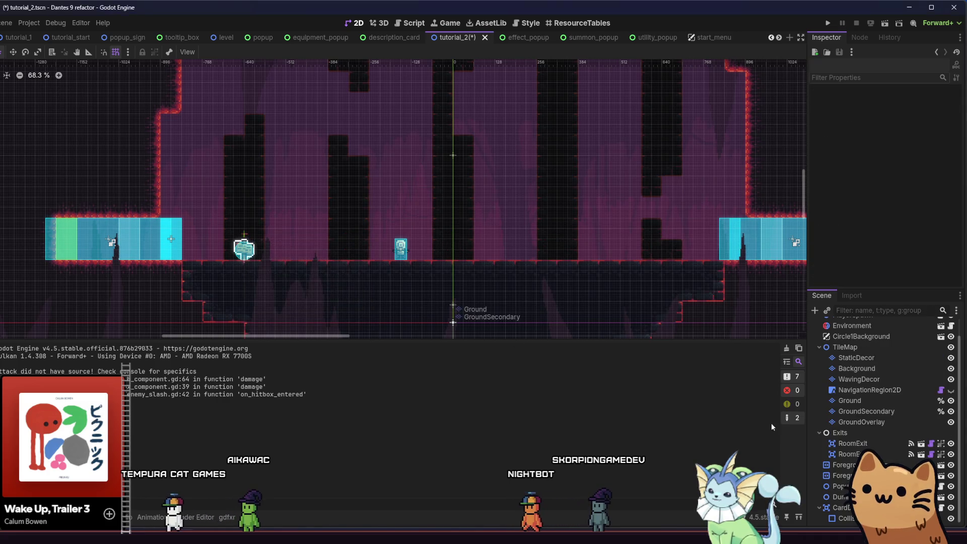
Select the PopupSign node and bring up the FileSystem dock.
left_click(839, 486)
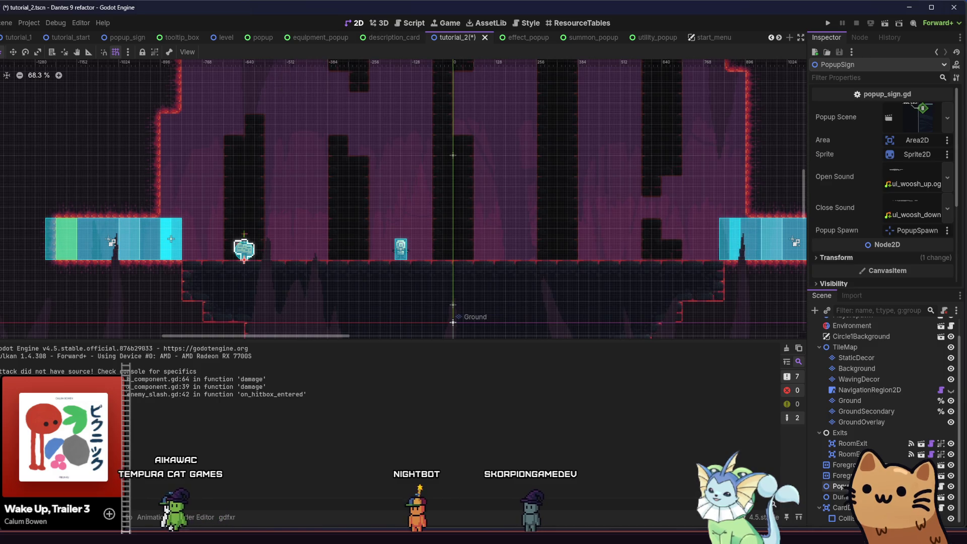
key("alt+f")
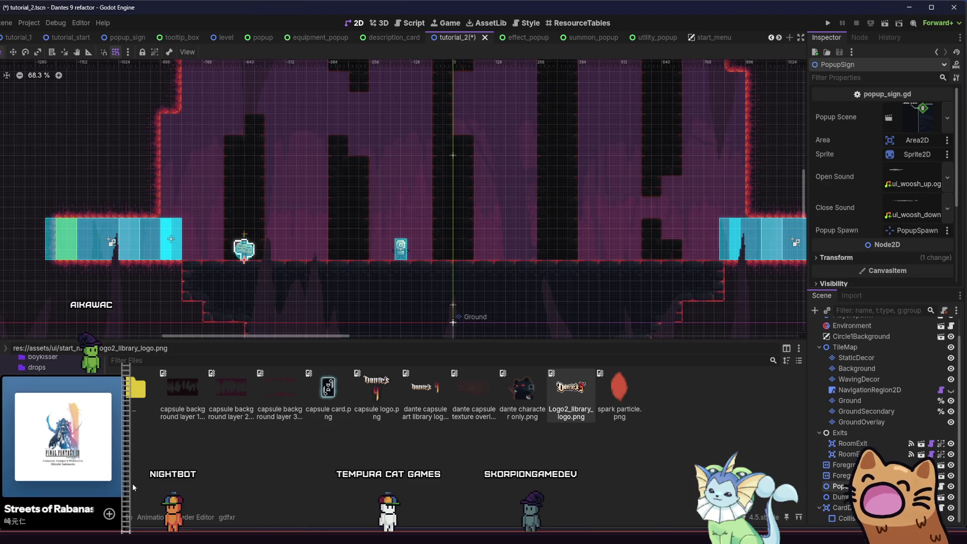
Browse the FileSystem folders from player scripts and card properties down to ui menus.
left_click(131, 482)
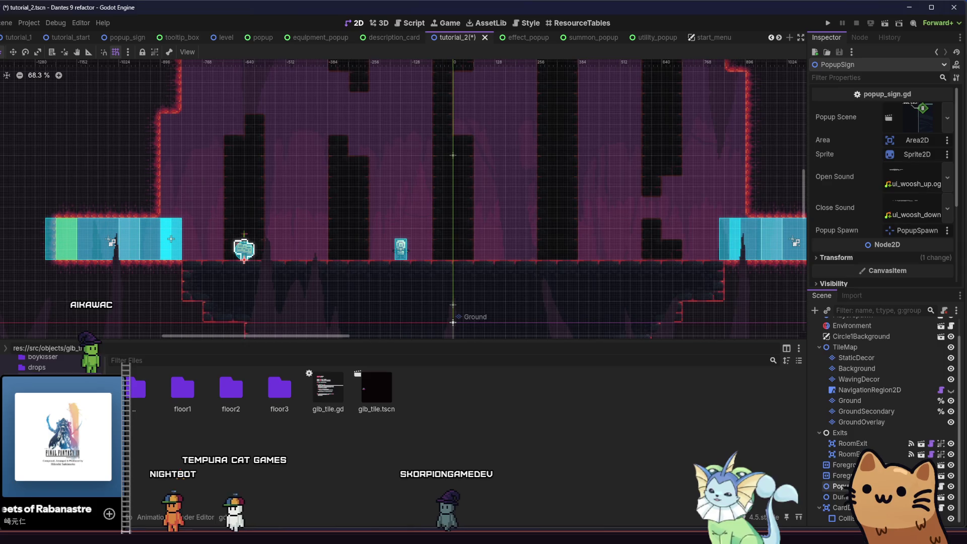
key("Up")
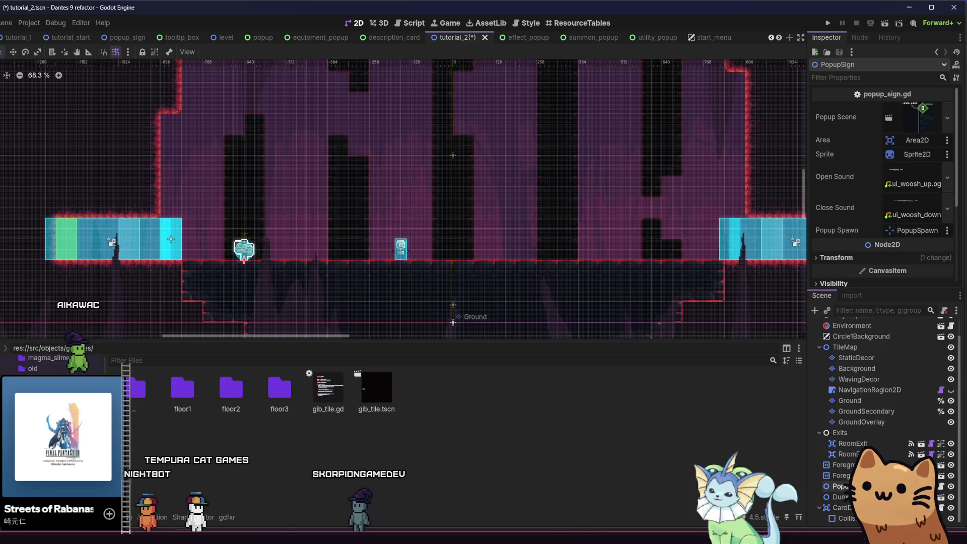
scroll(45, 365, "up", 3)
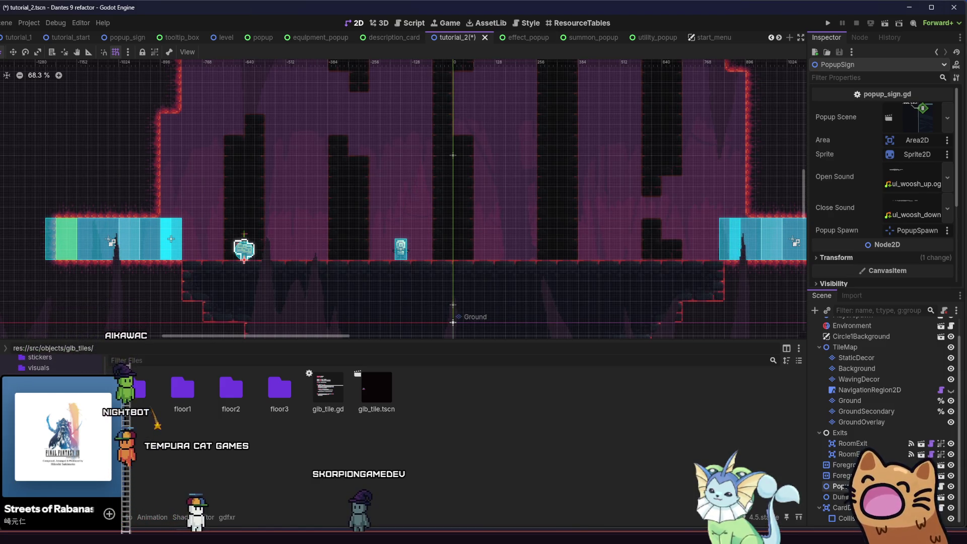
left_click(45, 367)
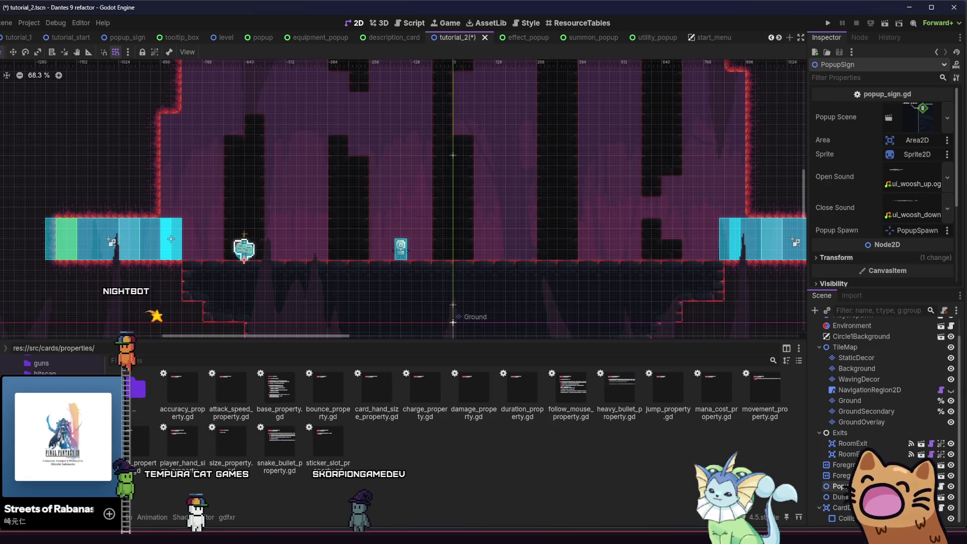
scroll(46, 362, "up", 3)
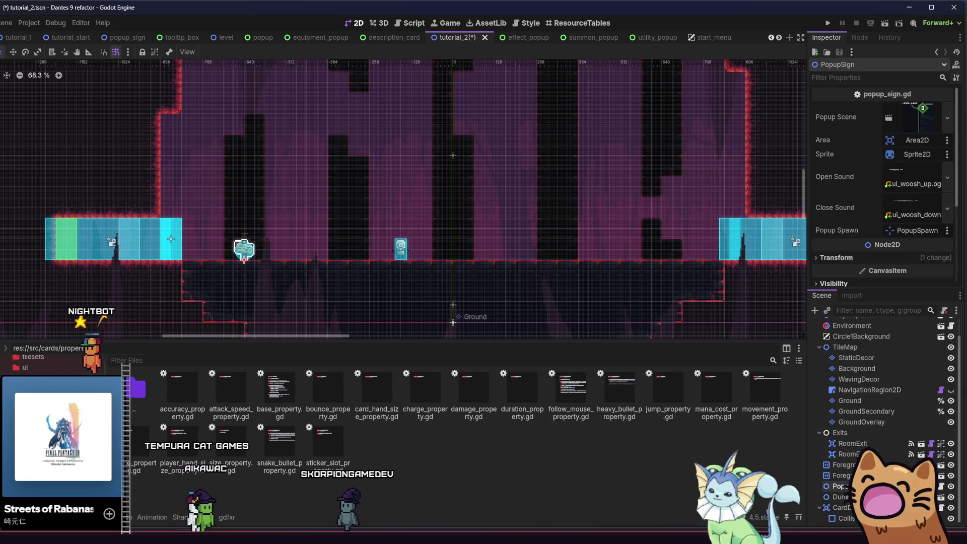
key("Up")
key("Up")
key("Up")
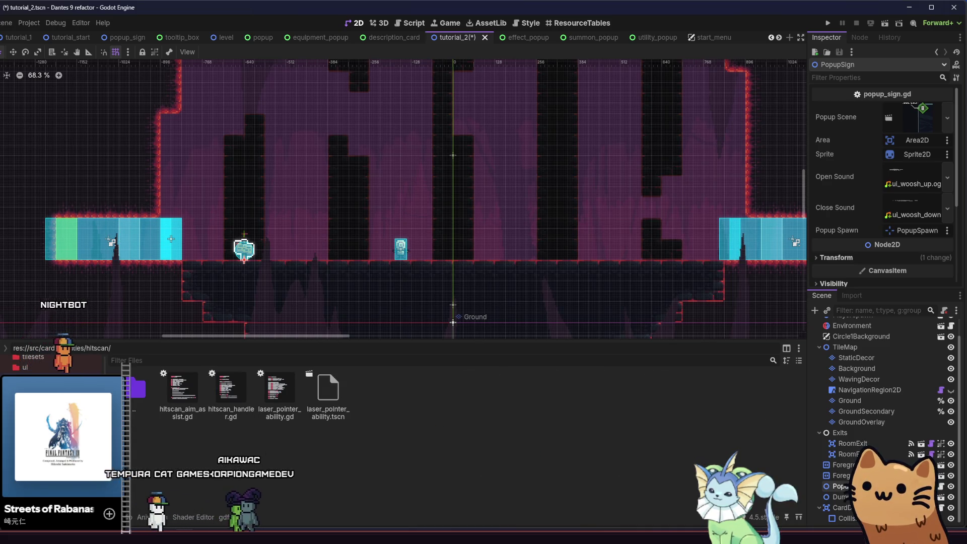
key("Down")
key("Down")
key("Down")
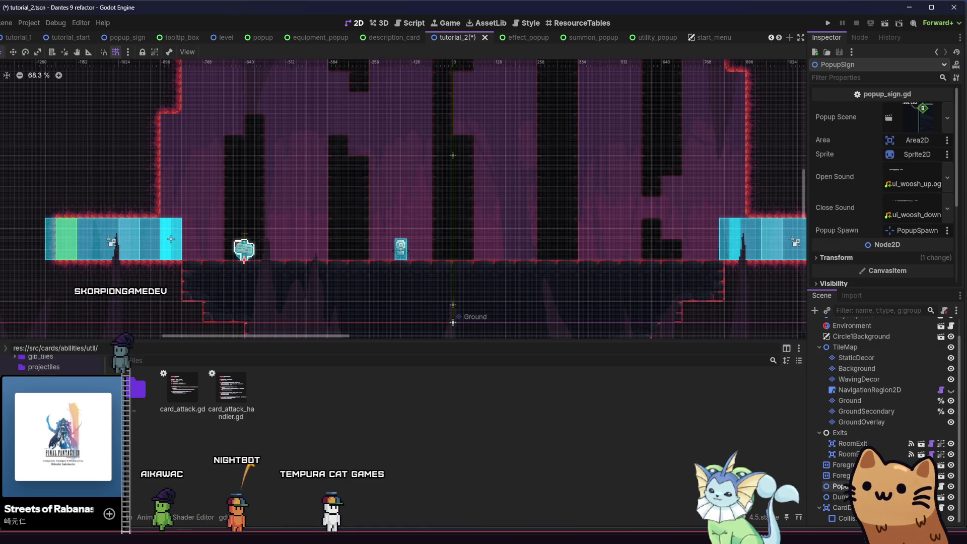
key("Down")
key("Down")
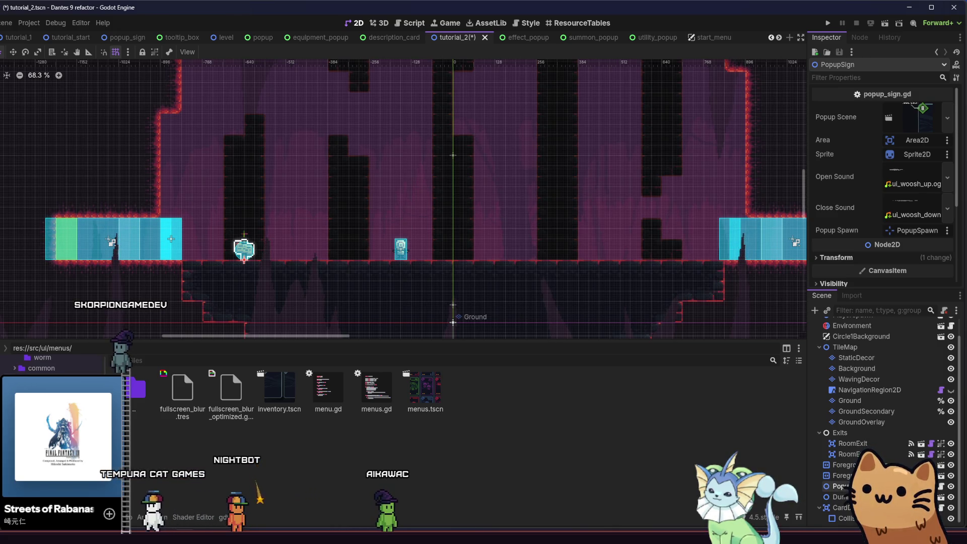
Filter files by 'popup' to reach res://src/ui/popups/, clear the filter, and right-click popup.tscn.
left_click(169, 362)
type("opup")
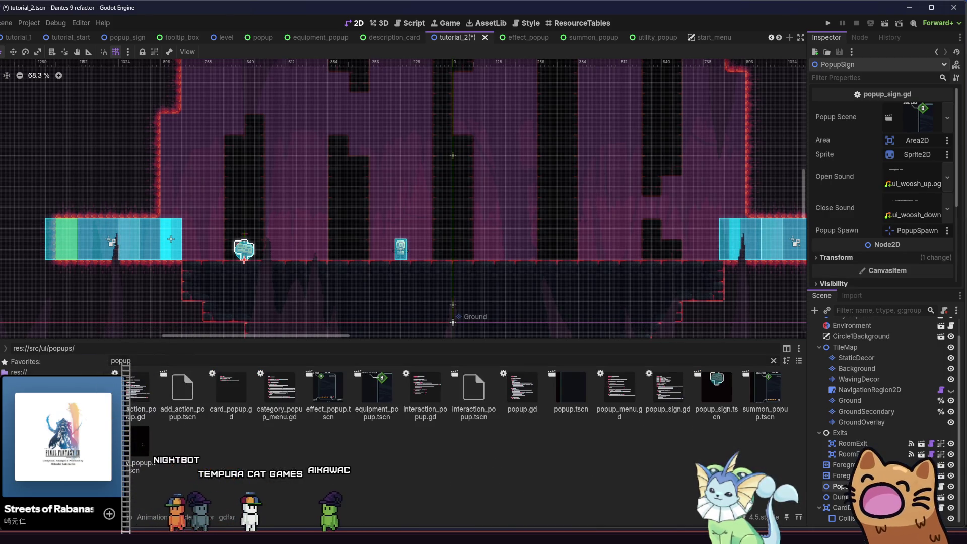
key("BackSpace")
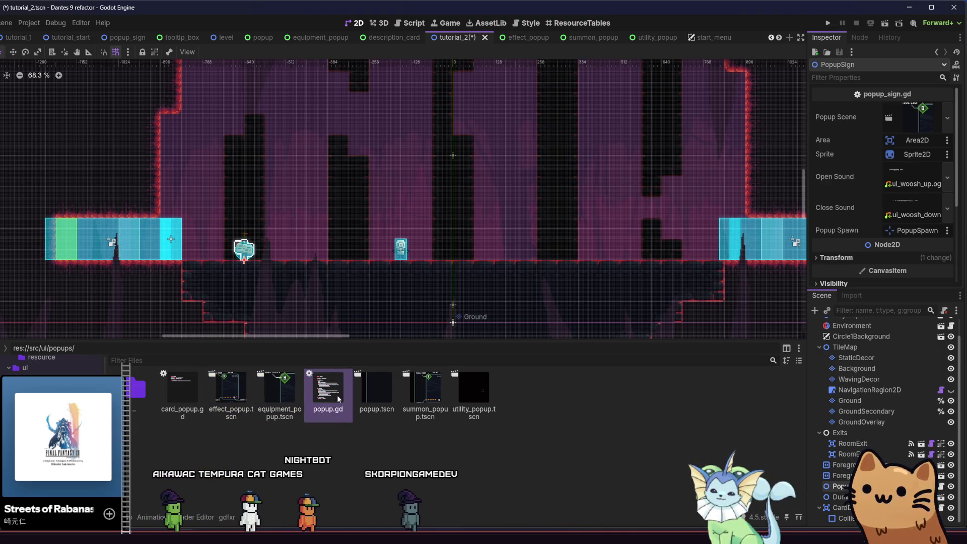
right_click(385, 394)
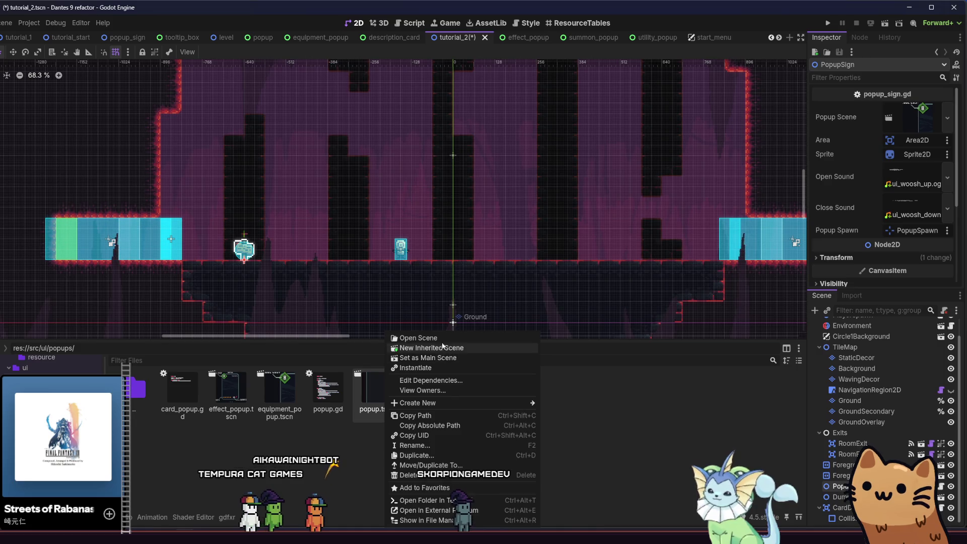
Duplicate popup.tscn as tutorial_popup1.tscn and open the new scene.
left_click(442, 455)
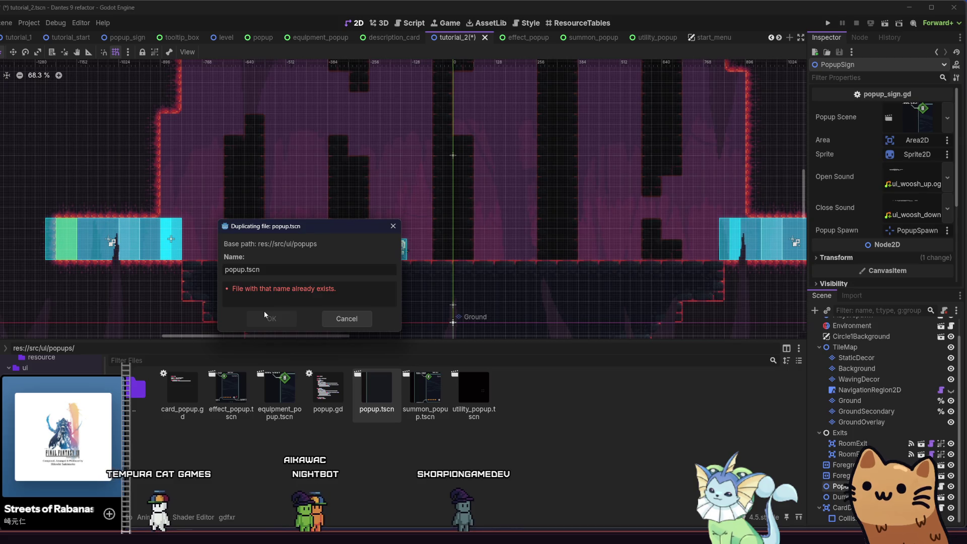
type("tutorial")
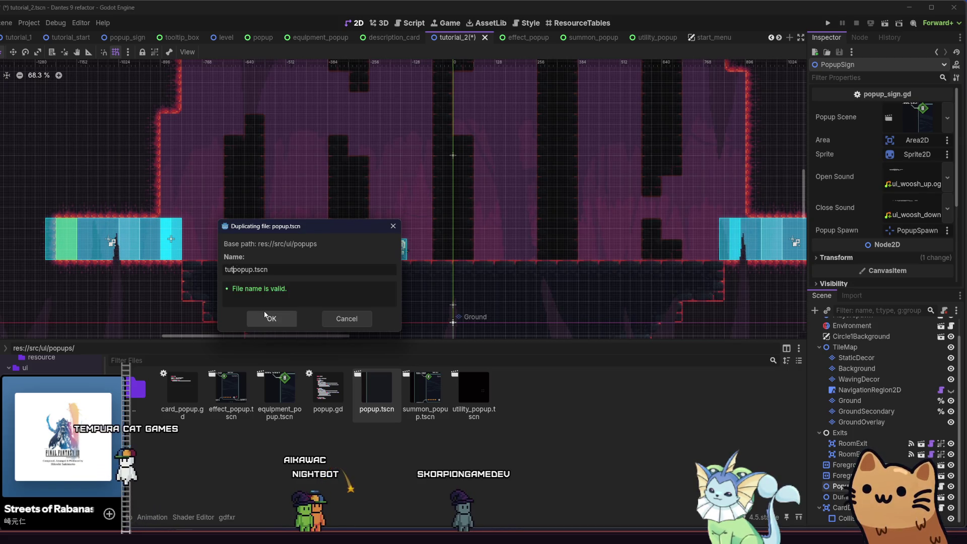
type("_")
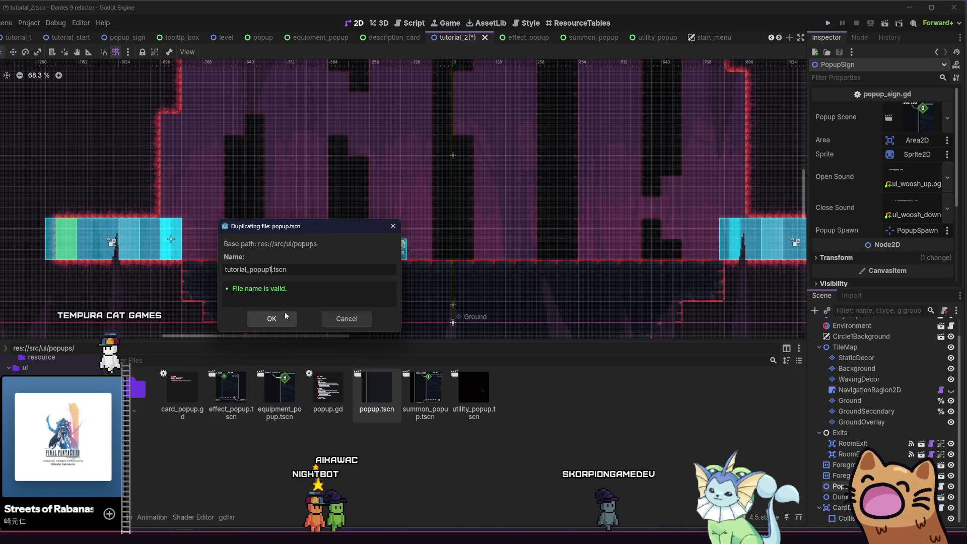
left_click(272, 318)
double_click(472, 397)
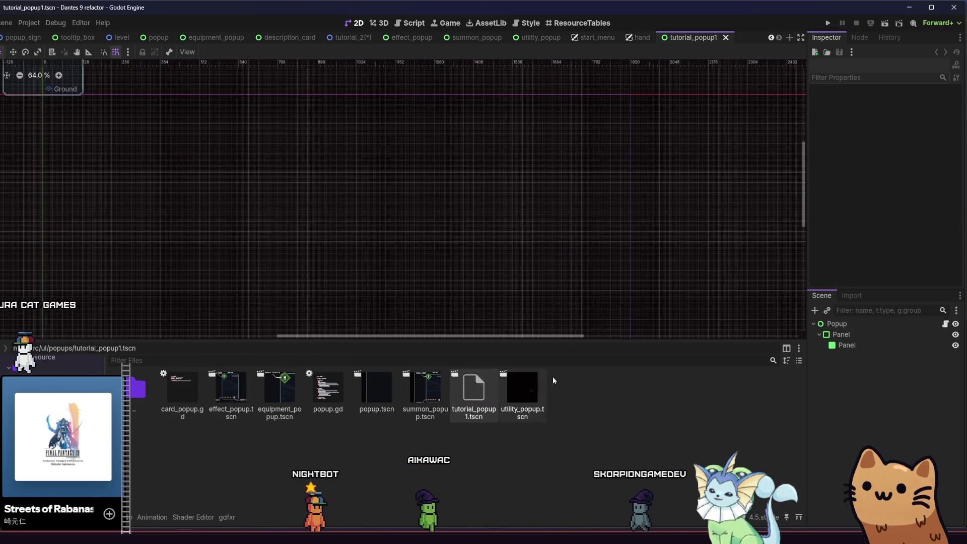
Select the inner Panel node in the tutorial_popup1 scene.
left_click(847, 344)
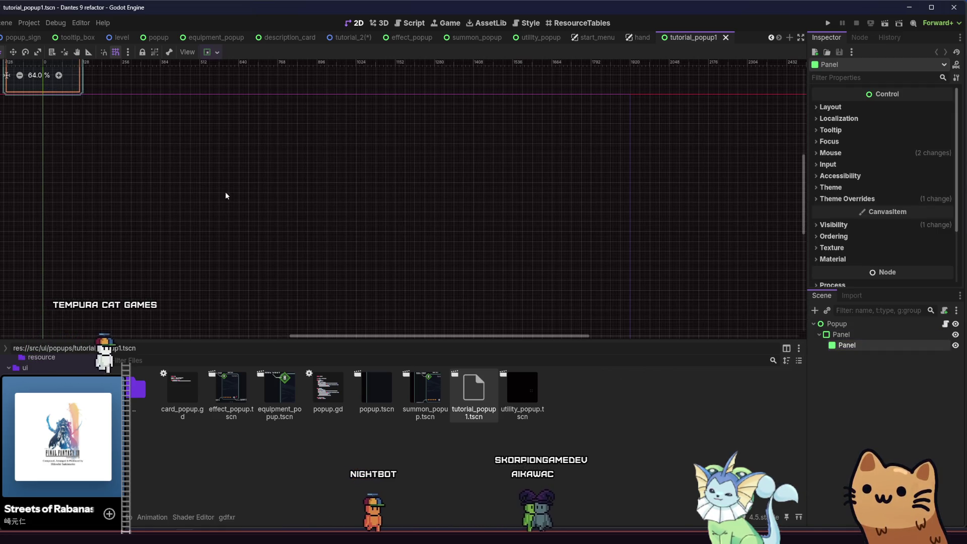
right_click(187, 196)
left_click(274, 234)
scroll(283, 237, "left", 5)
Search 'rich' in the Create Node dialog and add a RichTextLabel under the inner Panel.
scroll(407, 256, "up", 3)
scroll(275, 172, "up", 3)
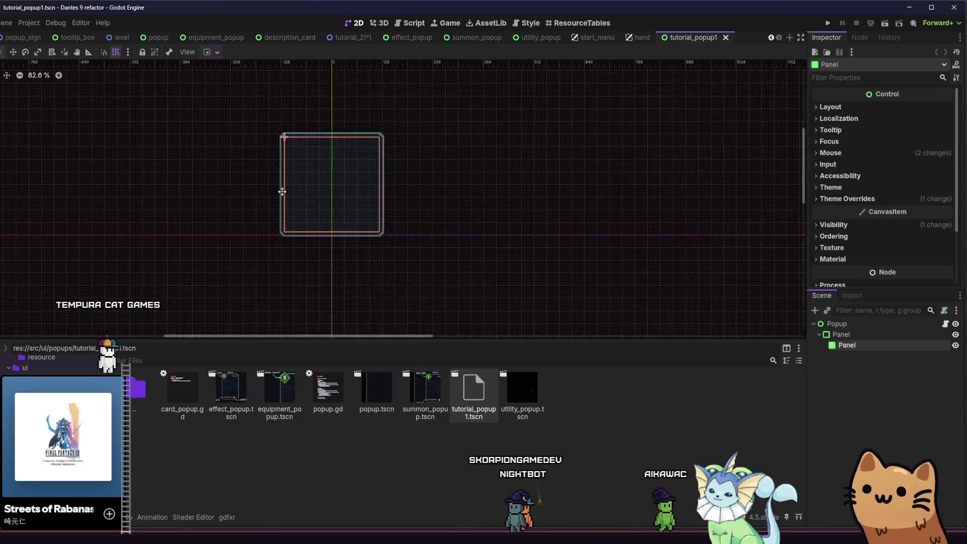
left_click(815, 311)
type("tex")
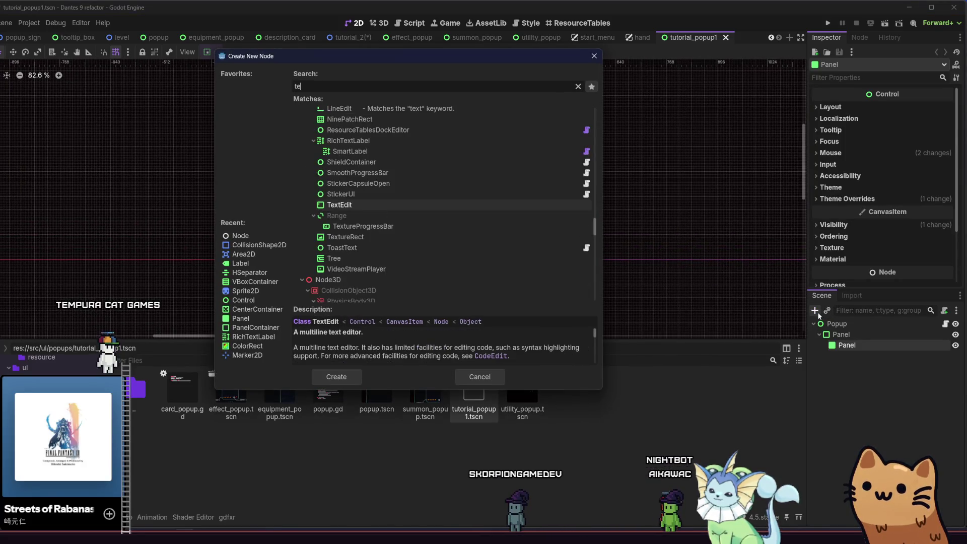
key("BackSpace")
key("BackSpace")
key("BackSpace")
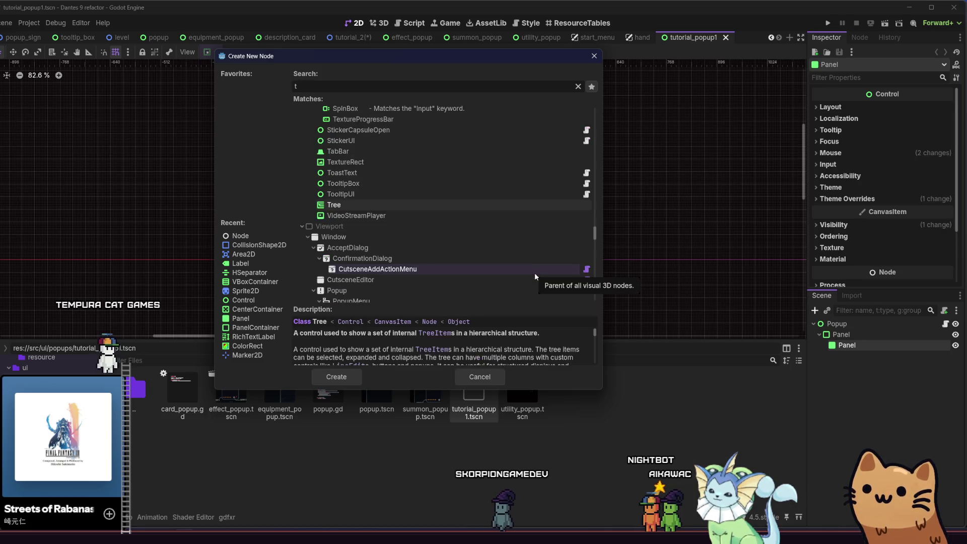
type("labe")
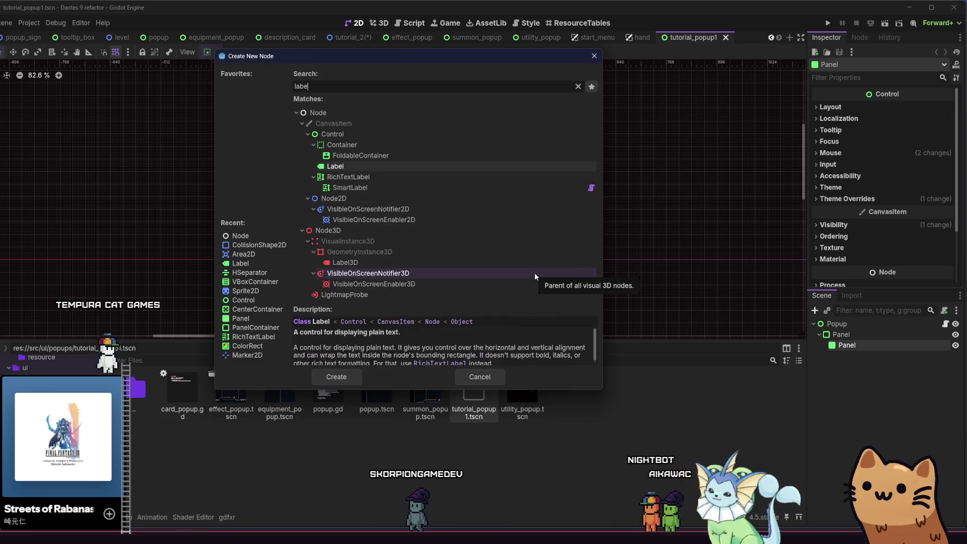
key("BackSpace")
key("BackSpace")
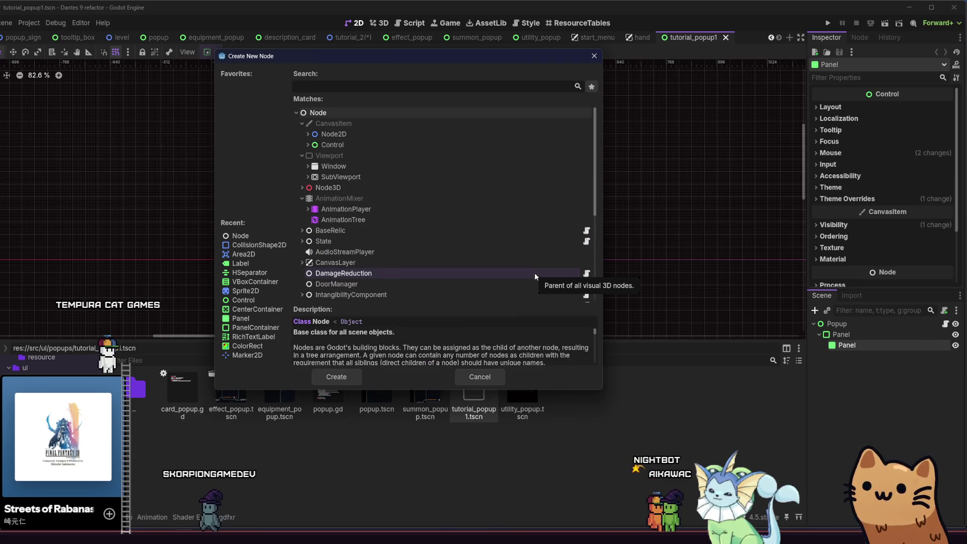
type("ruc")
key("BackSpace")
key("BackSpace")
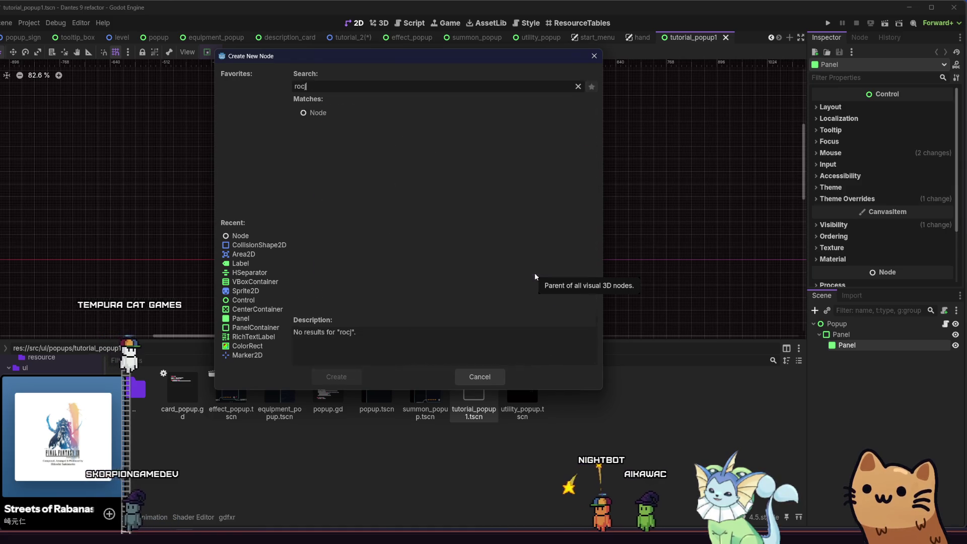
type("o")
key("BackSpace")
type("ich")
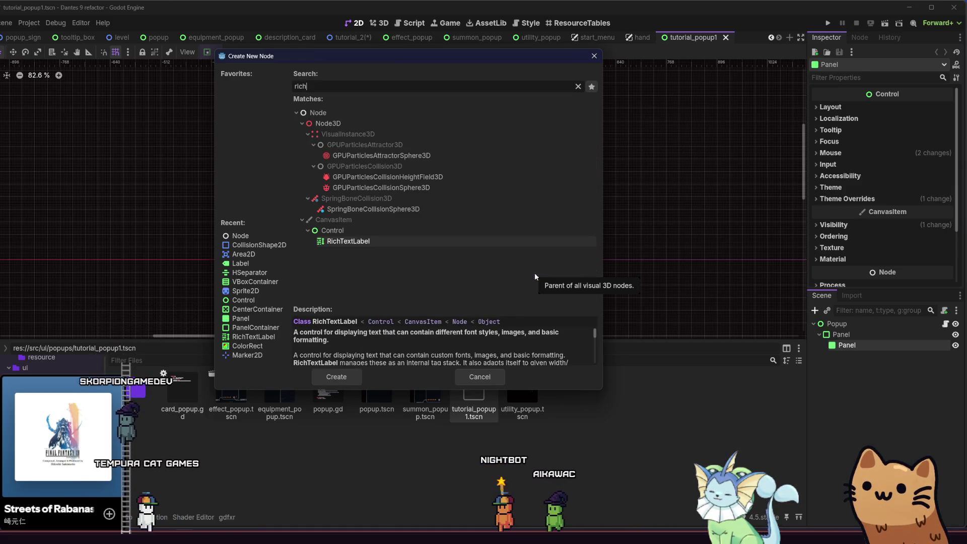
double_click(504, 243)
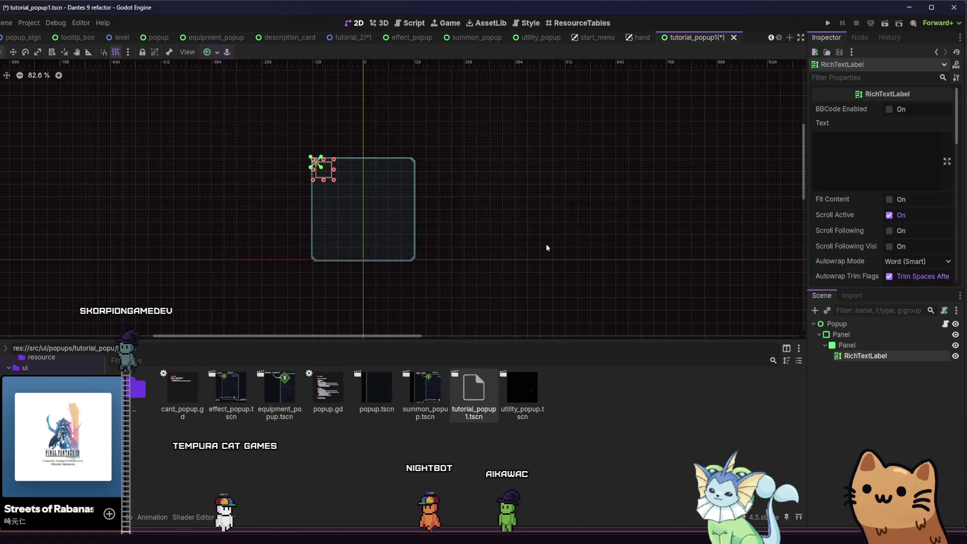
Enter 'You've been dealt an Equipment card!' and 'Try it out and see what happens!' as two lines of Text.
left_click(885, 176)
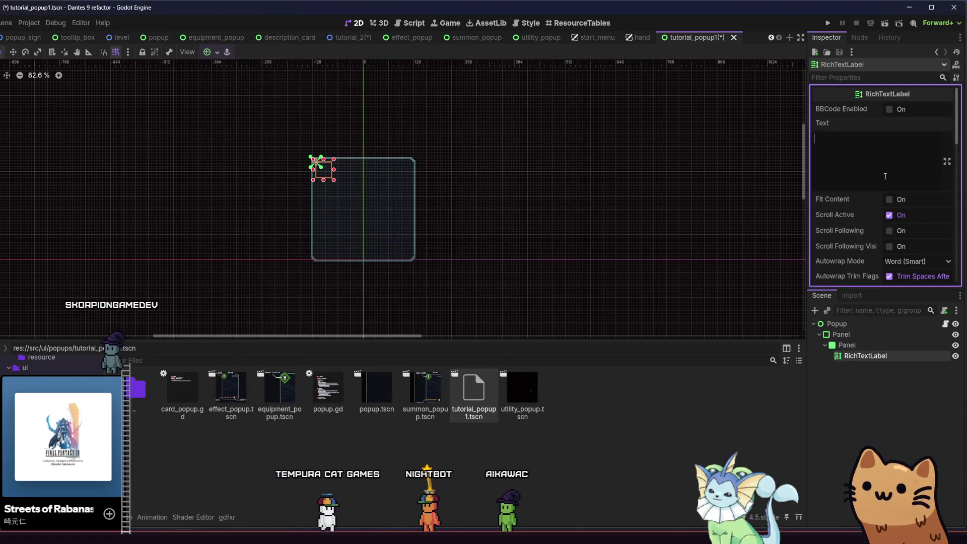
type("You n")
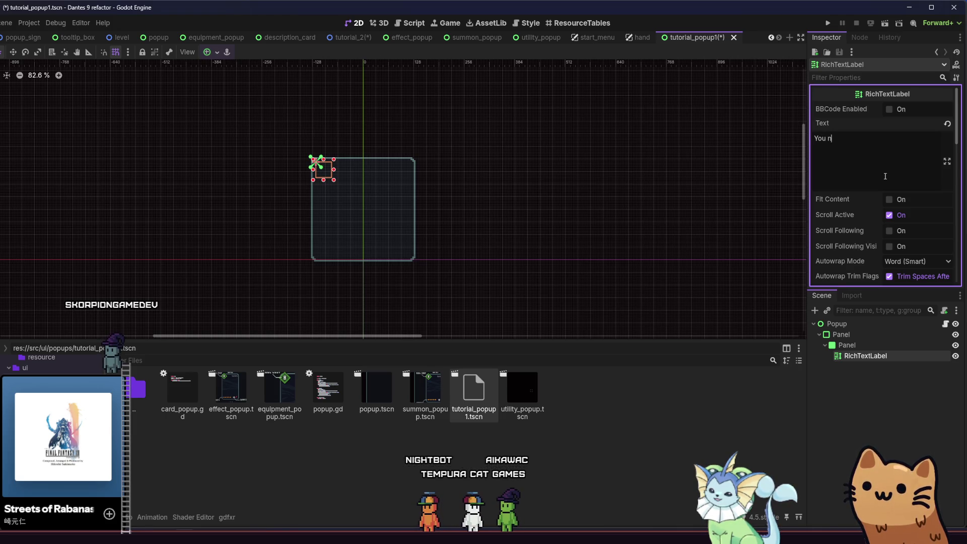
type("e a")
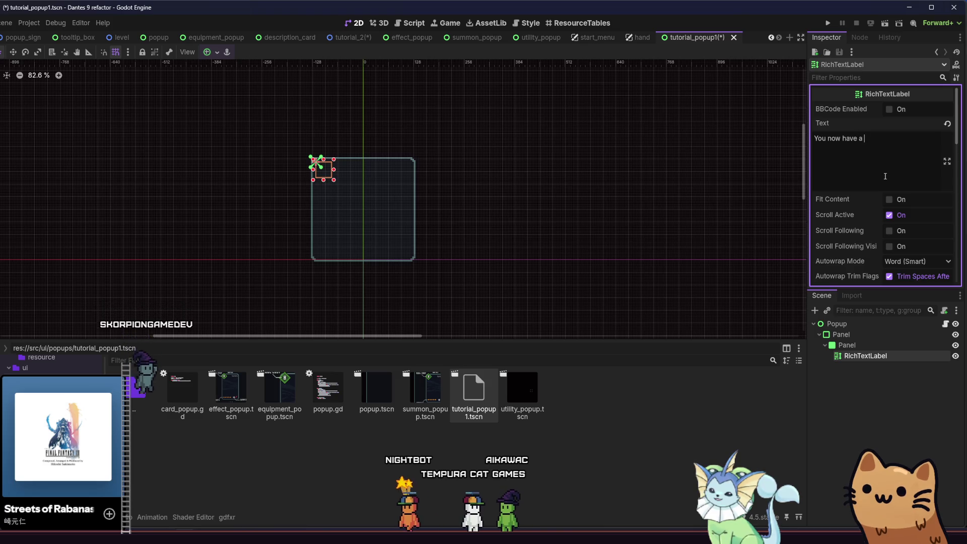
key("BackSpace")
key("BackSpace")
key("BackSpace")
key("BackSpace")
key("BackSpace")
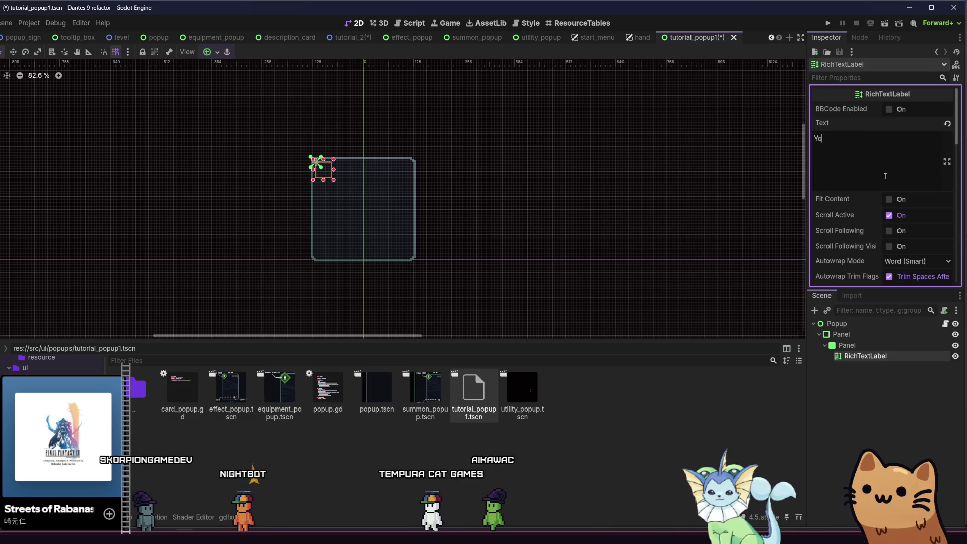
type("'ve been de")
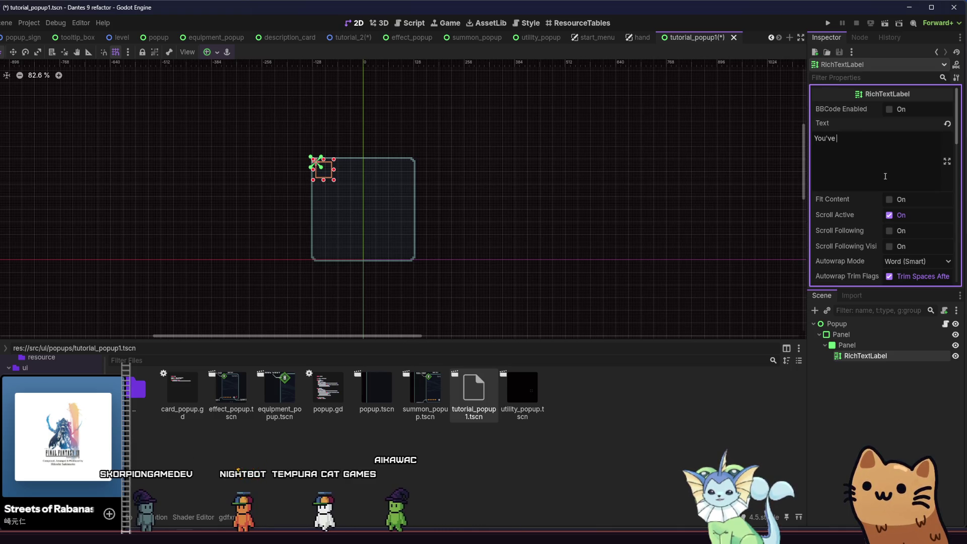
type("alt and")
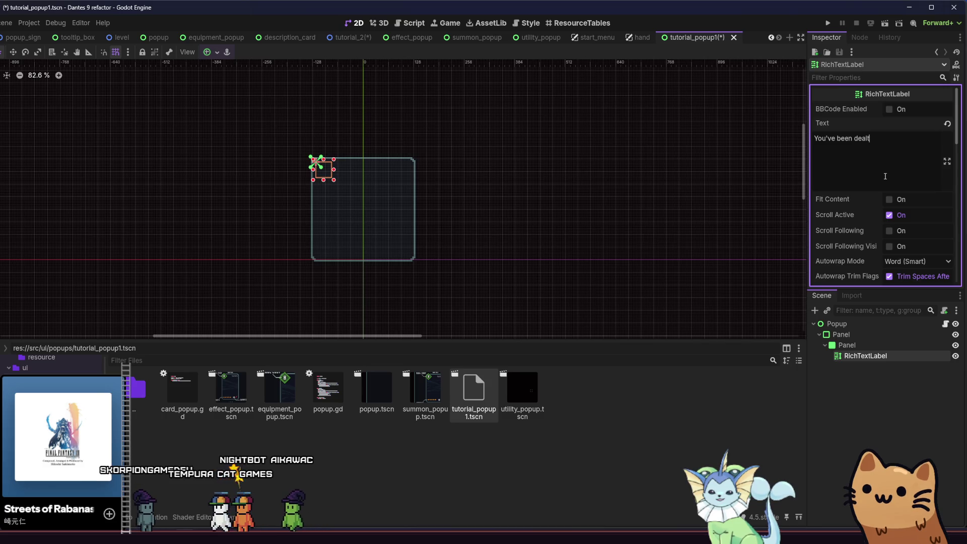
key("BackSpace")
key("BackSpace")
type("Equiome")
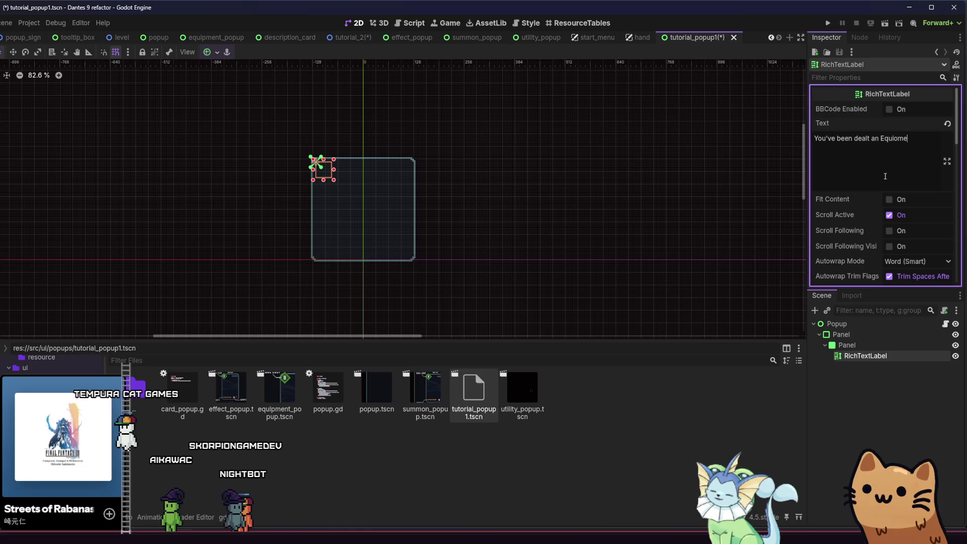
type("pment")
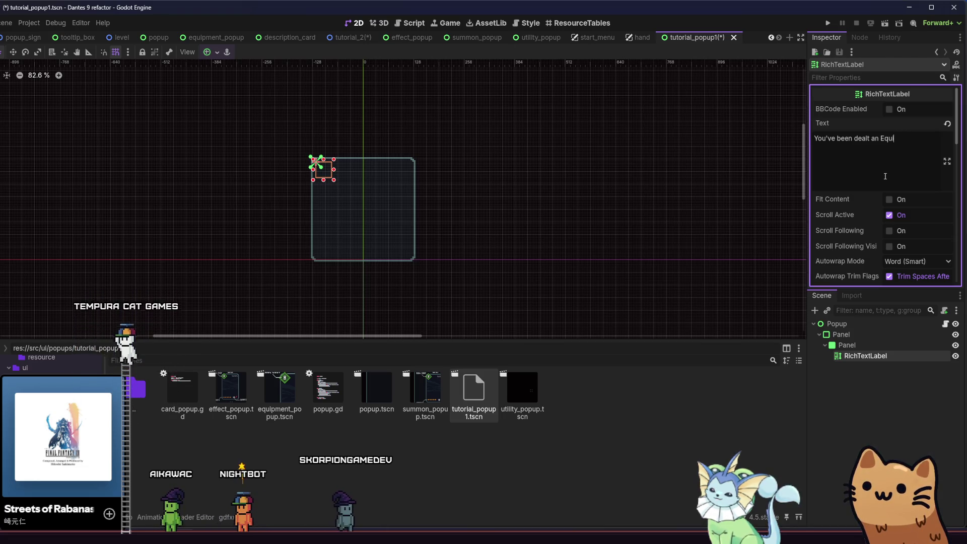
type(" card")
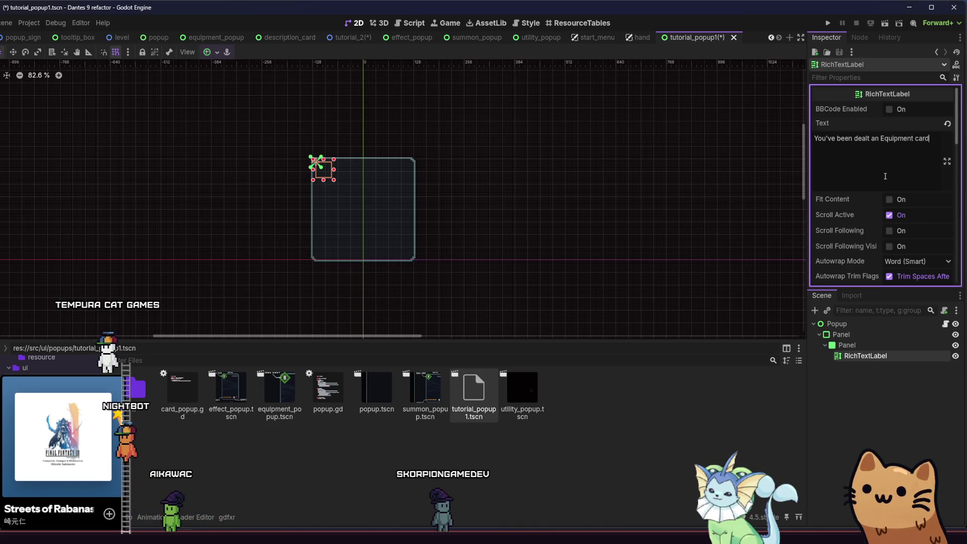
type("!")
key("Return")
type("Try ot")
key("BackSpace")
key("BackSpace")
key("BackSpace")
type("it out and s")
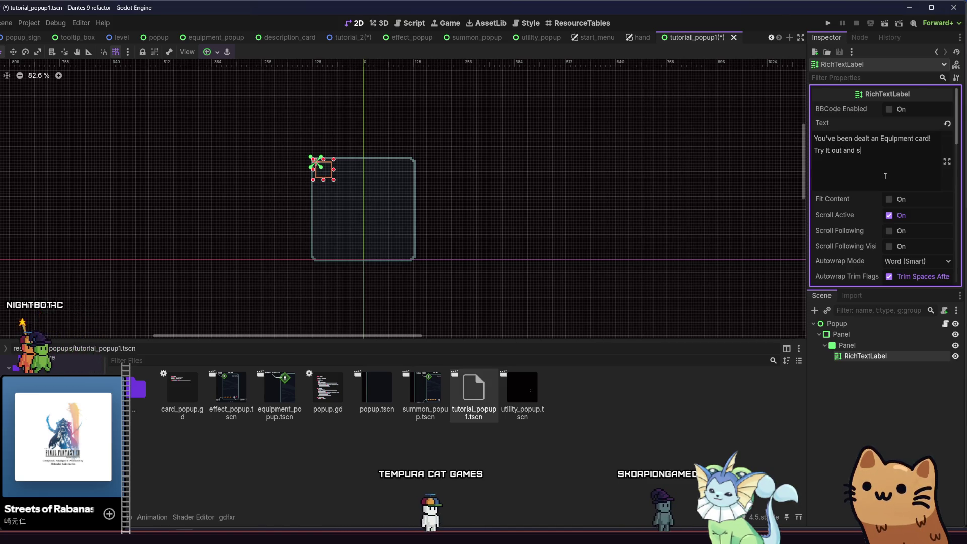
type("ee what ha")
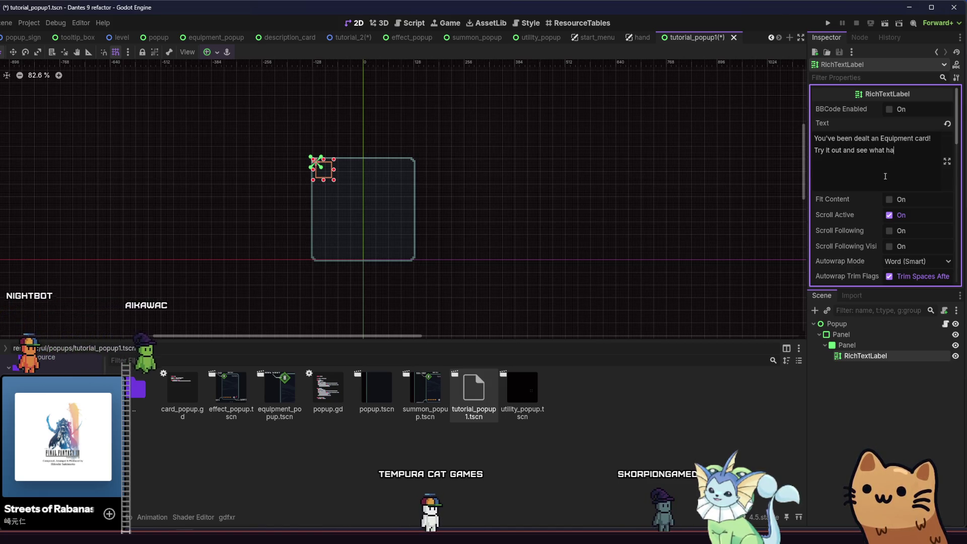
type("ppens!")
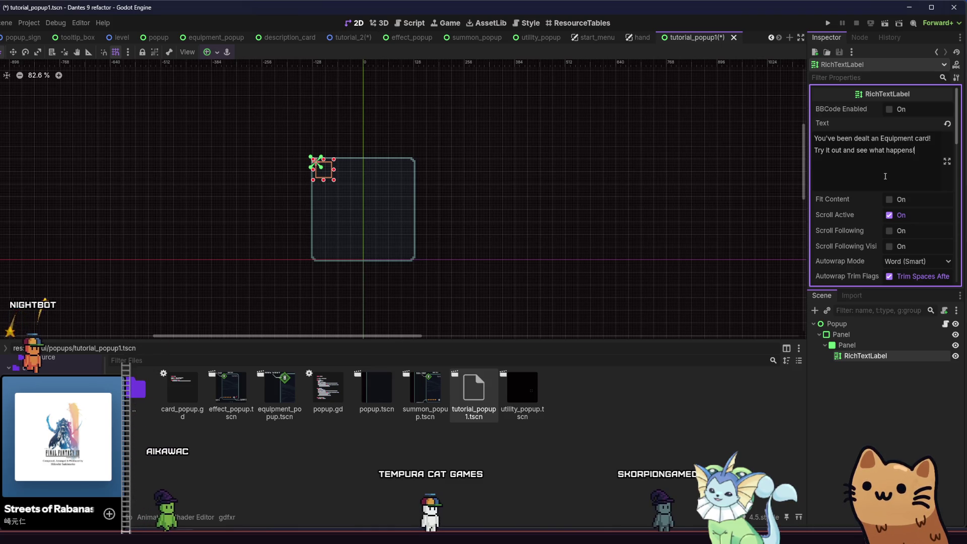
scroll(338, 208, "up", 2)
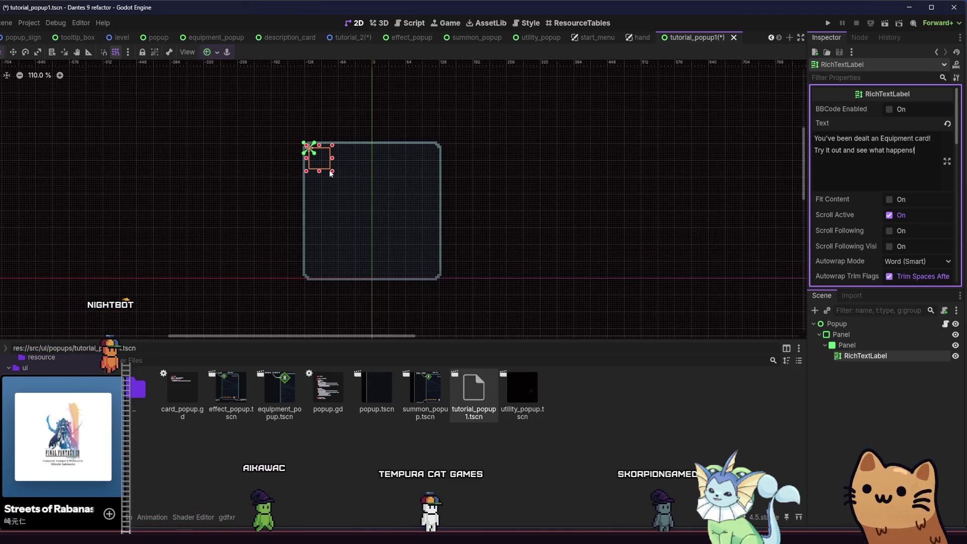
Apply the Full Rect anchor preset so the RichTextLabel fills the inner Panel.
left_click(208, 52)
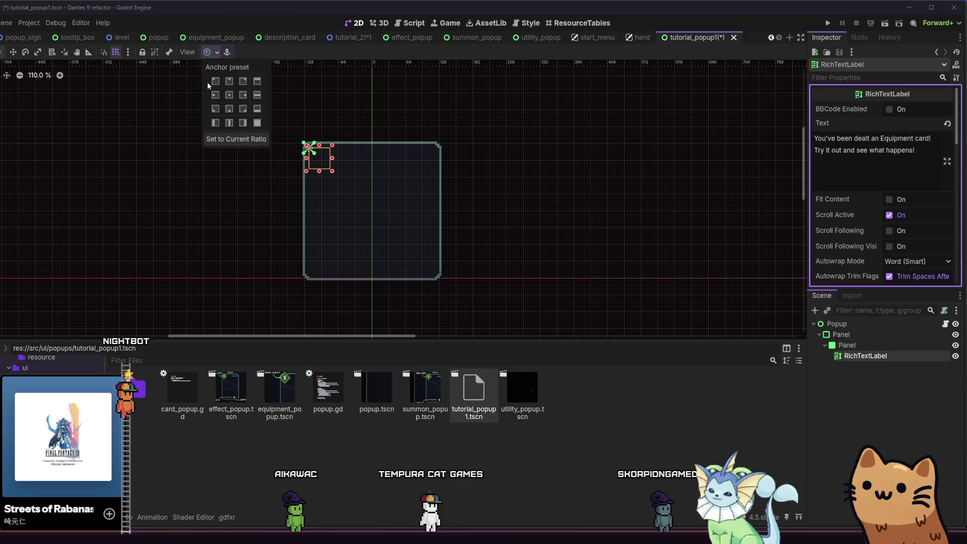
left_click(257, 124)
scroll(864, 199, "down", 10)
scroll(864, 199, "down", 3)
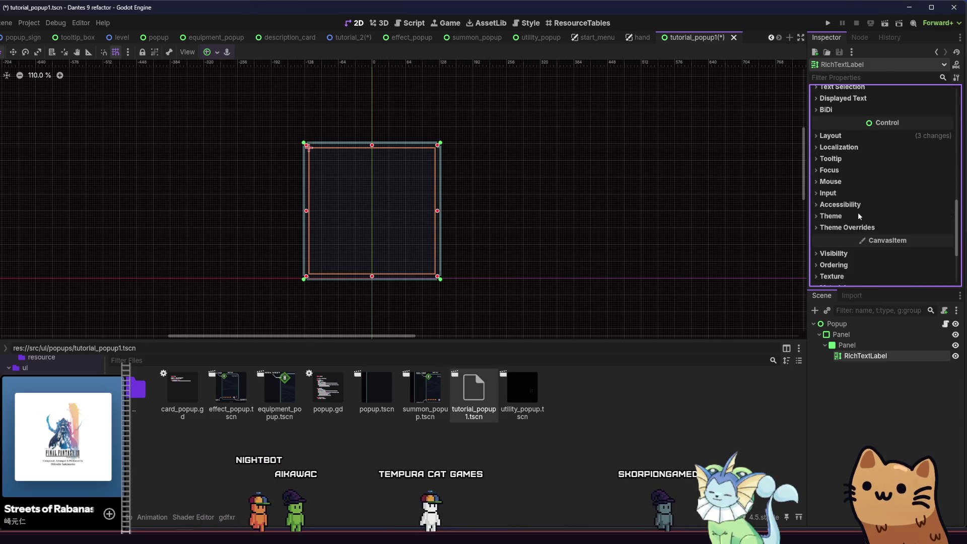
left_click(839, 228)
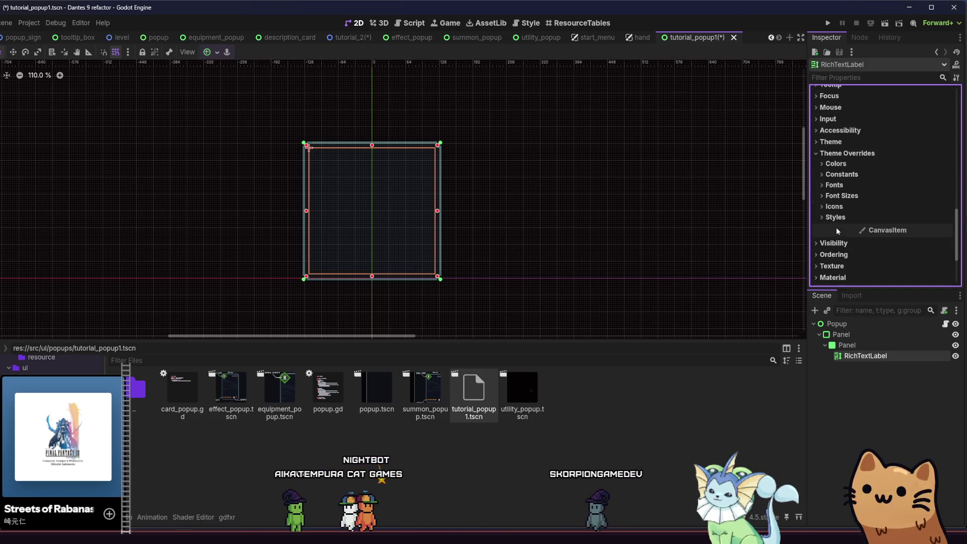
left_click(835, 163)
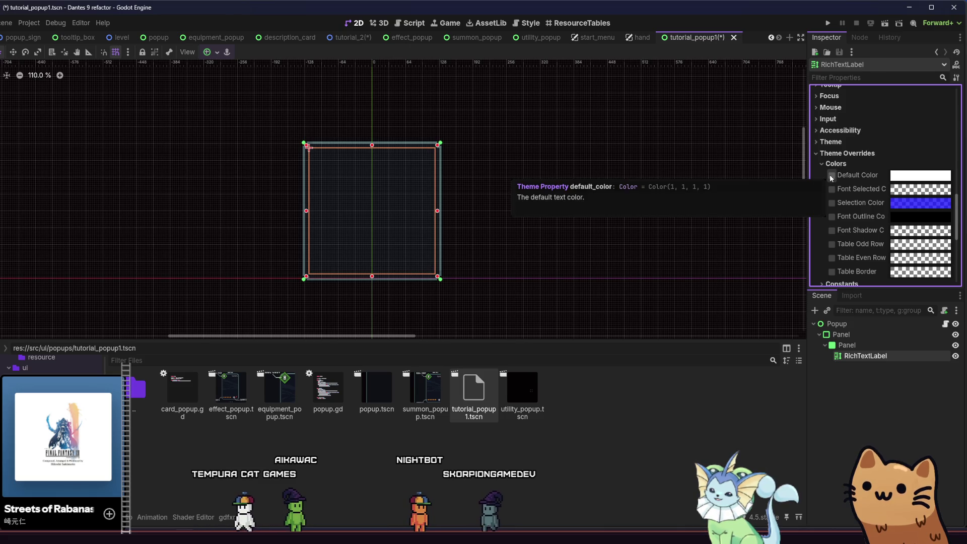
left_click(846, 345)
left_click(880, 356)
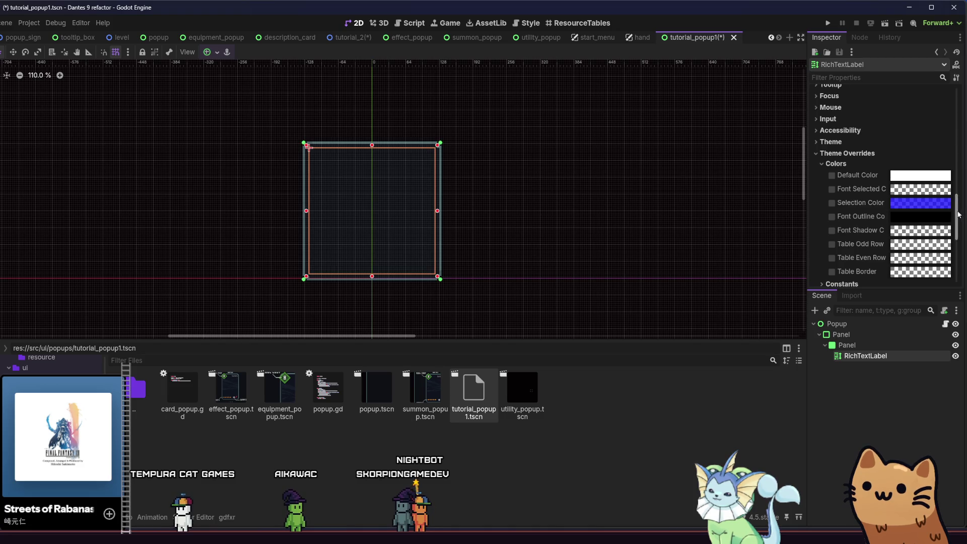
Set the RichTextLabel's Z Index to 1 under CanvasItem Ordering.
left_click_drag(958, 214, 958, 250)
left_click(834, 200)
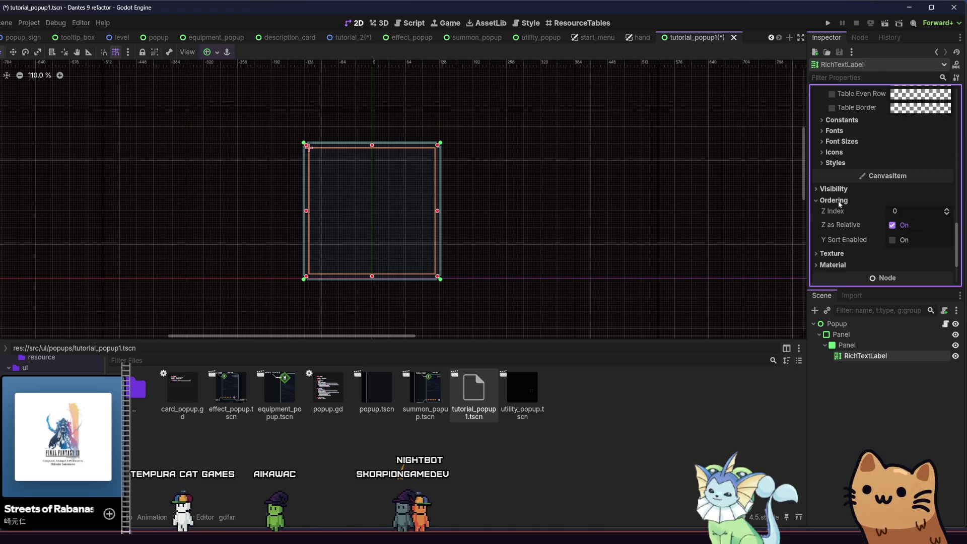
left_click(947, 209)
left_click_drag(960, 230, 957, 207)
left_click(853, 251)
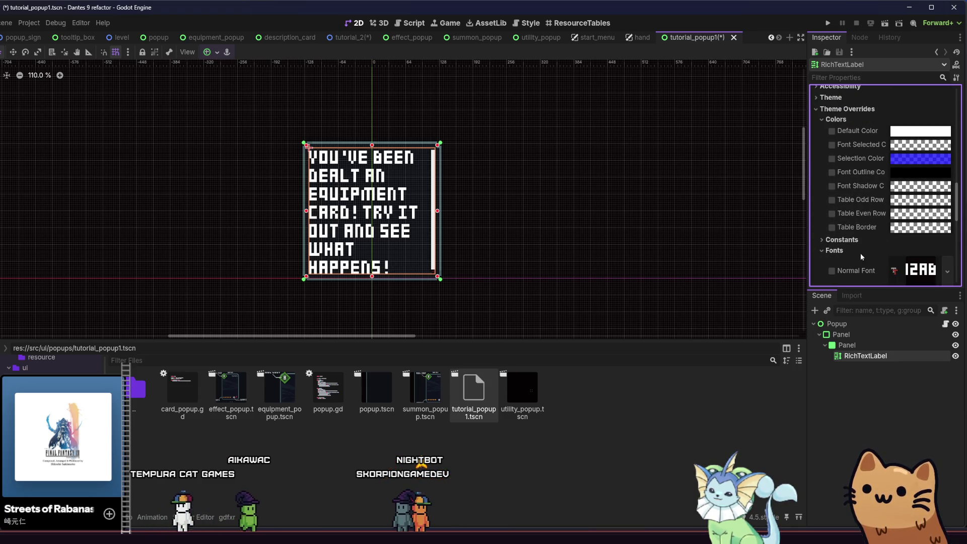
Override the RichTextLabel's Normal Font Size to 15 in Theme Overrides > Font Sizes.
scroll(851, 237, "down", 2)
left_click(841, 202)
left_click(841, 191)
left_click(842, 190)
left_click(838, 201)
scroll(839, 151, "down", 3)
scroll(839, 144, "up", 1)
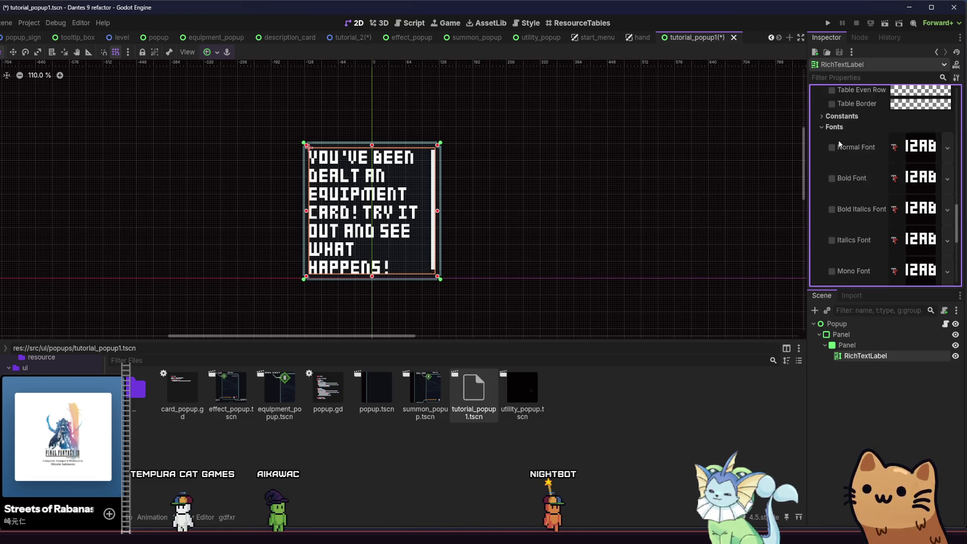
left_click(833, 127)
left_click(834, 148)
left_click(833, 148)
left_click(841, 138)
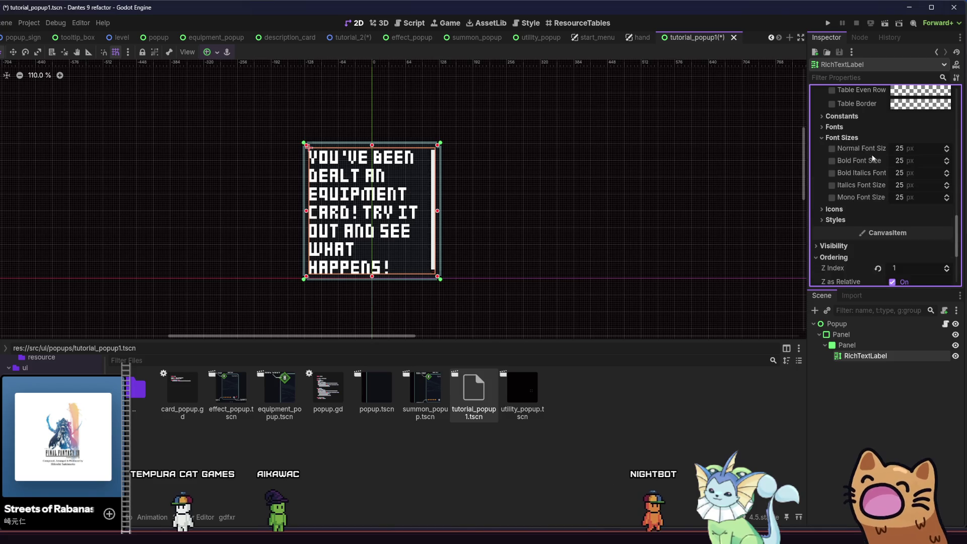
type("15")
key("Return")
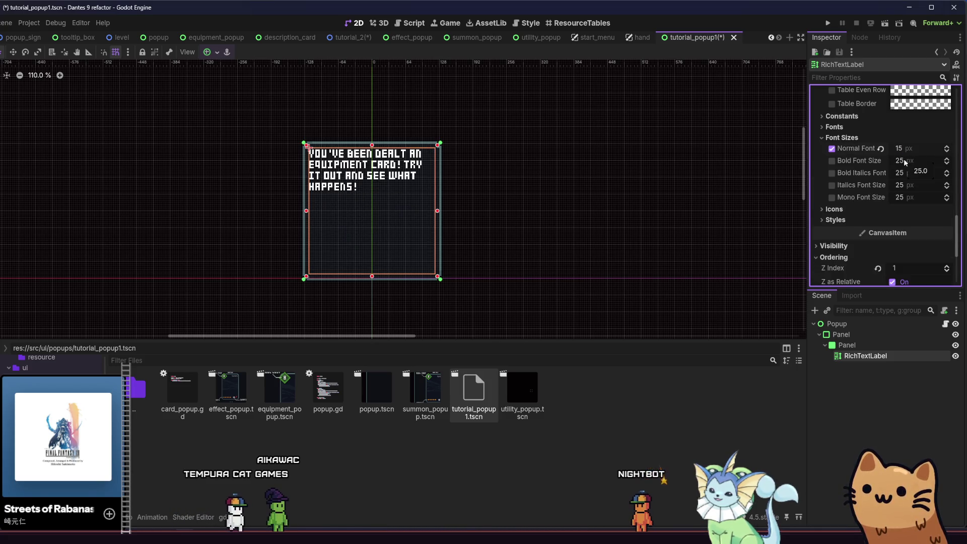
Preview the 15 px message on the centred popup panel, then reselect the RichTextLabel.
left_click(593, 204)
mouse_move(600, 200)
left_mouse_down()
mouse_move(654, 211)
mouse_move(676, 233)
left_mouse_up()
left_click(861, 353)
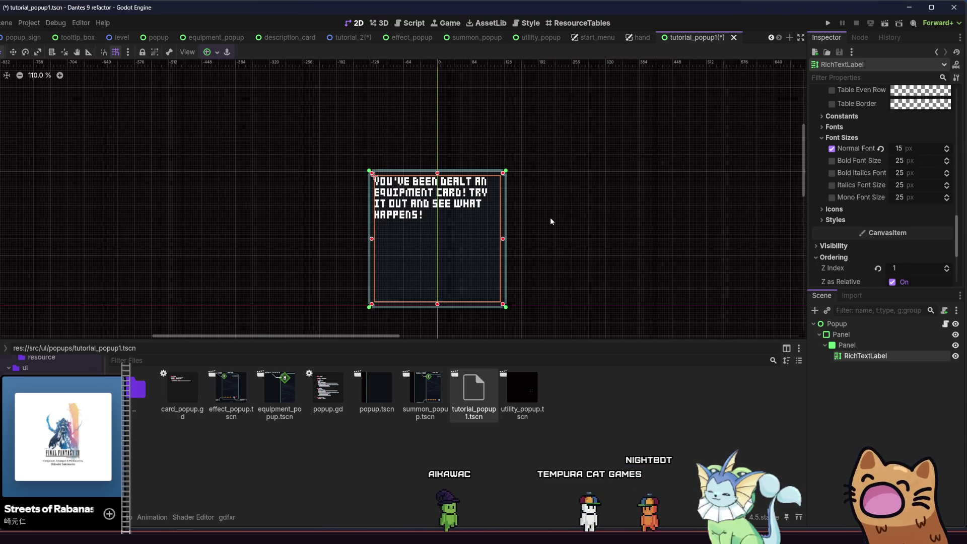
scroll(820, 189, "up", 10)
scroll(827, 189, "up", 8)
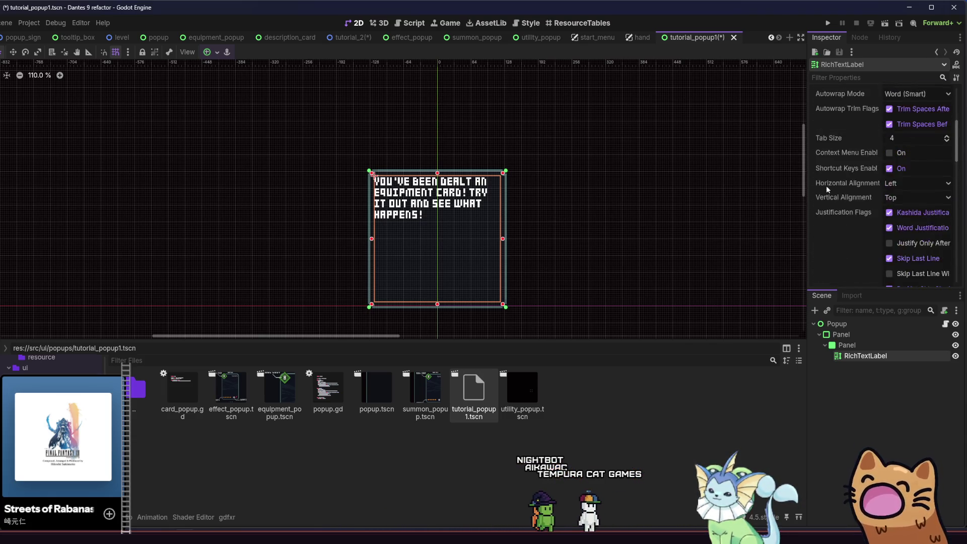
left_click(886, 139)
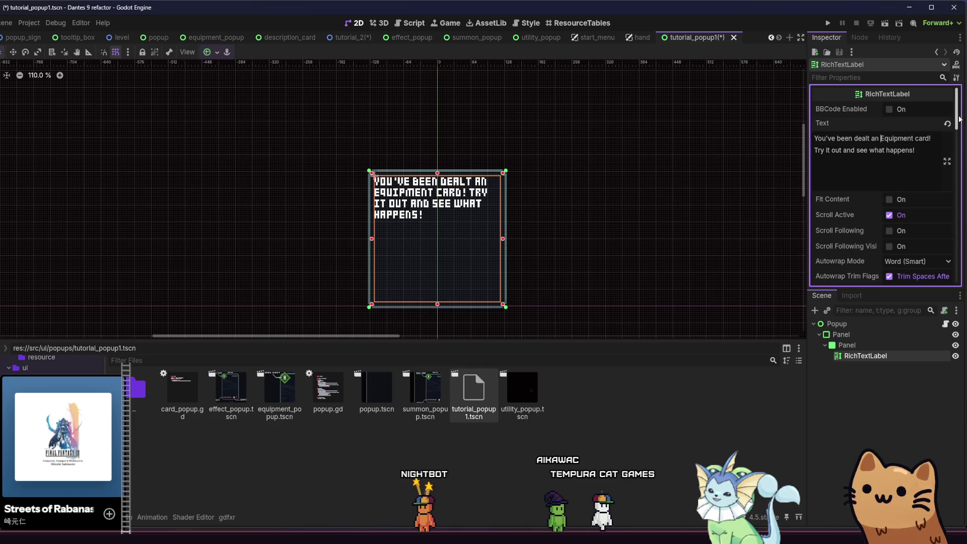
scroll(959, 119, "down", 15)
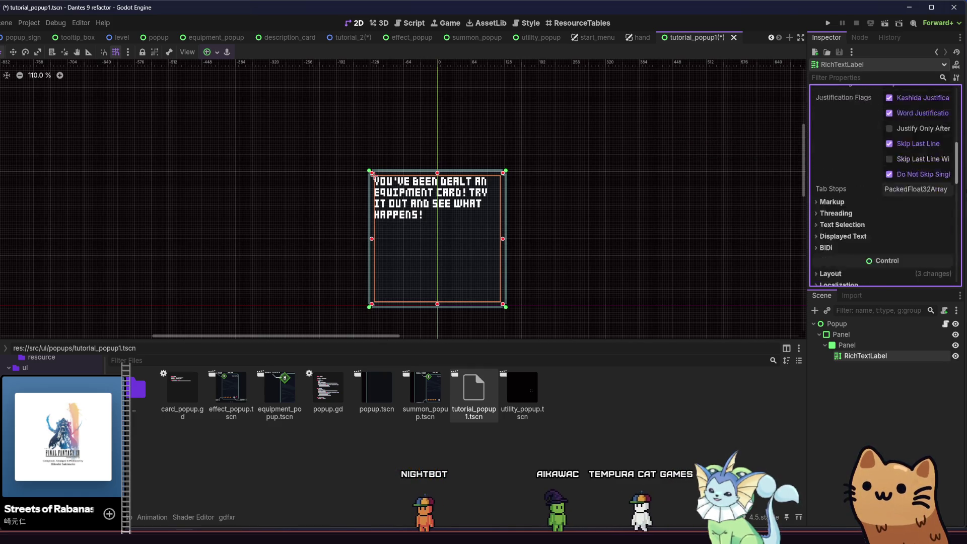
left_click(850, 180)
left_click(851, 180)
scroll(851, 181, "up", 10)
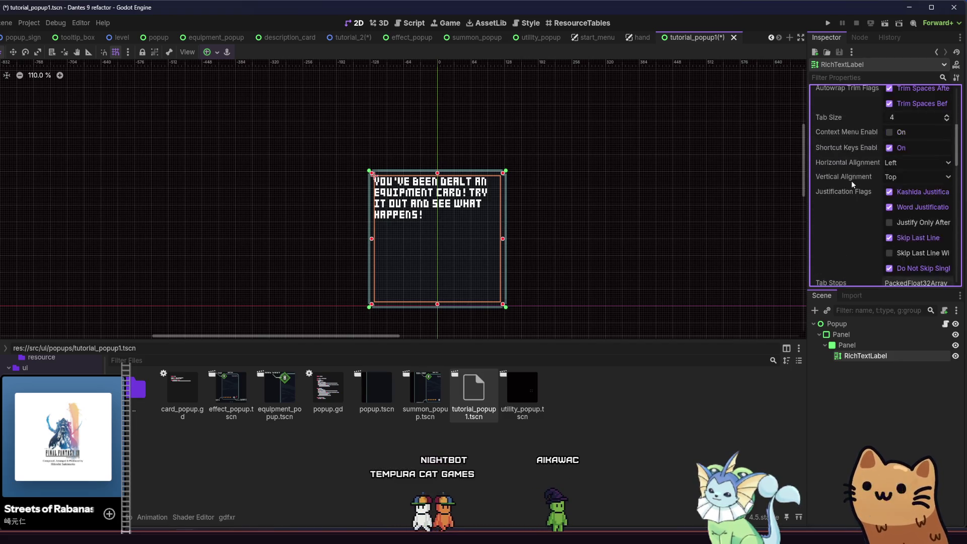
scroll(850, 180, "up", 5)
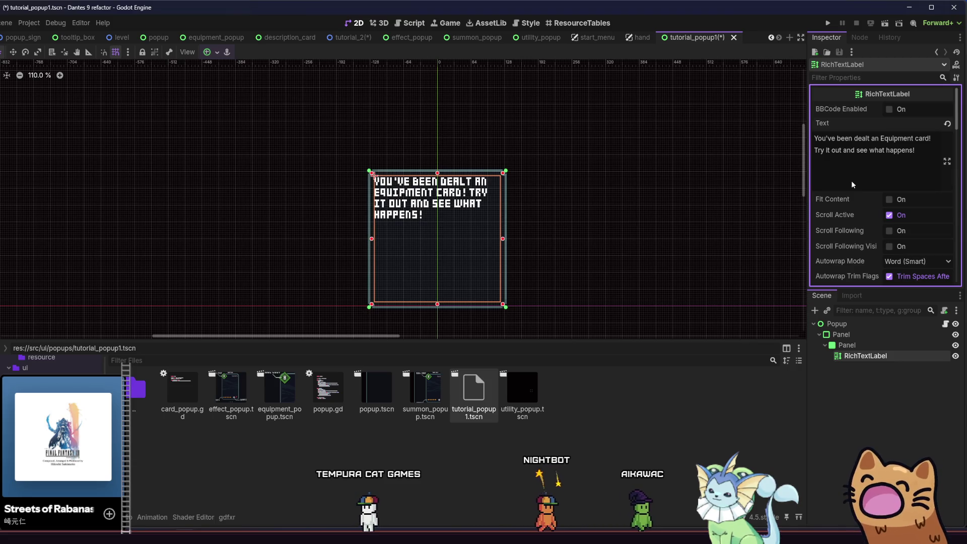
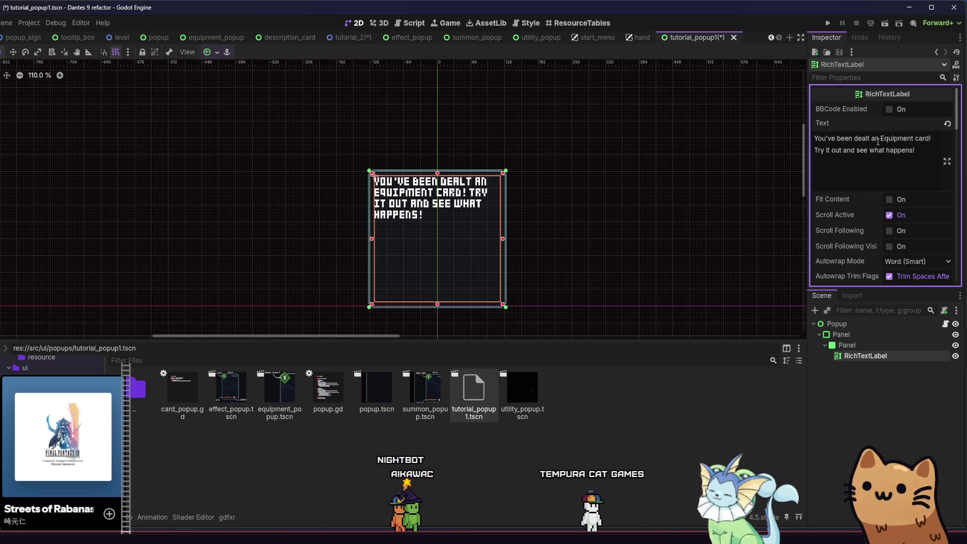
Inspect the RichTextLabel's current Default Color and close the picker without changes.
scroll(878, 141, "down", 5)
left_click_drag(959, 137, 963, 195)
left_click(915, 166)
left_click(636, 56)
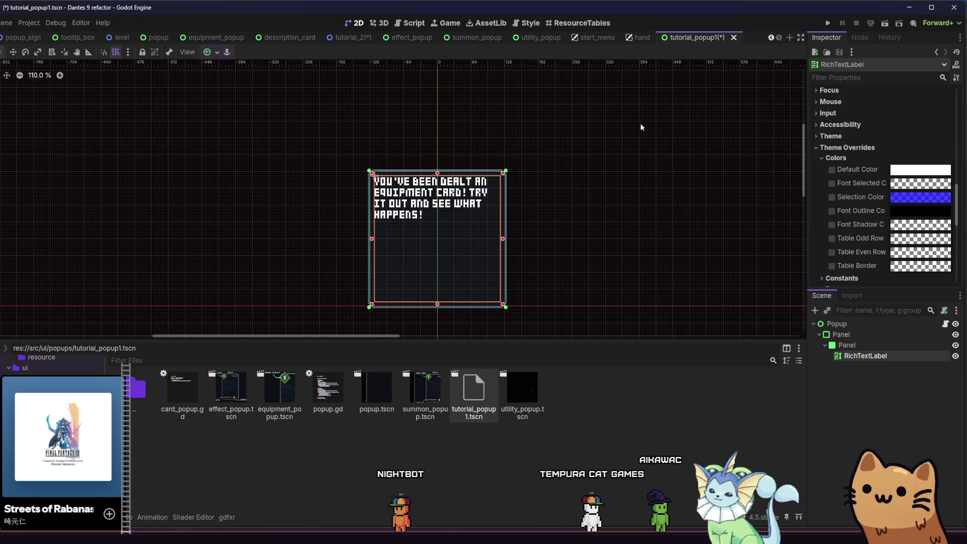
In utility_popup, copy the card Label's overridden Font Color value.
left_click(496, 24)
left_click(533, 38)
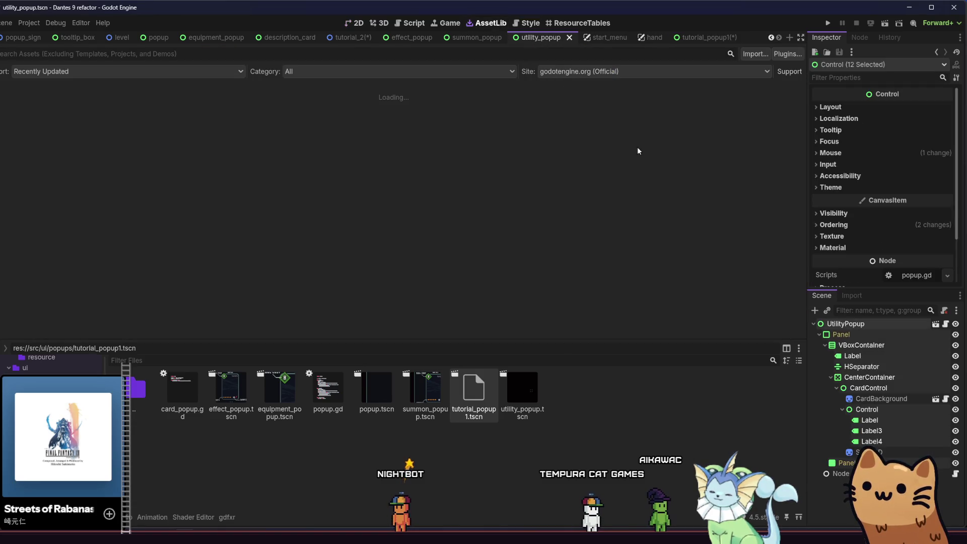
left_click(869, 420)
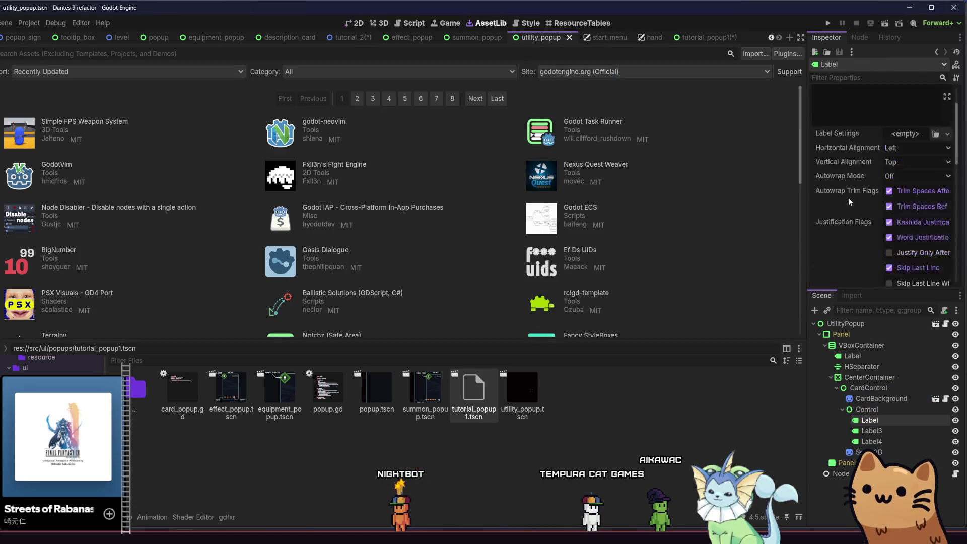
scroll(845, 183, "down", 5)
left_click(847, 231)
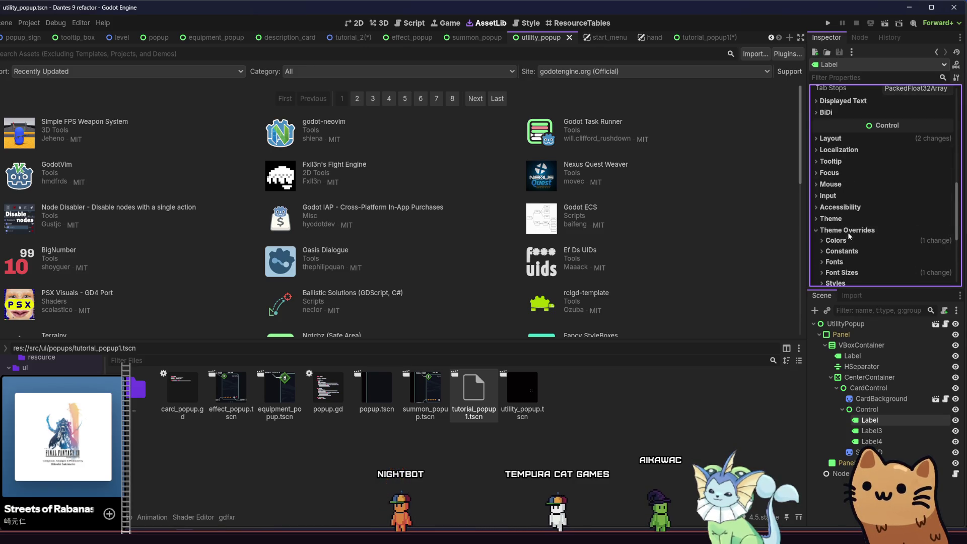
left_click(851, 240)
right_click(864, 256)
left_click(876, 299)
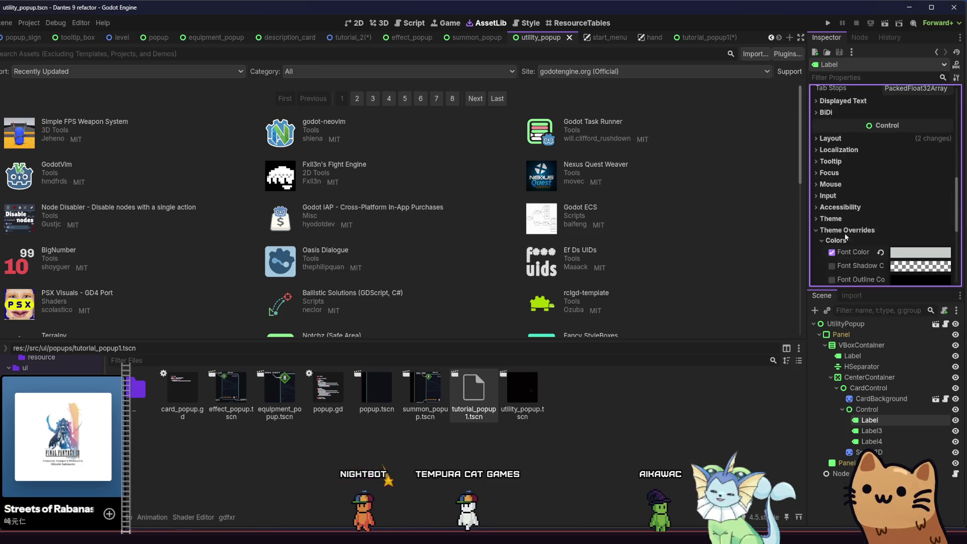
Paste that grey as the tutorial_popup1 RichTextLabel's Default Color and save the scene.
left_click(703, 37)
scroll(894, 147, "down", 3)
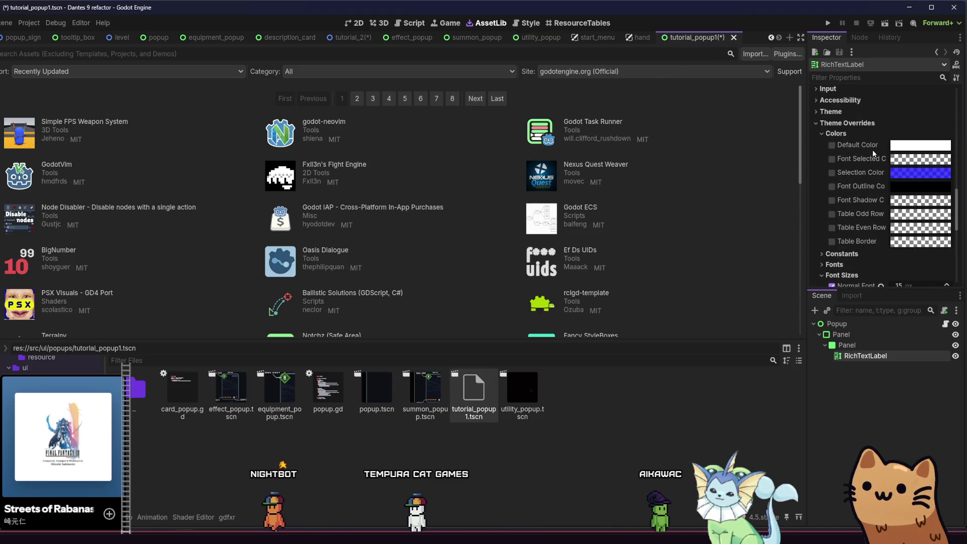
right_click(894, 146)
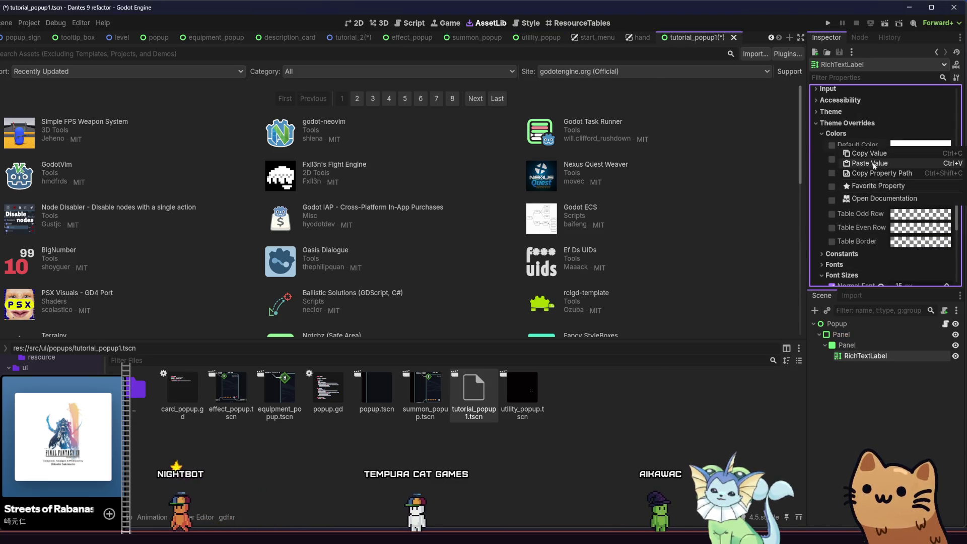
left_click(866, 162)
key("ctrl+s")
left_click(361, 23)
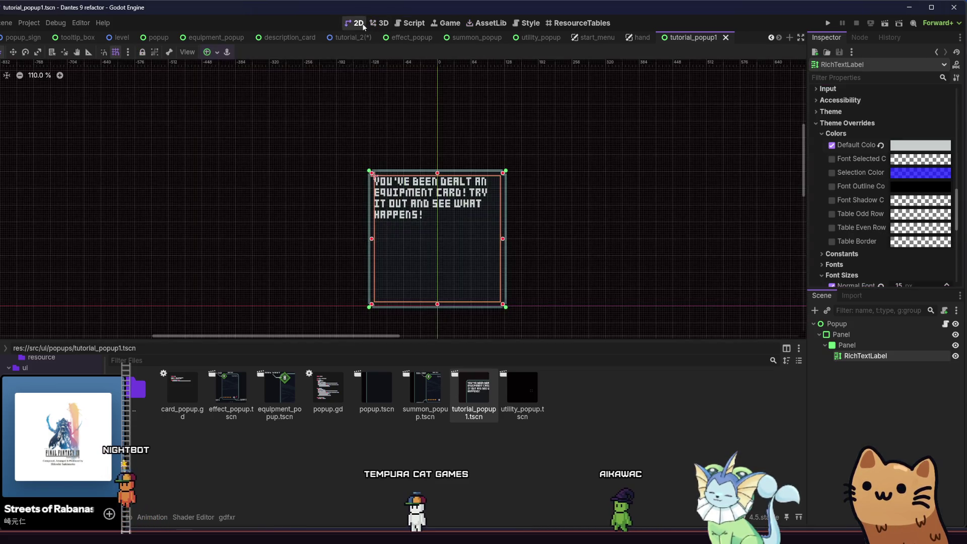
scroll(899, 162, "up", 10)
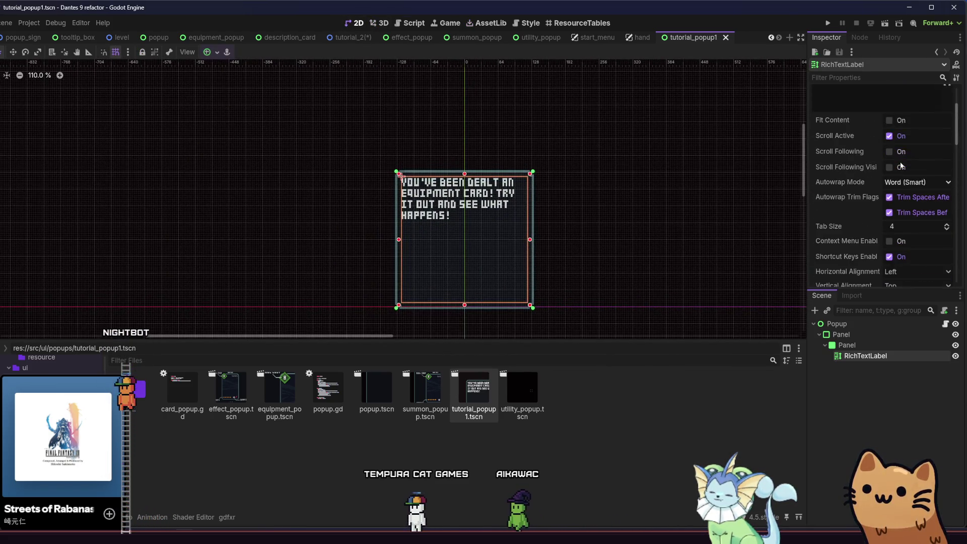
scroll(899, 161, "down", 10)
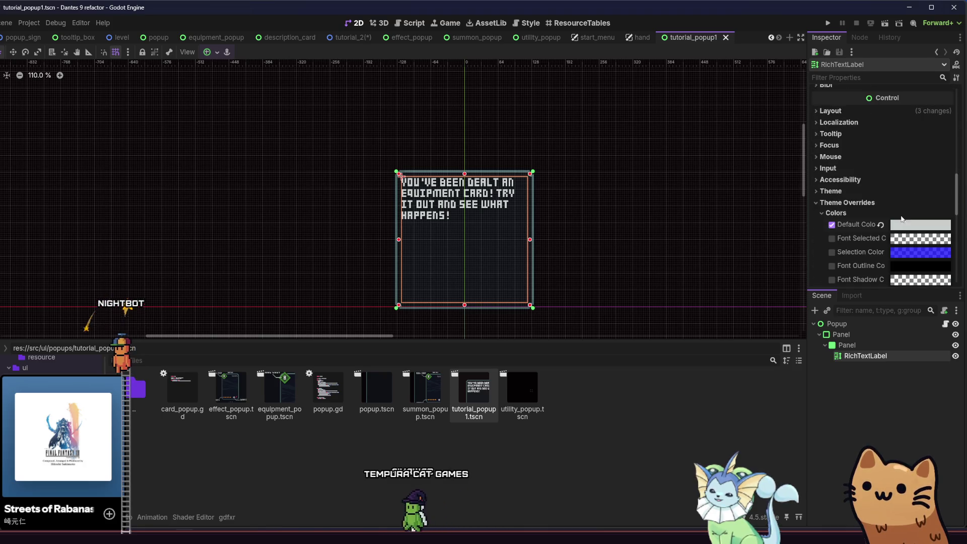
left_click(905, 223)
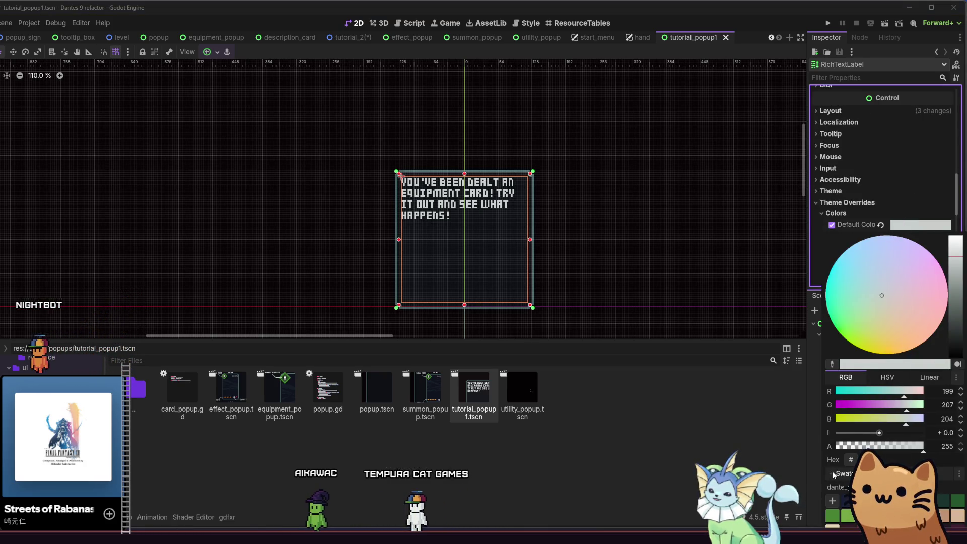
key("Escape")
scroll(875, 268, "down", 4)
left_click(909, 126)
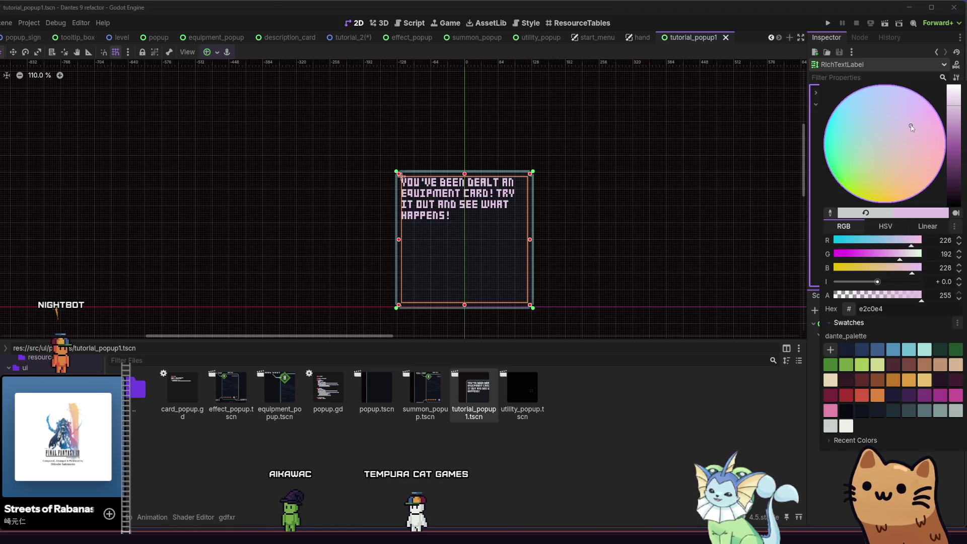
left_click(848, 401)
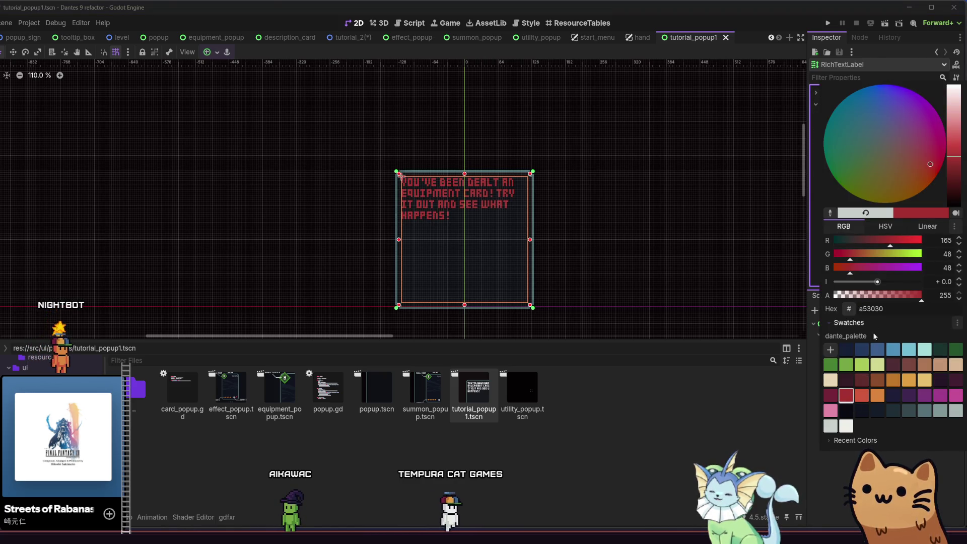
left_click(692, 409)
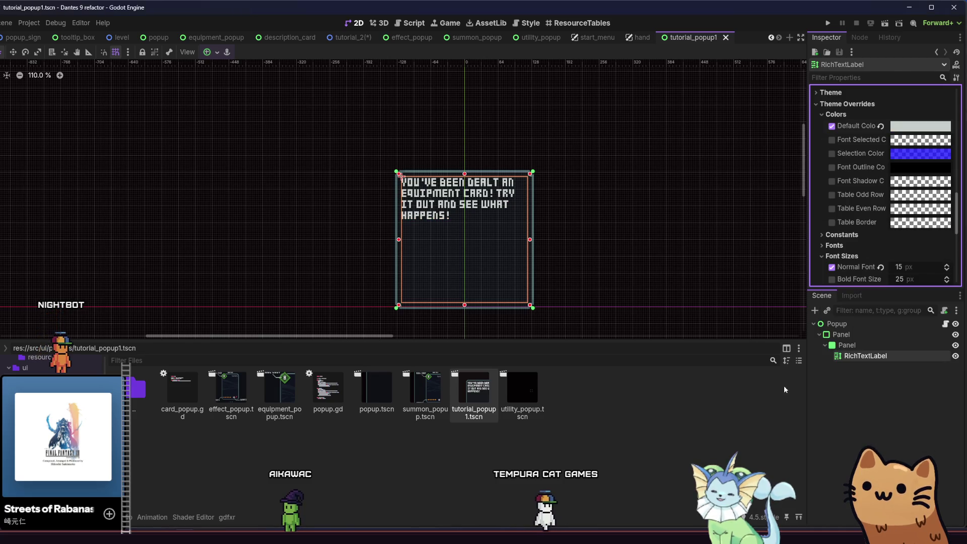
left_click(858, 406)
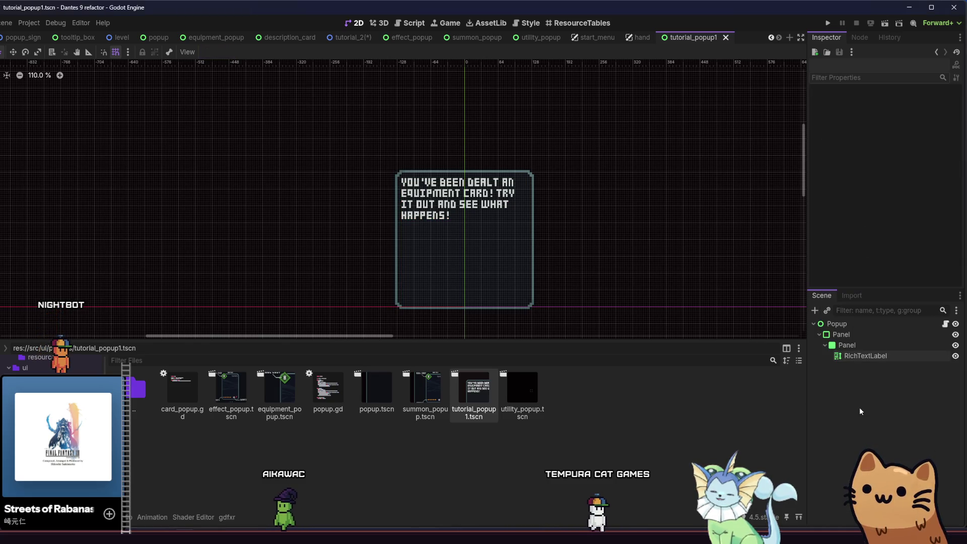
left_click(859, 357)
scroll(846, 208, "up", 5)
scroll(846, 210, "up", 10)
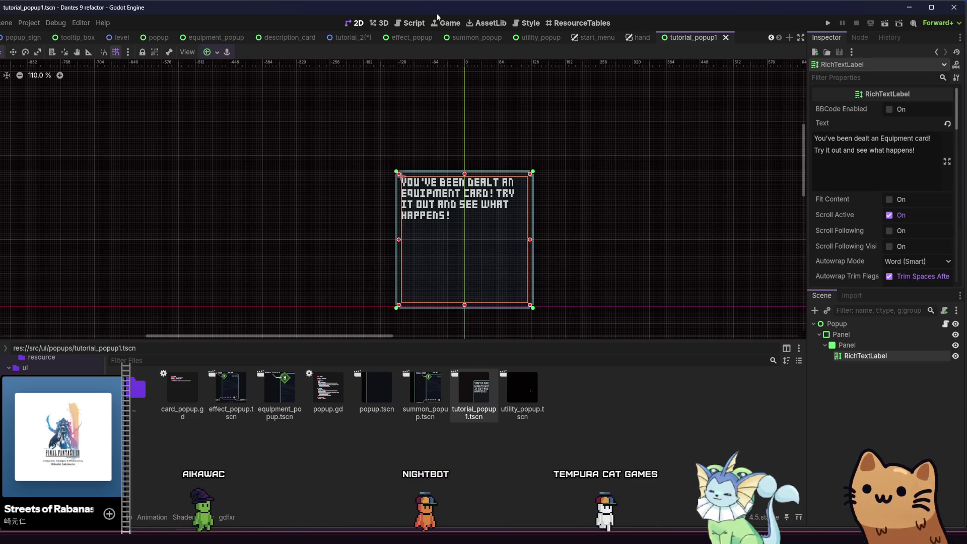
Read through the RichTextLabel class reference in the Script workspace.
key("ctrl+F3")
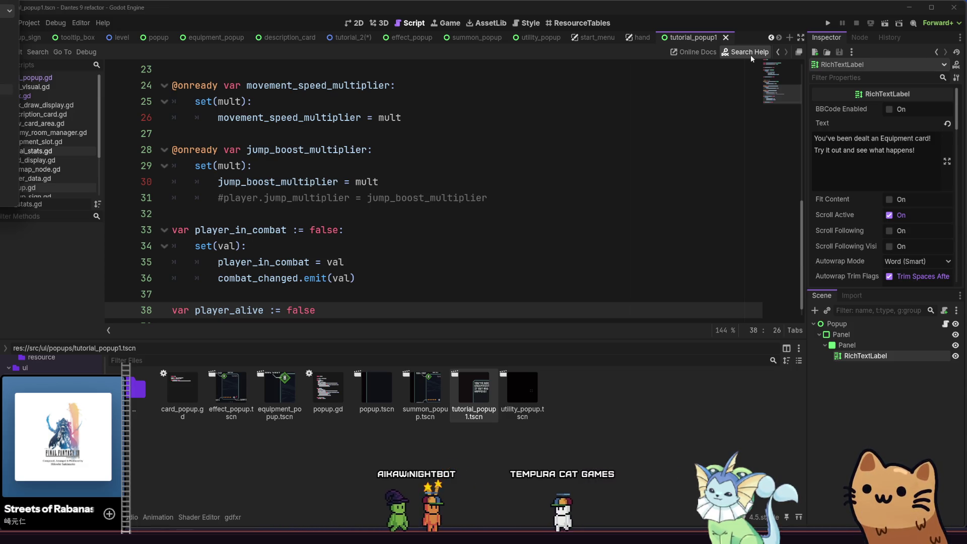
key("alt+Left")
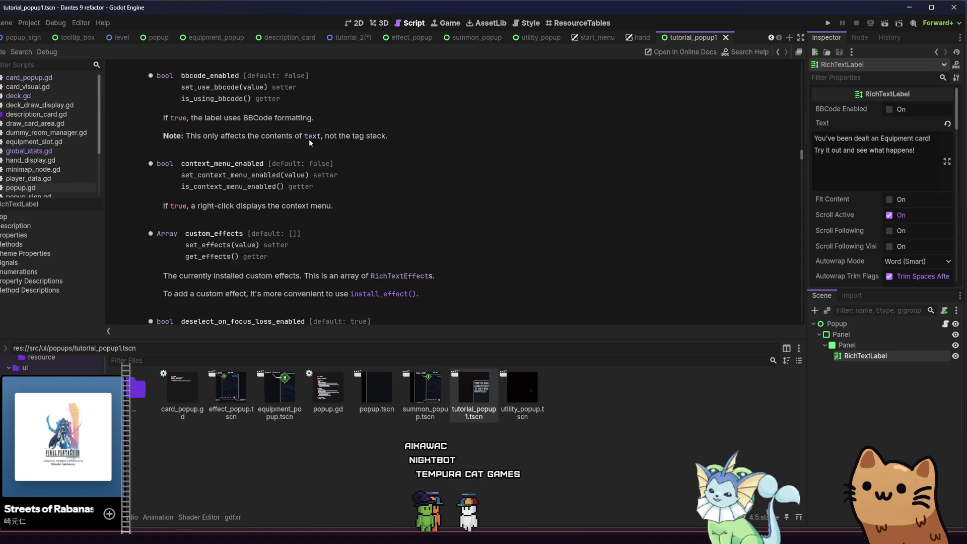
mouse_move(795, 154)
left_mouse_down()
mouse_move(802, 302)
mouse_move(787, 104)
mouse_move(797, 64)
mouse_move(801, 88)
mouse_move(799, 56)
left_mouse_up()
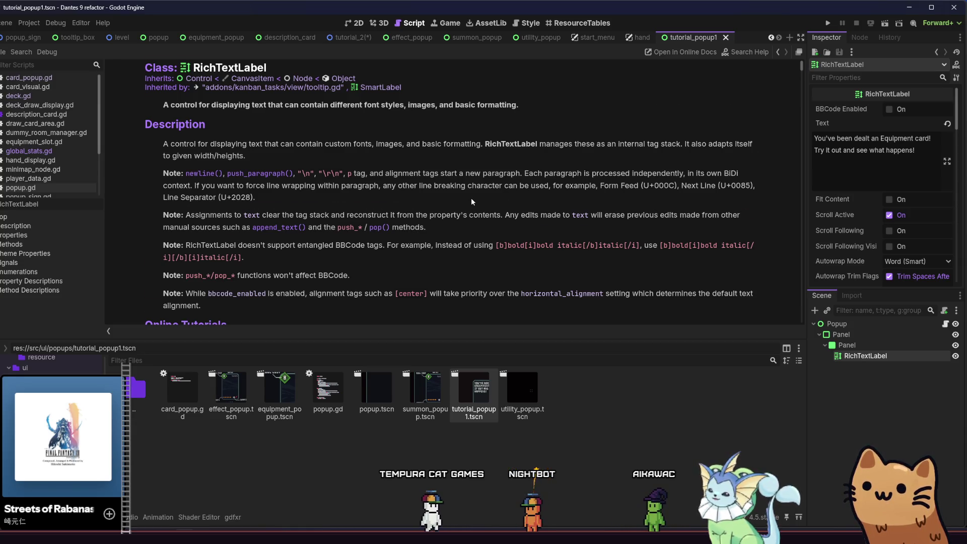
scroll(470, 198, "down", 5)
scroll(470, 197, "up", 4)
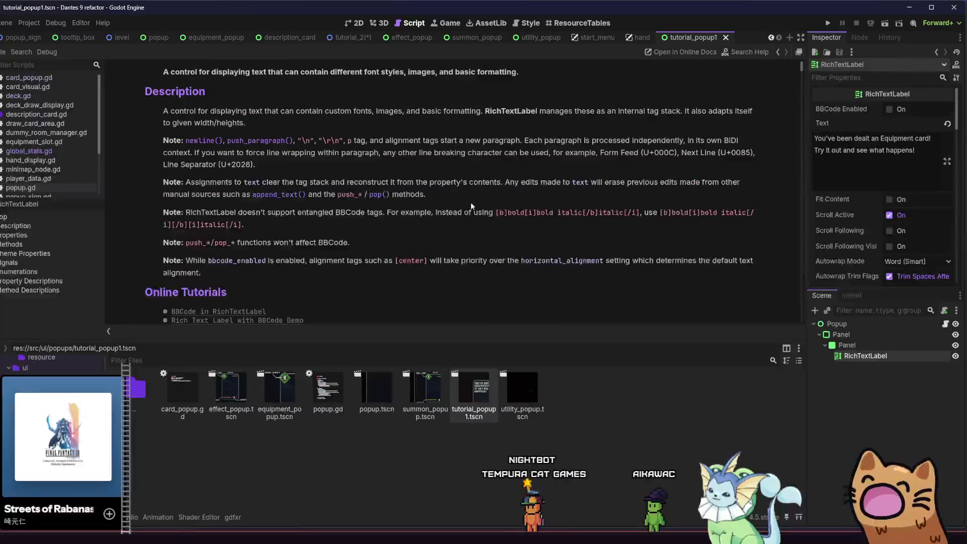
scroll(470, 203, "up", 1)
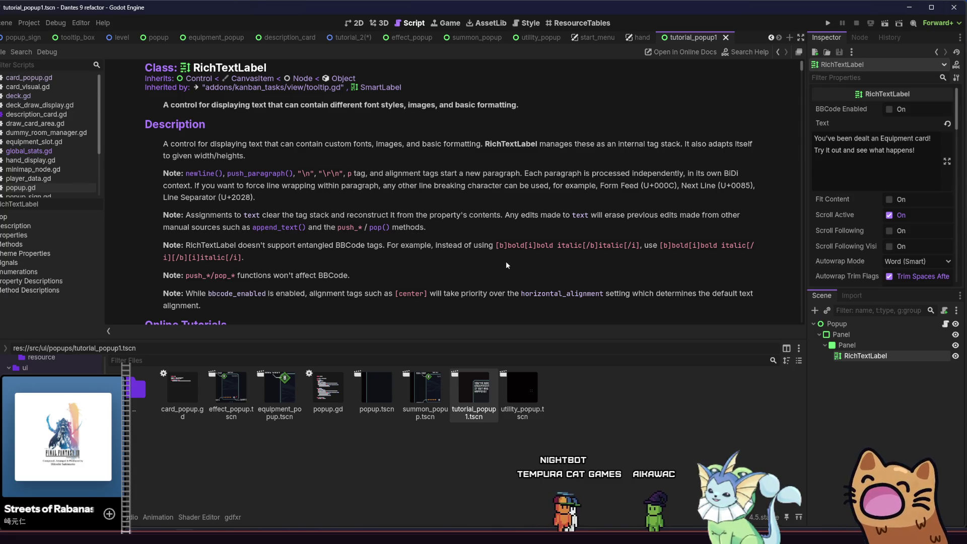
scroll(506, 263, "down", 3)
scroll(506, 246, "down", 10)
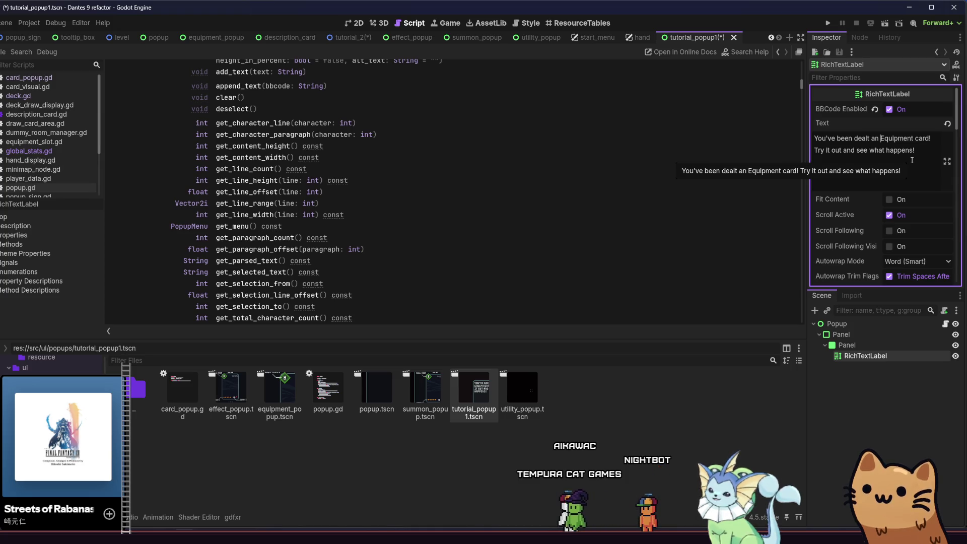
Wrap the word 'Equipment' in a [color=#a53030] BBCode tag to make it red.
type("[color=")
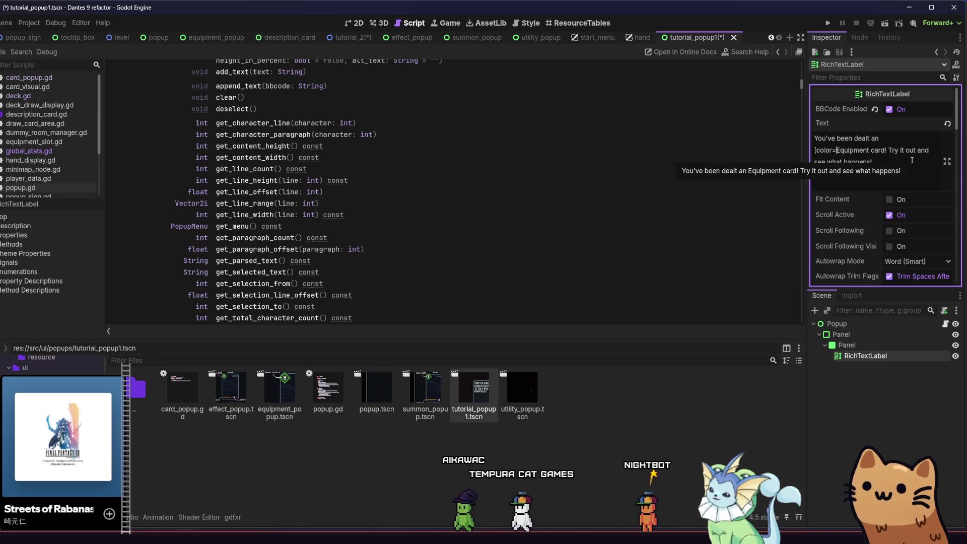
type("a53030")
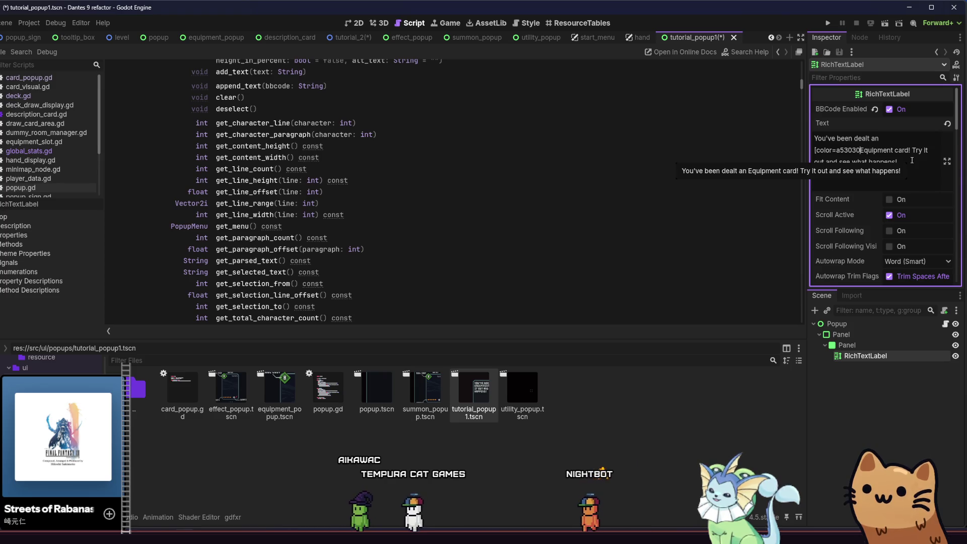
type("]")
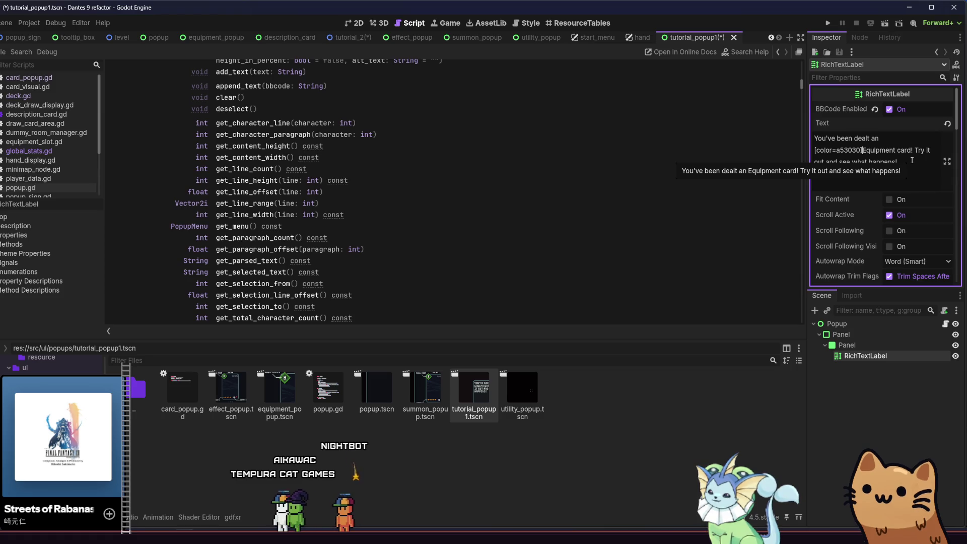
key("Right")
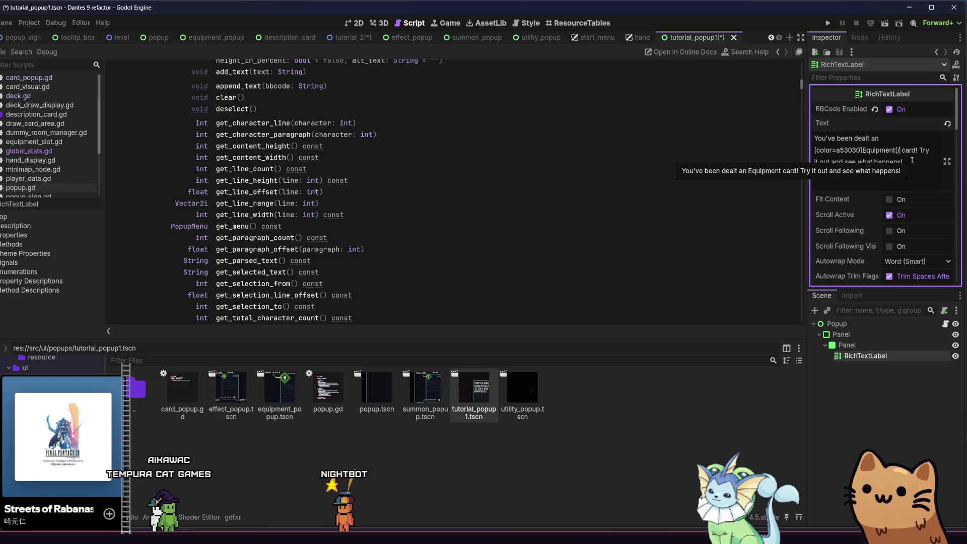
type("]")
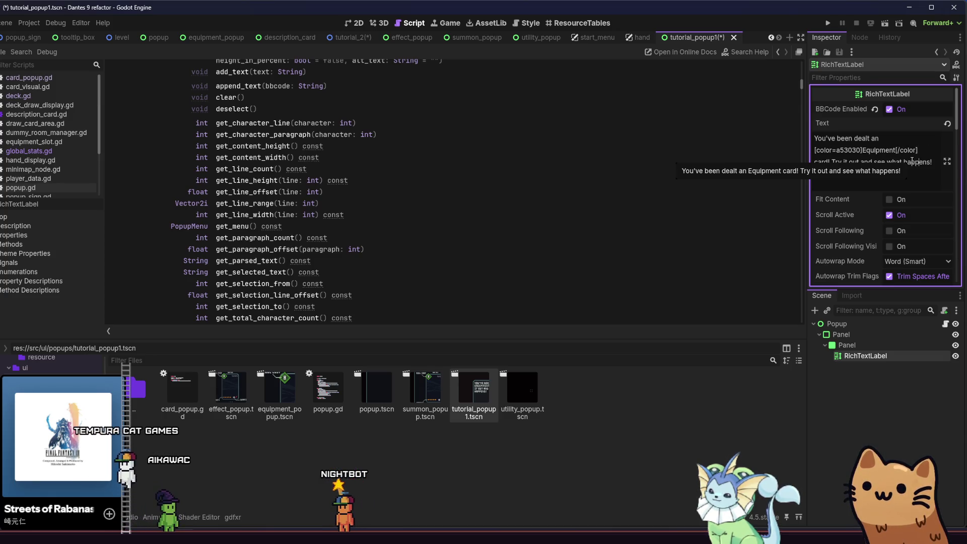
key("Home")
key("Right")
key("Right")
key("Right")
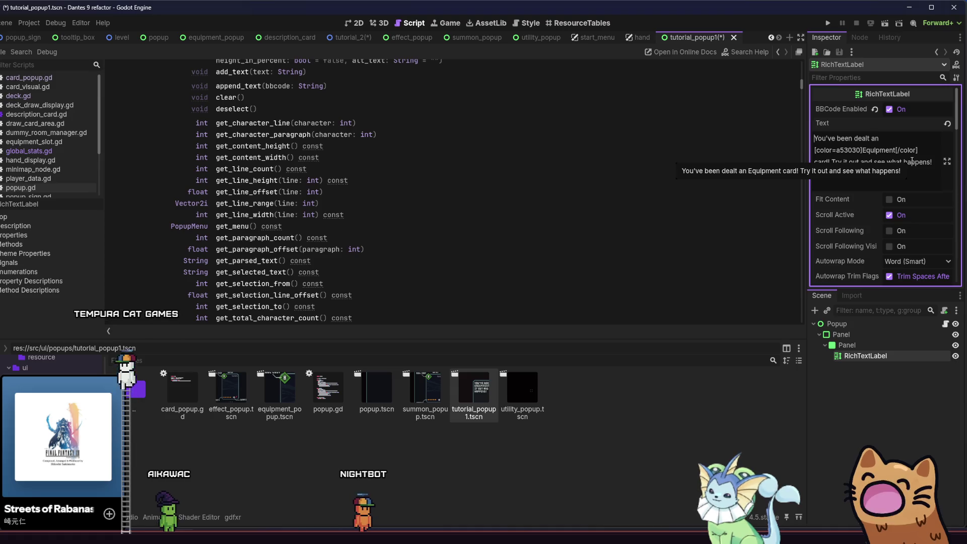
key("Right")
key("Right")
key("Right")
type("#")
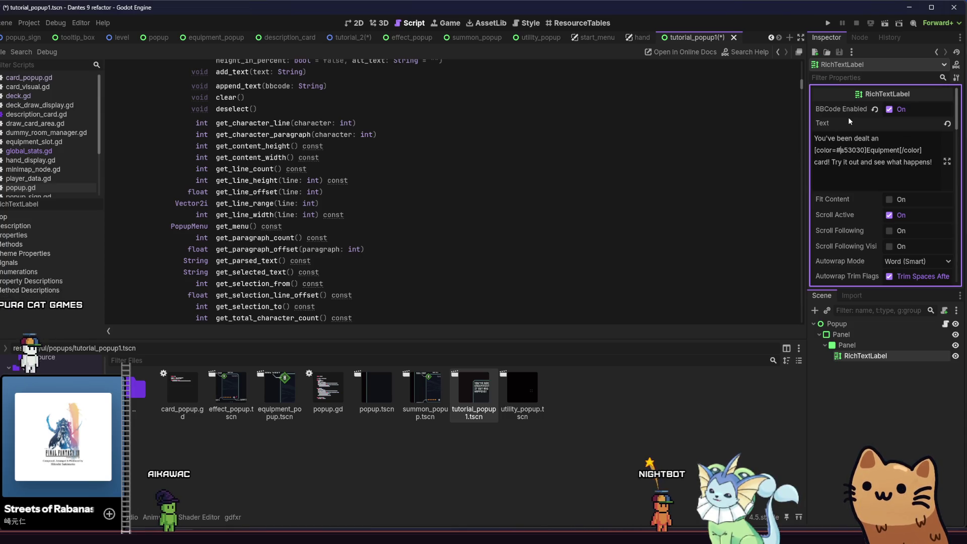
Save the scene, return to the 2D view and recentre the canvas on the popup.
key("ctrl+s")
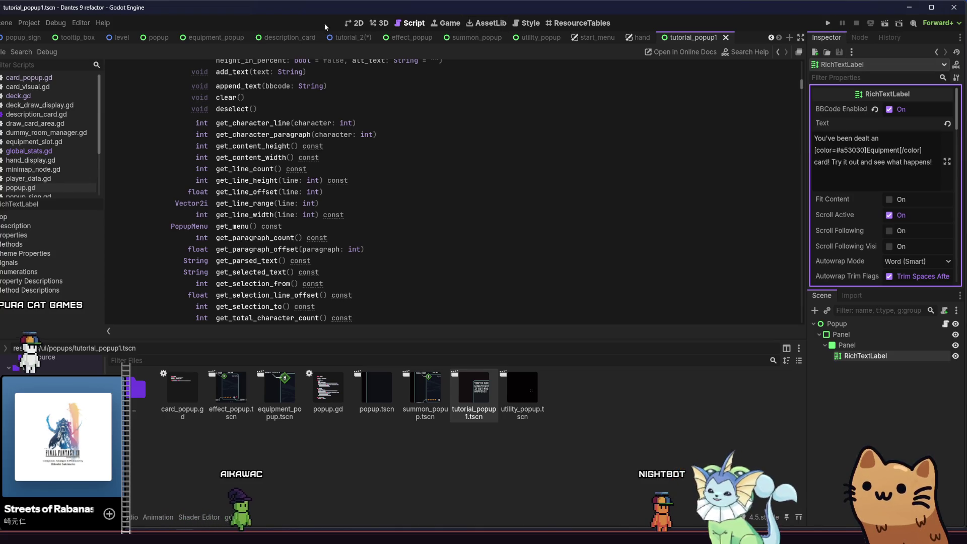
left_click(352, 24)
left_click(341, 213)
key("ctrl+s")
mouse_move(342, 213)
left_mouse_down()
mouse_move(248, 188)
mouse_move(268, 188)
left_mouse_up()
left_click(856, 355)
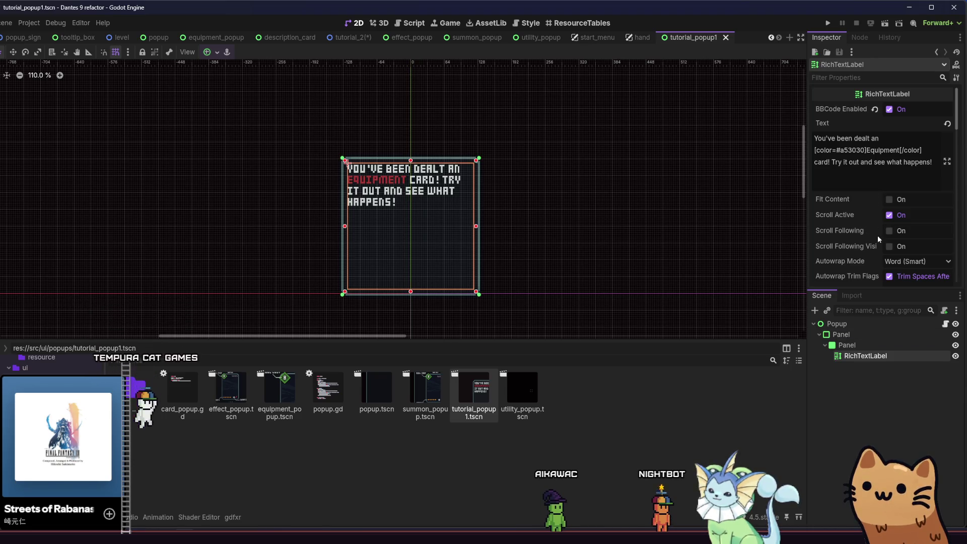
Try the Autowrap Mode options and settle on Word (Smart) wrapping.
scroll(876, 234, "down", 1)
scroll(905, 240, "down", 1)
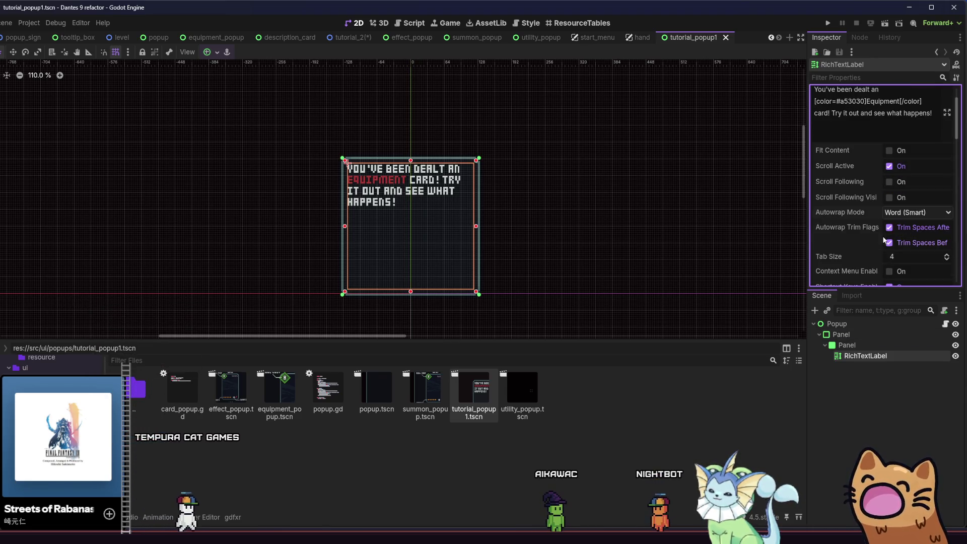
left_click(905, 212)
left_click(910, 236)
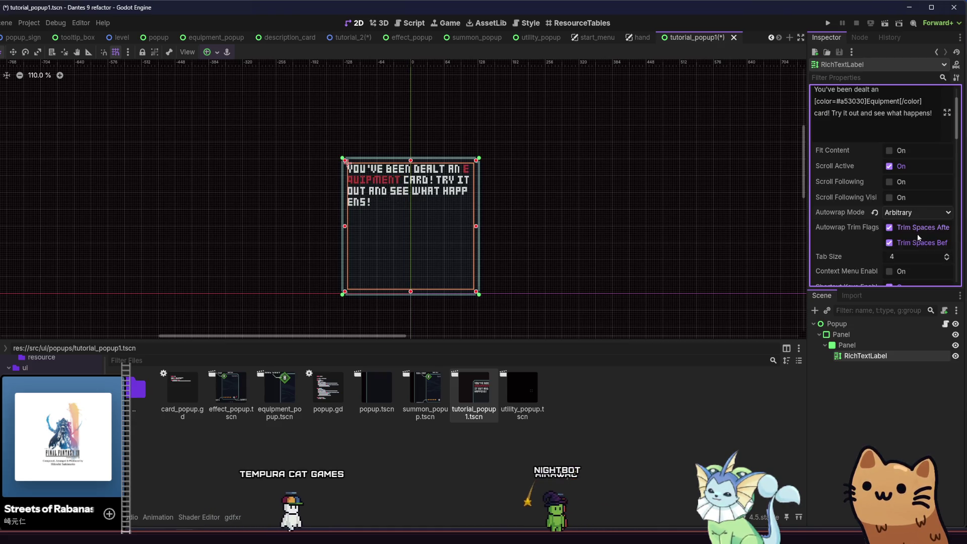
left_click(923, 244)
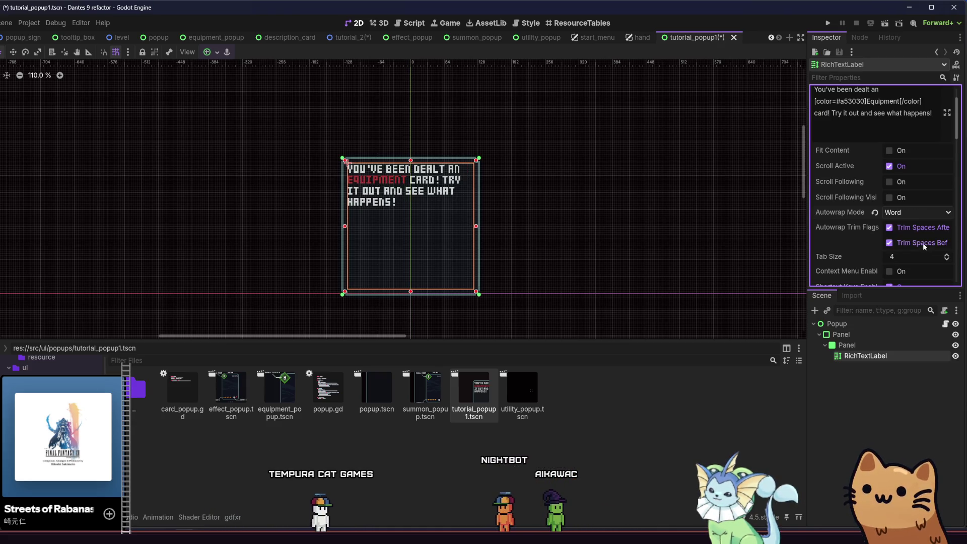
left_click(919, 212)
left_click(920, 222)
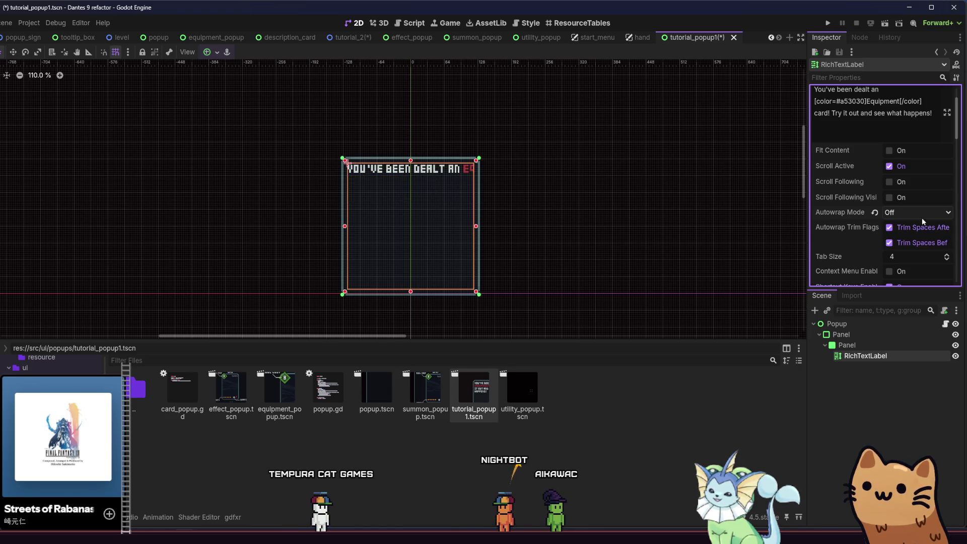
left_click(921, 255)
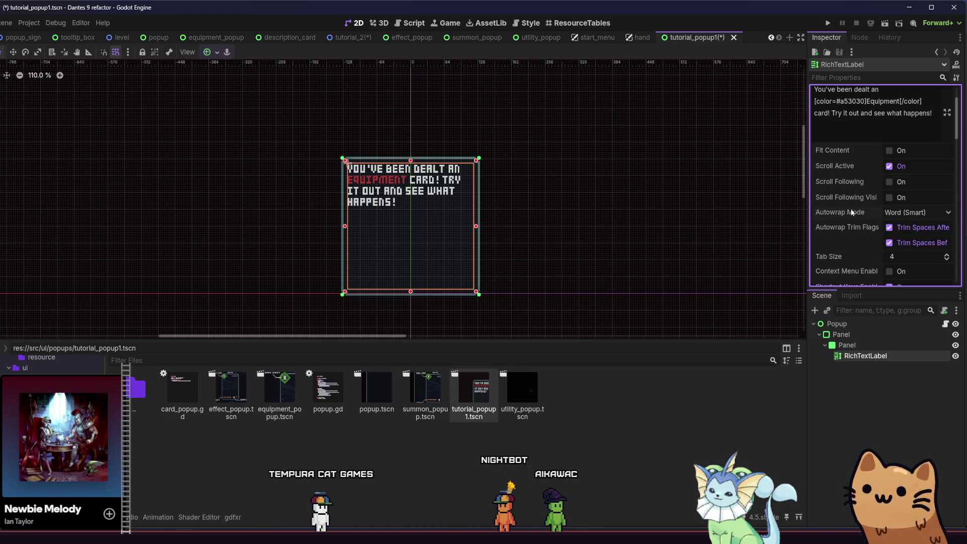
Set the label's Horizontal Alignment to Center and save.
scroll(850, 208, "down", 2)
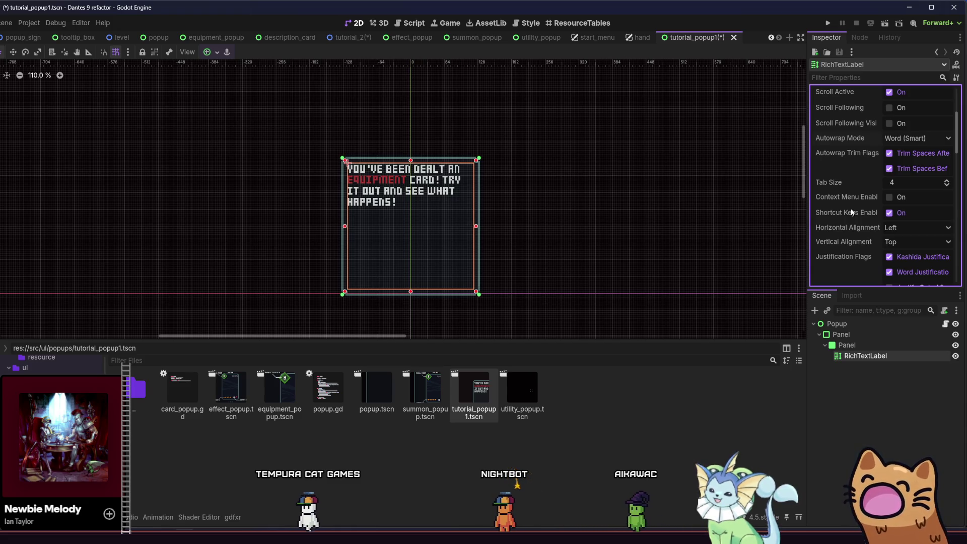
scroll(861, 198, "up", 1)
scroll(857, 176, "down", 1)
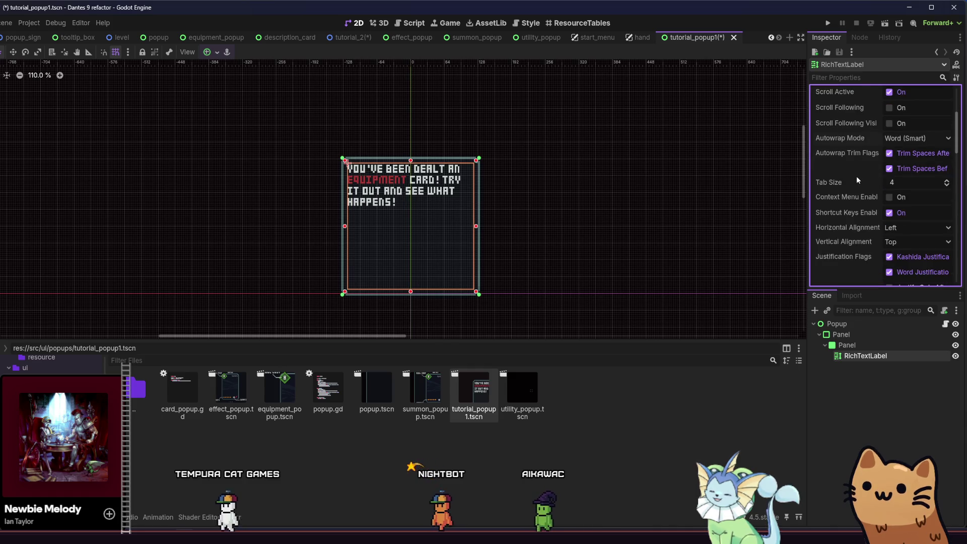
scroll(856, 176, "down", 3)
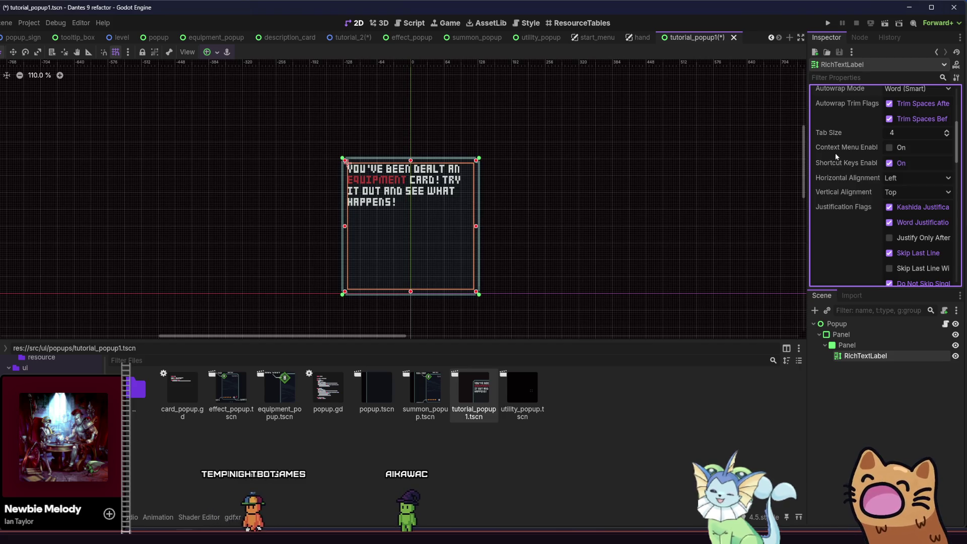
mouse_move(834, 153)
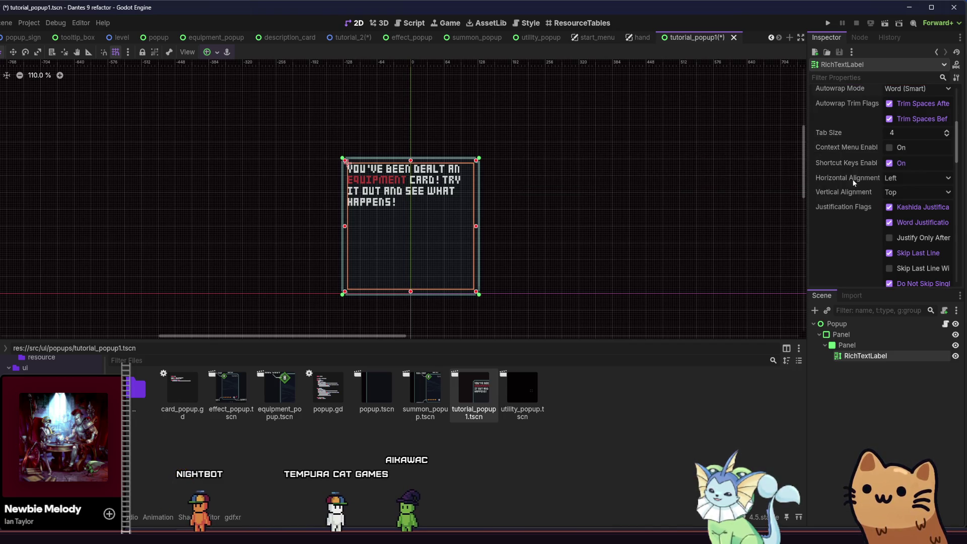
scroll(848, 169, "down", 1)
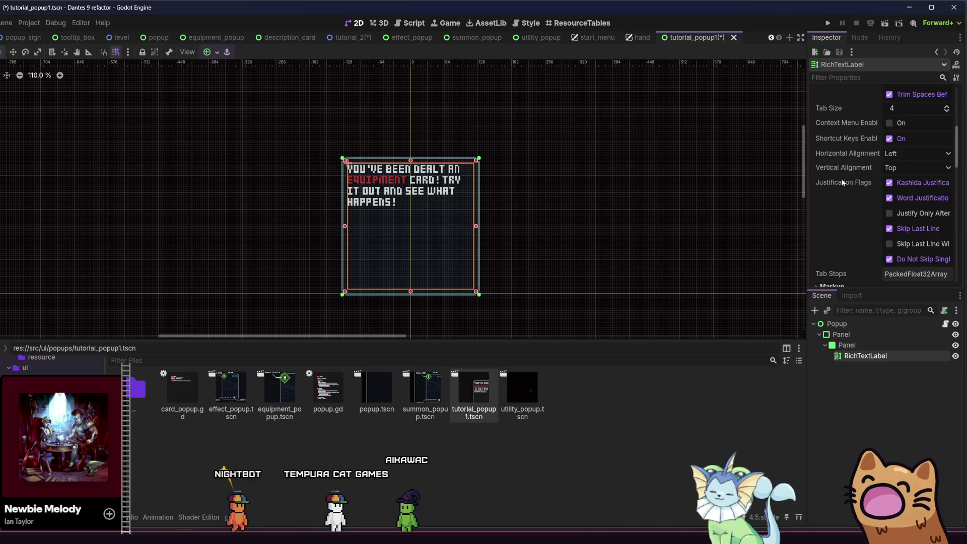
left_click(889, 157)
left_click(900, 153)
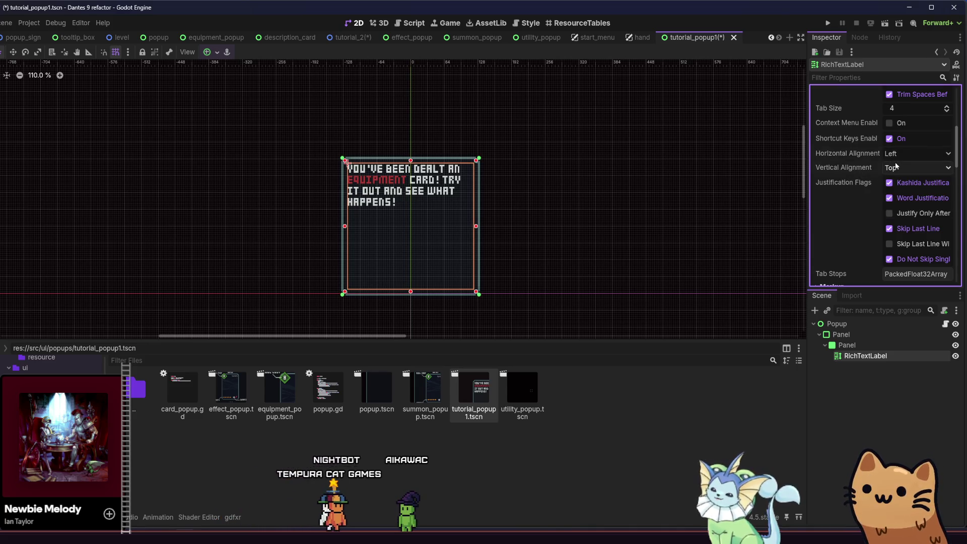
left_click(900, 153)
left_click(900, 177)
key("ctrl+s")
Set the label's Vertical Alignment to Center and save.
left_click(651, 197)
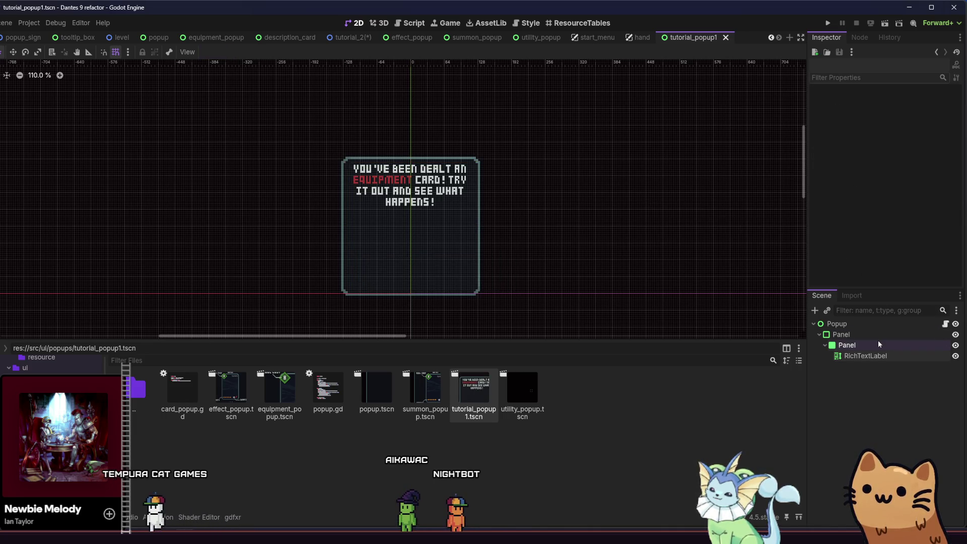
left_click(876, 355)
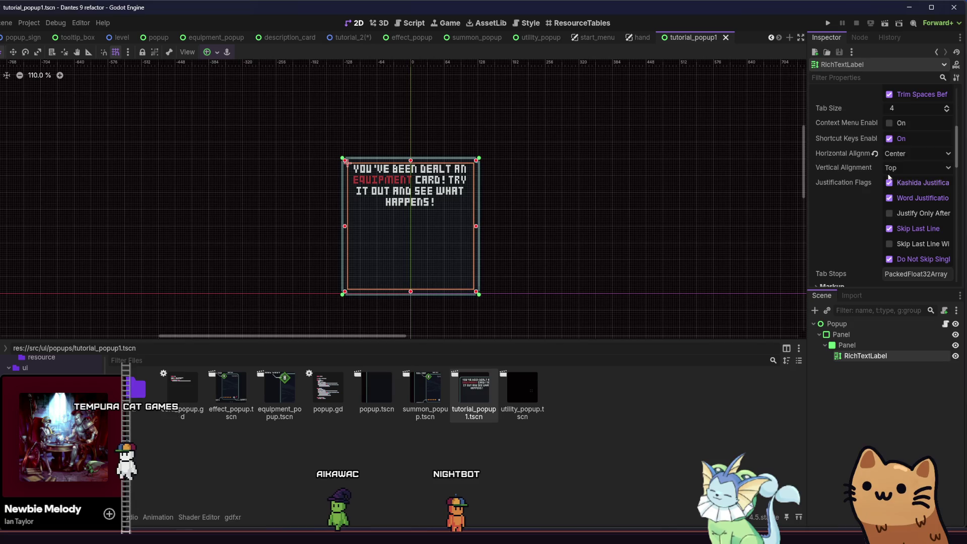
left_click(917, 168)
left_click(907, 191)
left_click(651, 190)
key("ctrl+s")
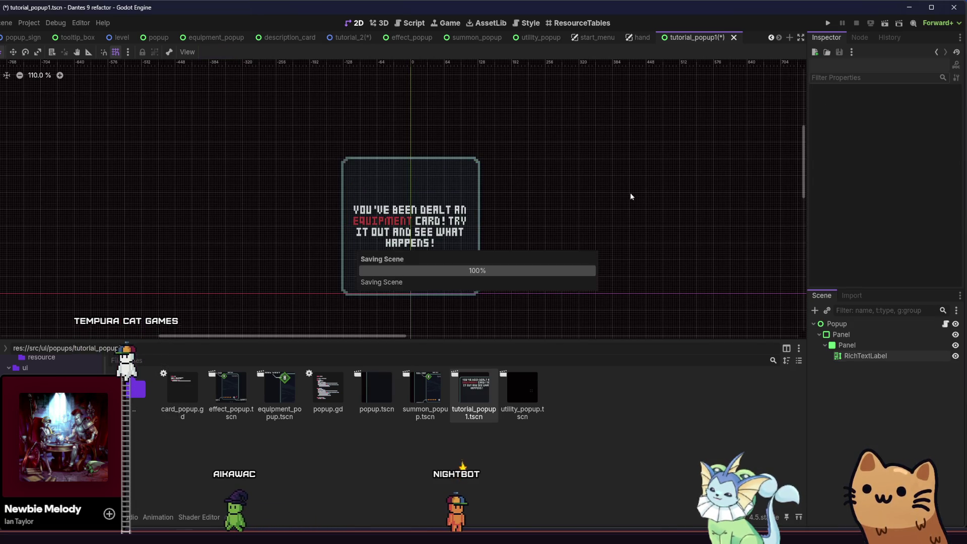
Select the outer Panel and enter 128 as its Custom Minimum Size width.
right_click(567, 214)
left_click(551, 225)
left_click_drag(551, 225, 505, 220)
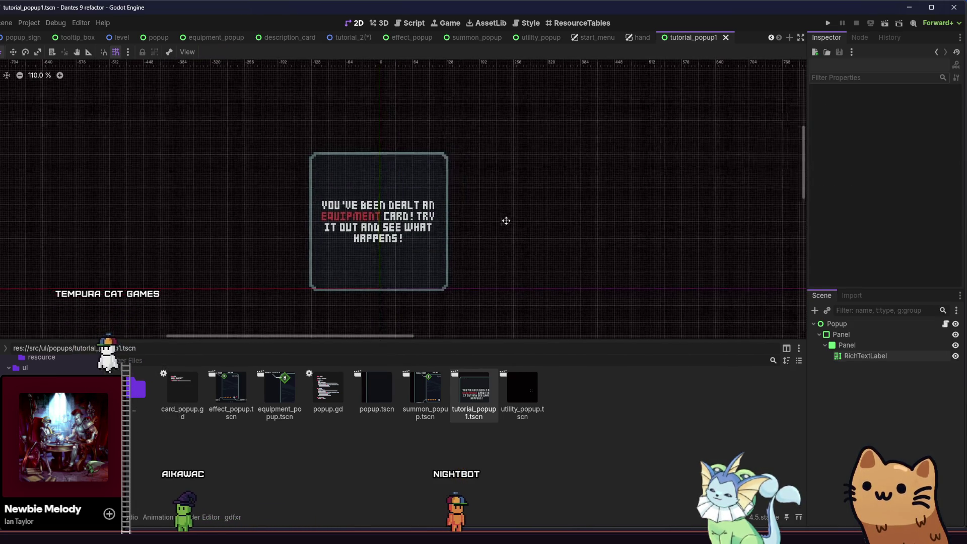
scroll(719, 253, "down", 5)
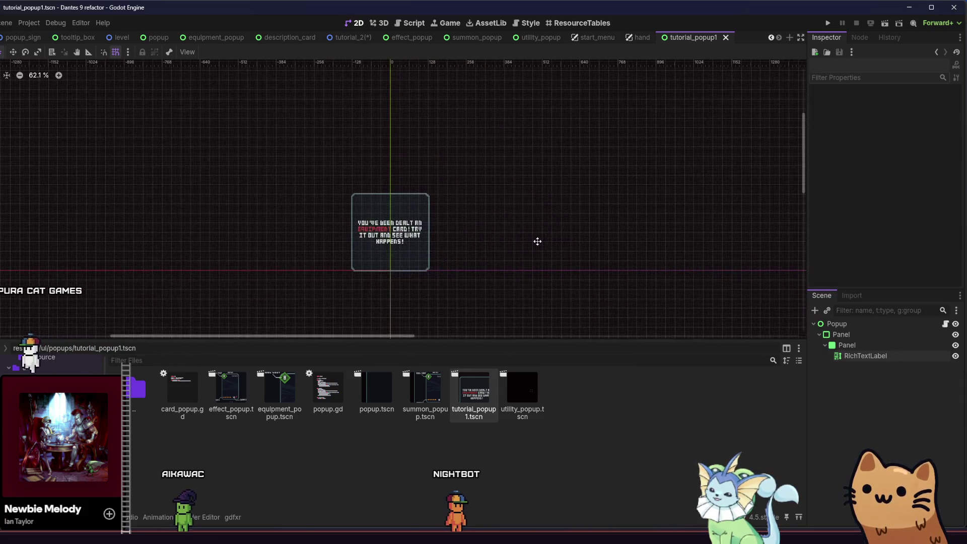
left_click(860, 358)
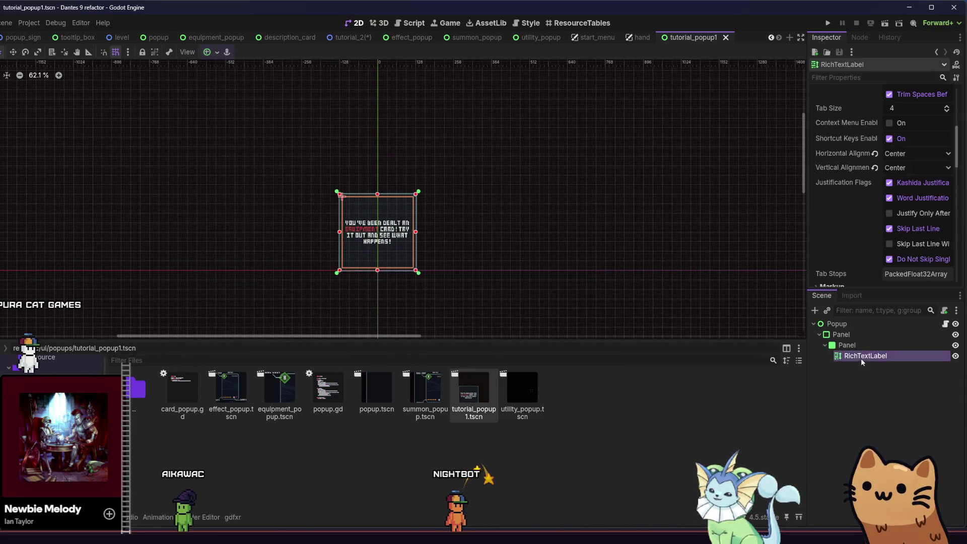
left_click(860, 344)
left_click(857, 336)
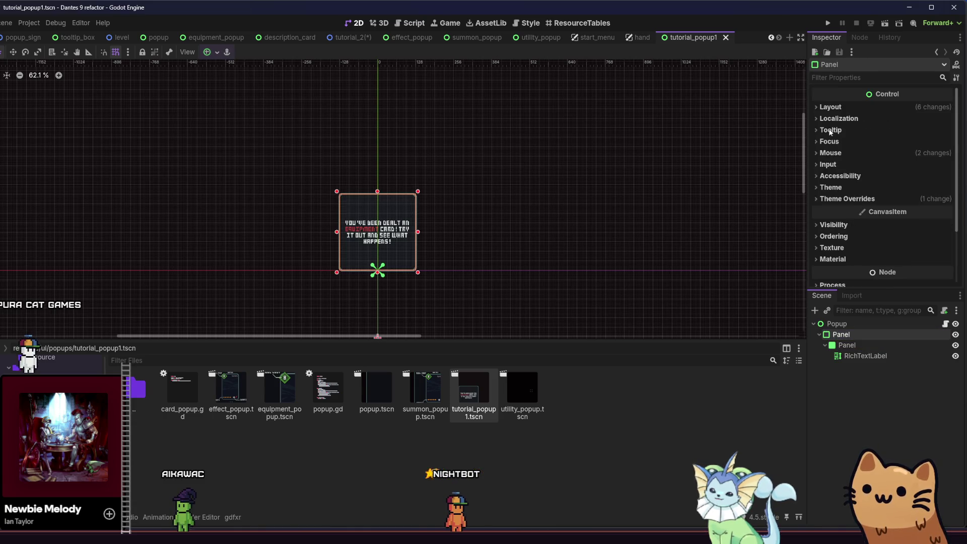
left_click(830, 107)
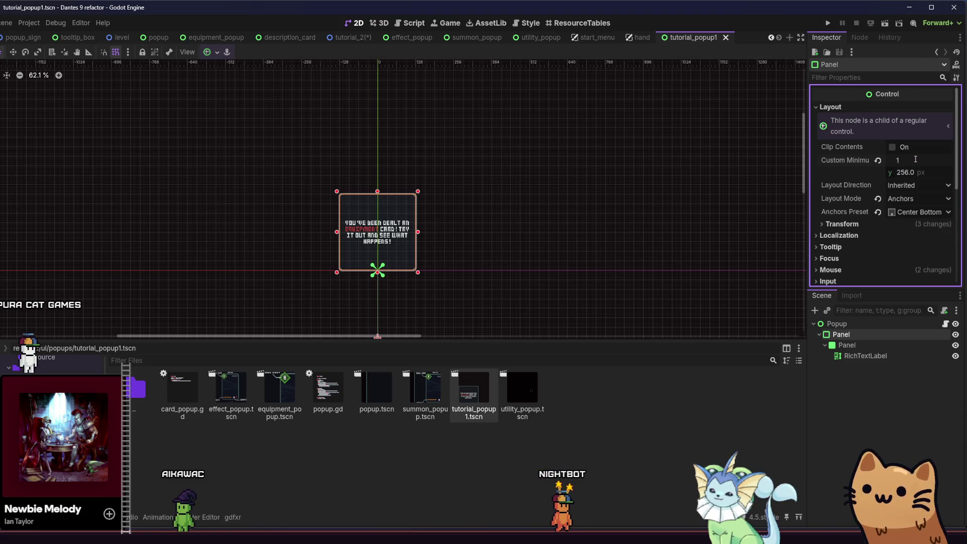
type("8")
key("Tab")
Enter 128 as the minimum height, then review the Popup and inner Panel layout settings.
type("128")
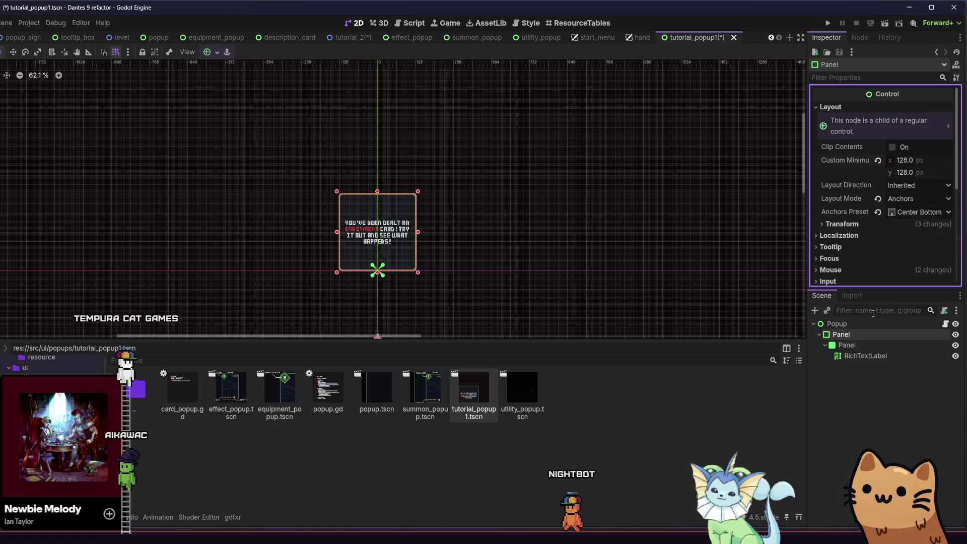
left_click(872, 323)
left_click(845, 109)
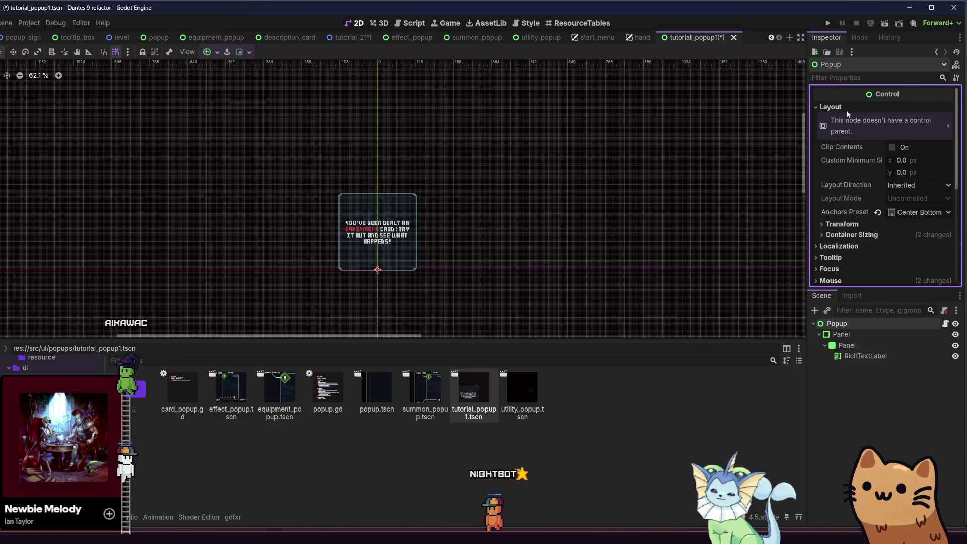
left_click(864, 344)
left_click(874, 108)
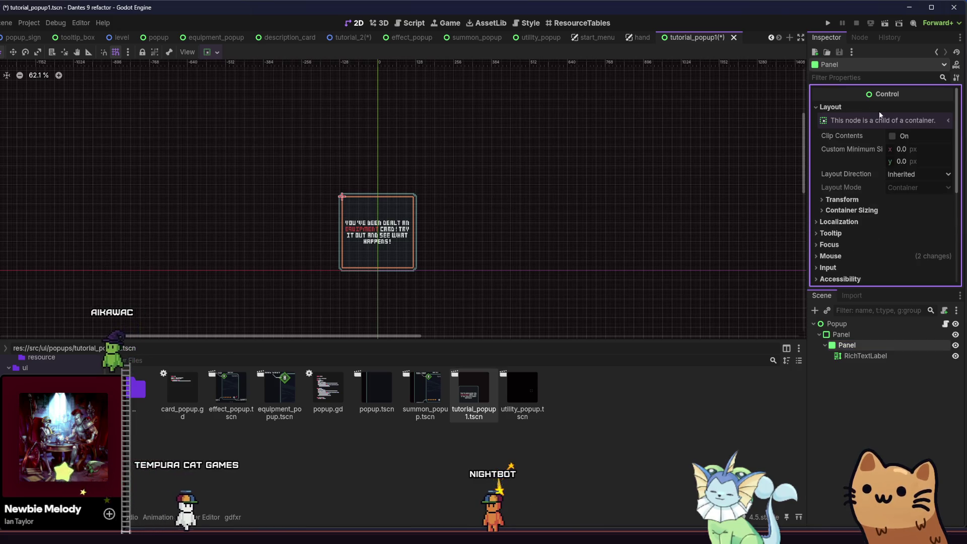
Anchor the RichTextLabel with the Full Rect preset after trying Center.
left_click(851, 355)
scroll(877, 152, "up", 6)
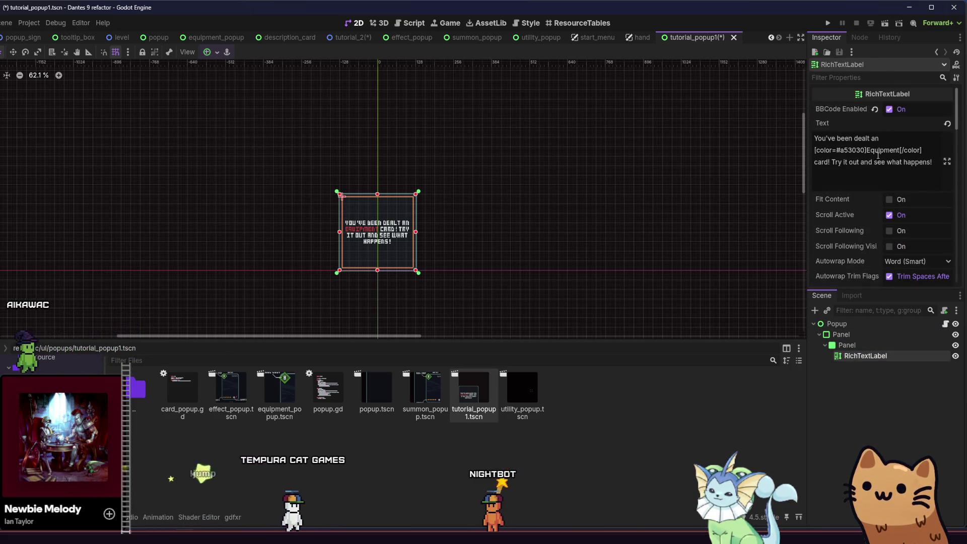
left_click(210, 52)
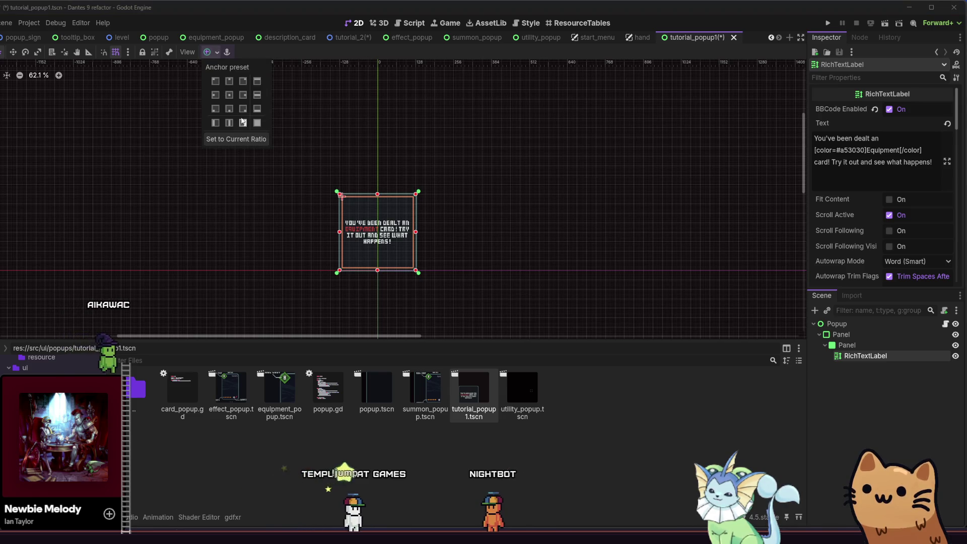
left_click(231, 95)
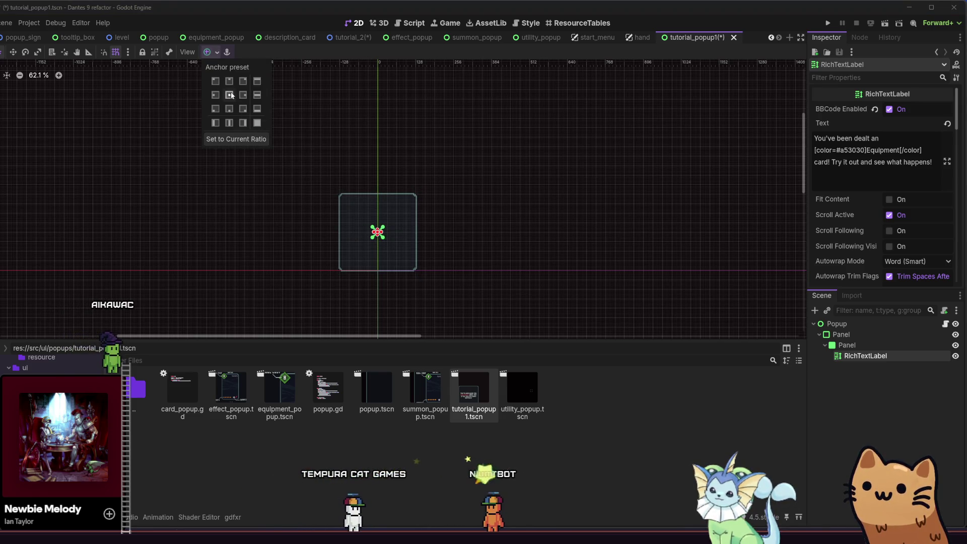
left_click(203, 54)
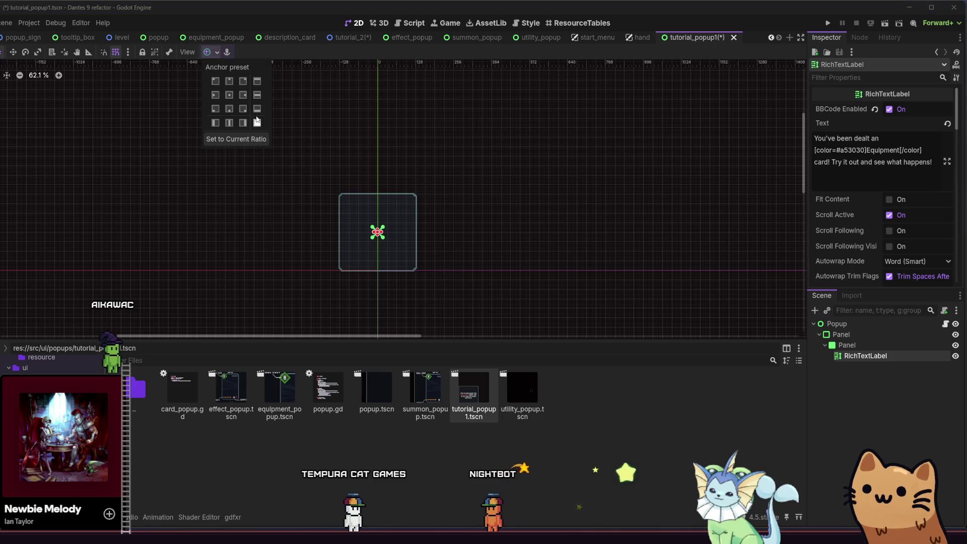
left_click(257, 121)
left_click(879, 337)
left_click(844, 334)
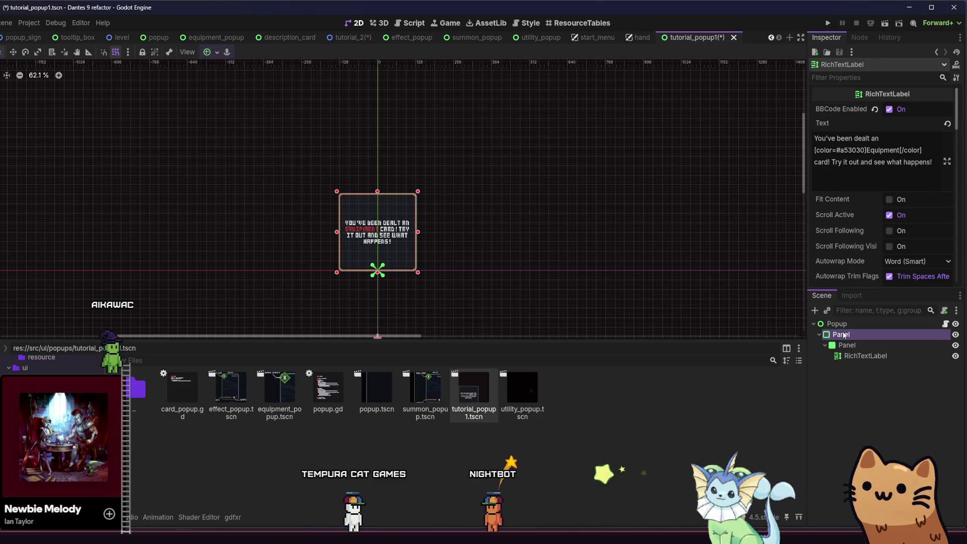
Set the outer Panel's Transform Size to 128 × 128.
left_click(836, 201)
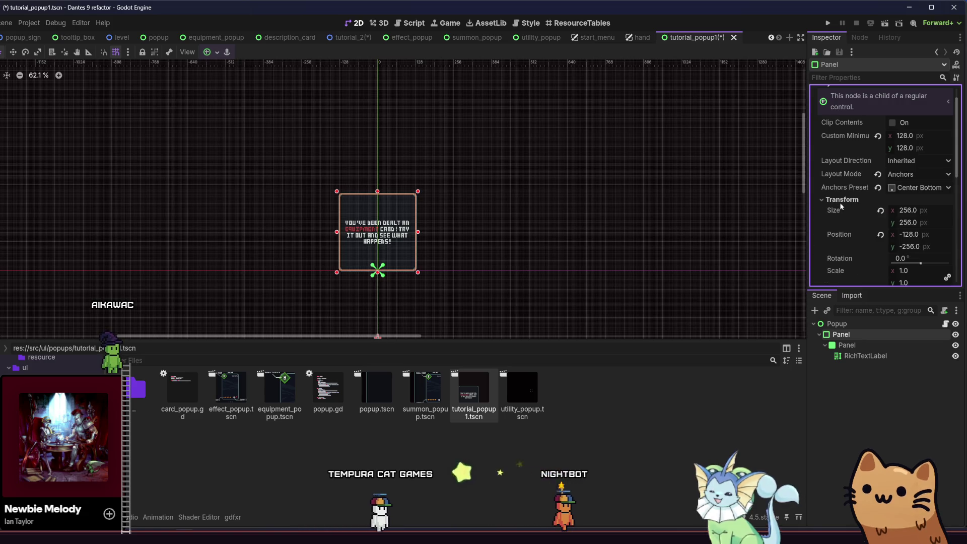
left_click(914, 209)
type("12")
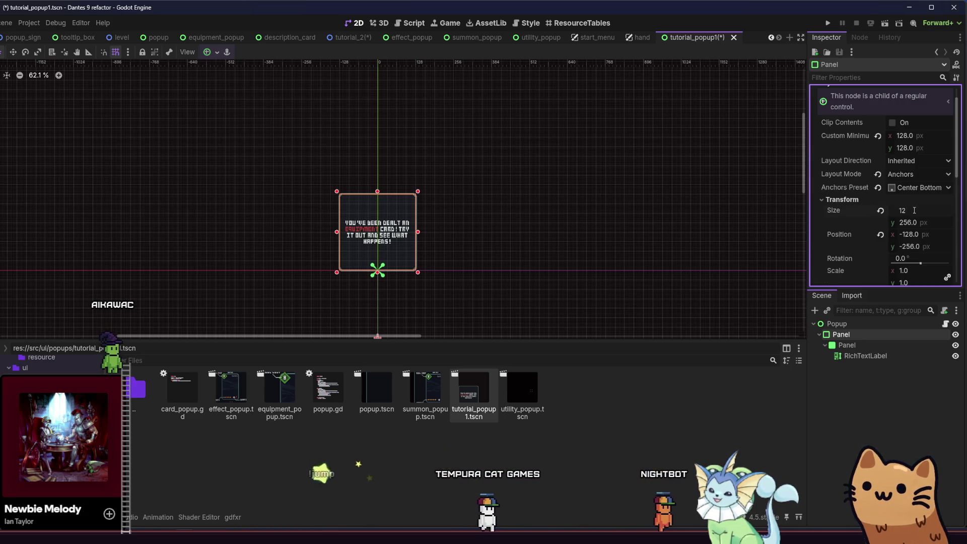
type("8")
key("Return")
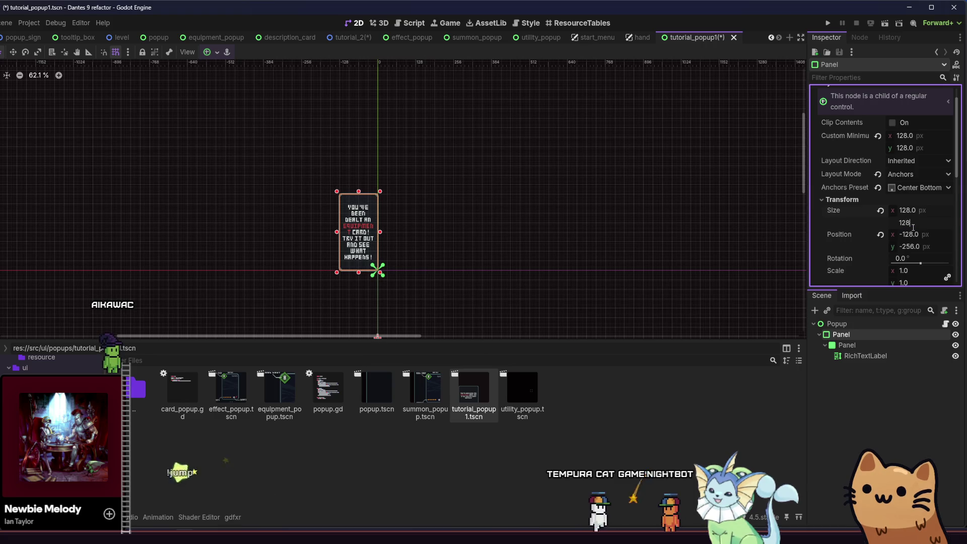
key("Return")
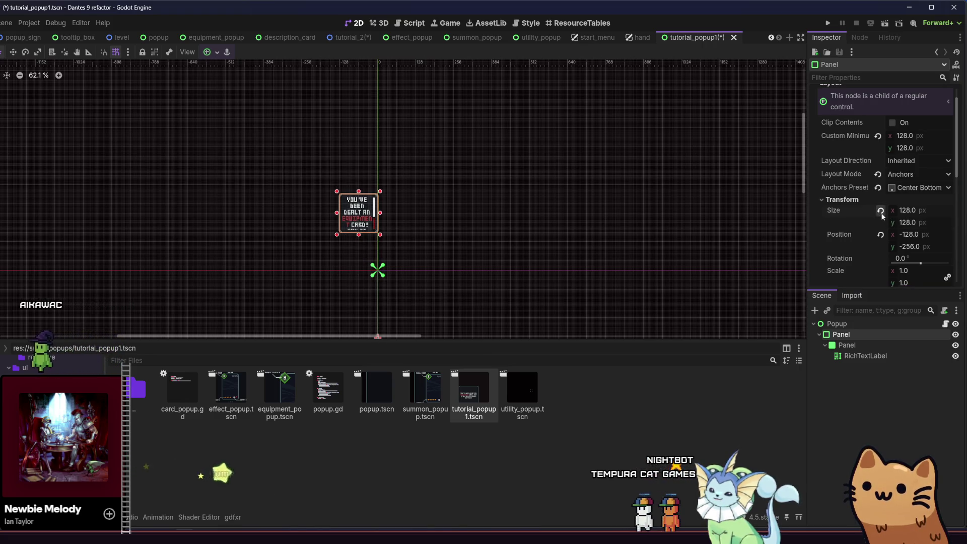
Review the RichTextLabel's text settings and the outer Panel's properties after resizing.
left_click(864, 356)
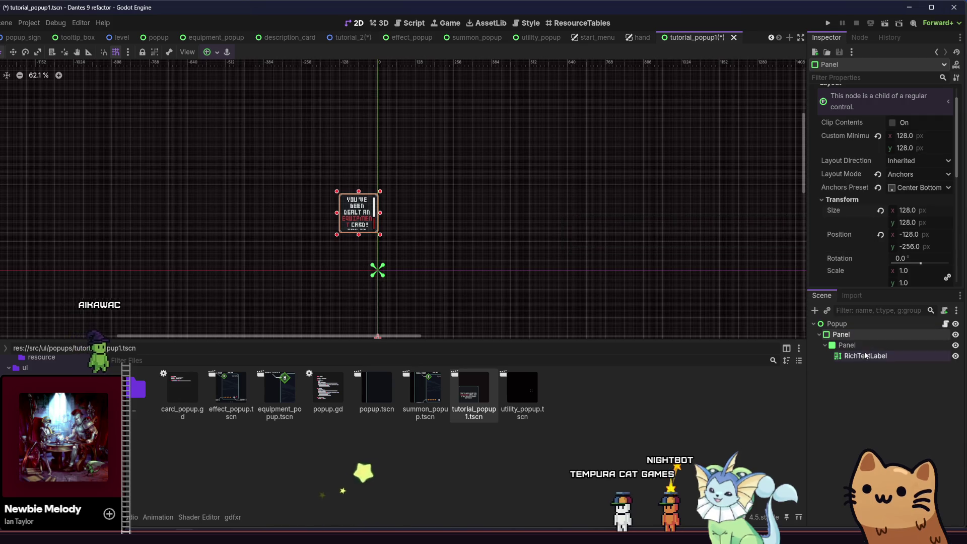
left_click(869, 344)
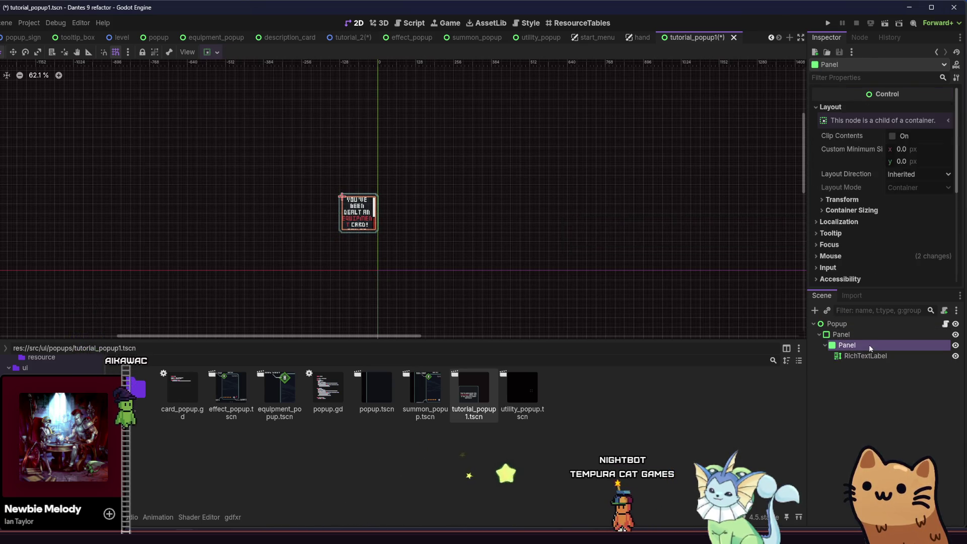
left_click(868, 333)
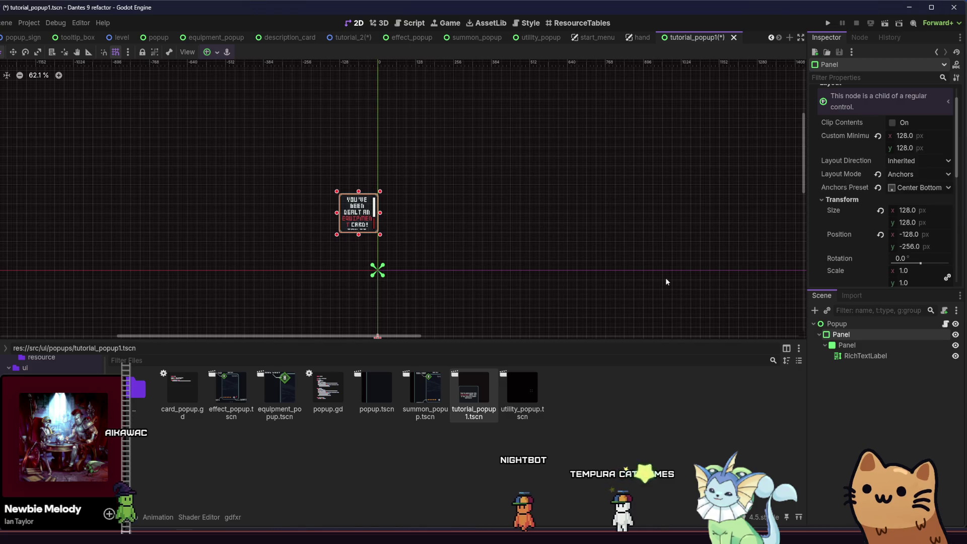
left_click(864, 355)
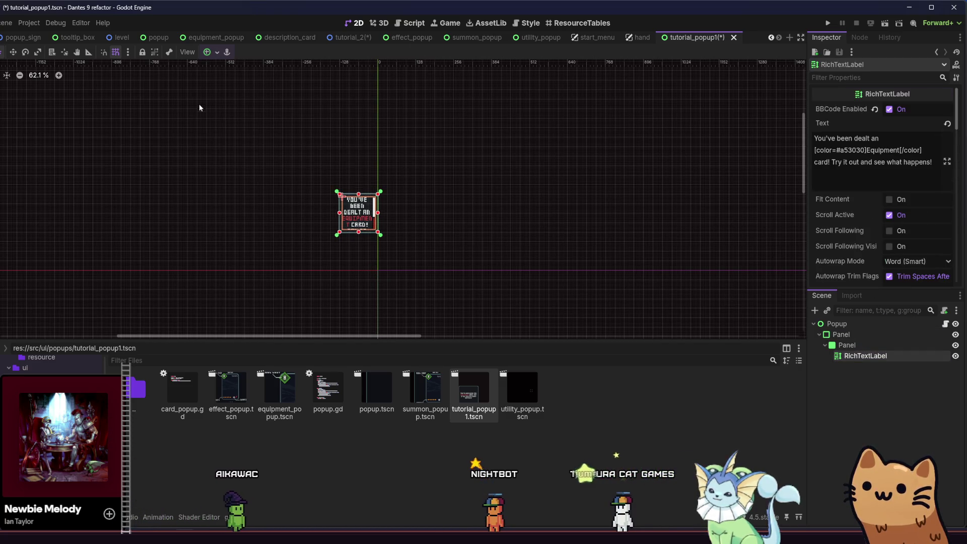
left_click(217, 52)
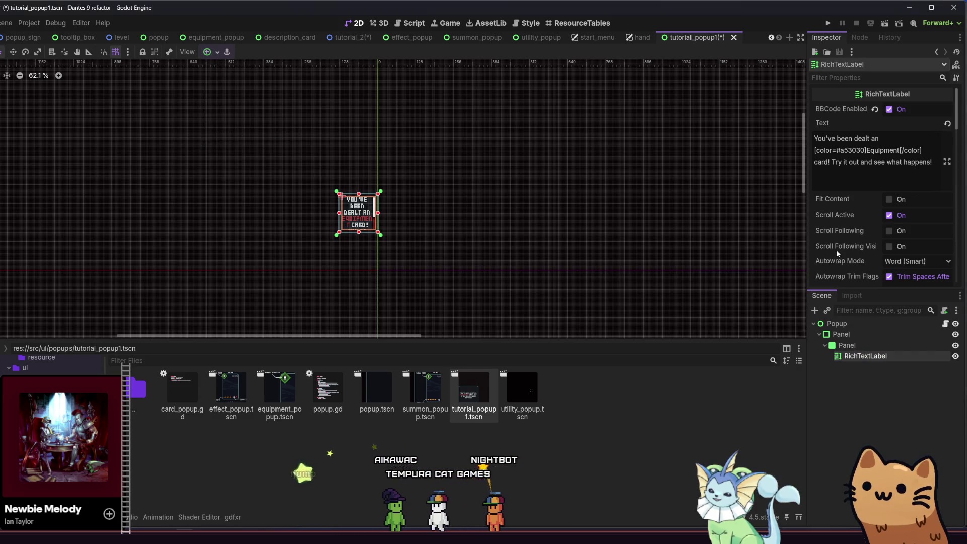
scroll(844, 249, "down", 5)
scroll(844, 248, "down", 5)
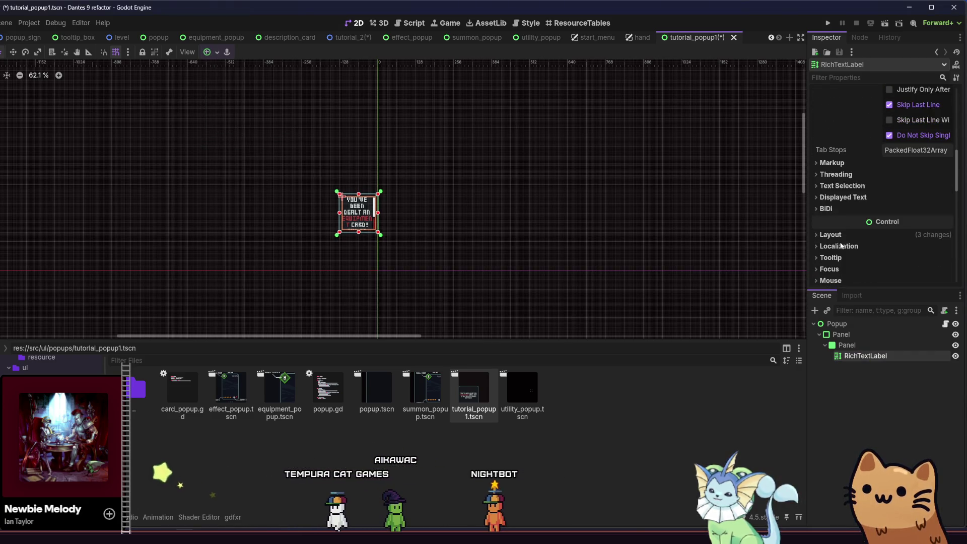
left_click(862, 332)
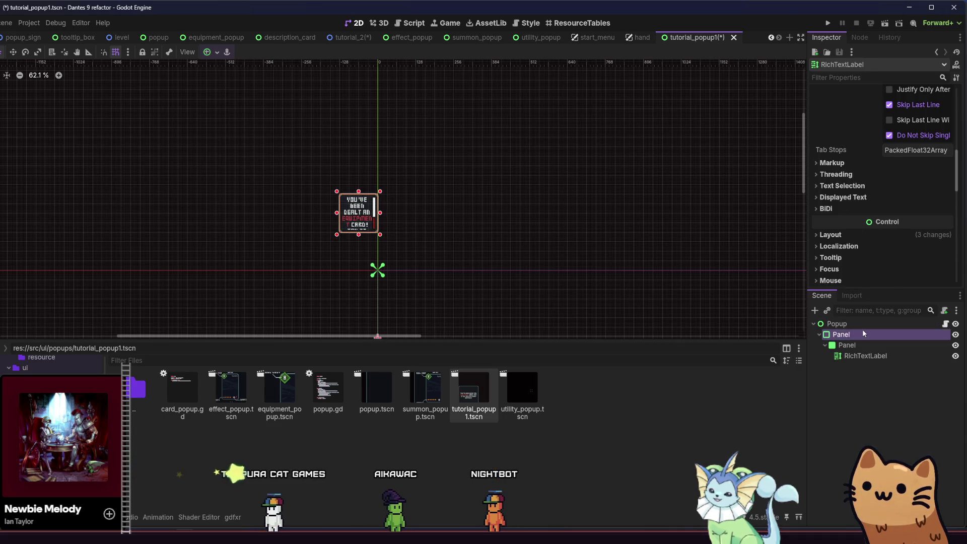
scroll(412, 181, "up", 2)
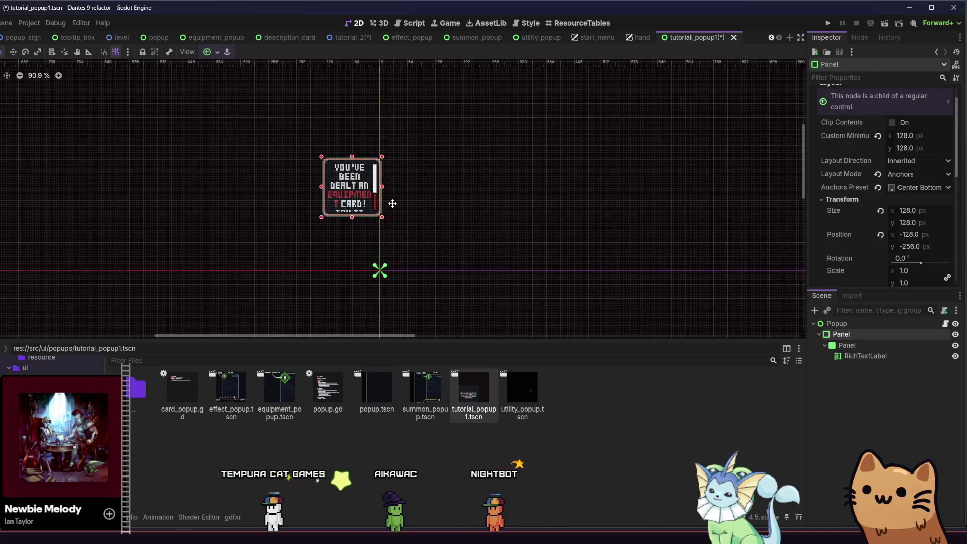
left_click(681, 190)
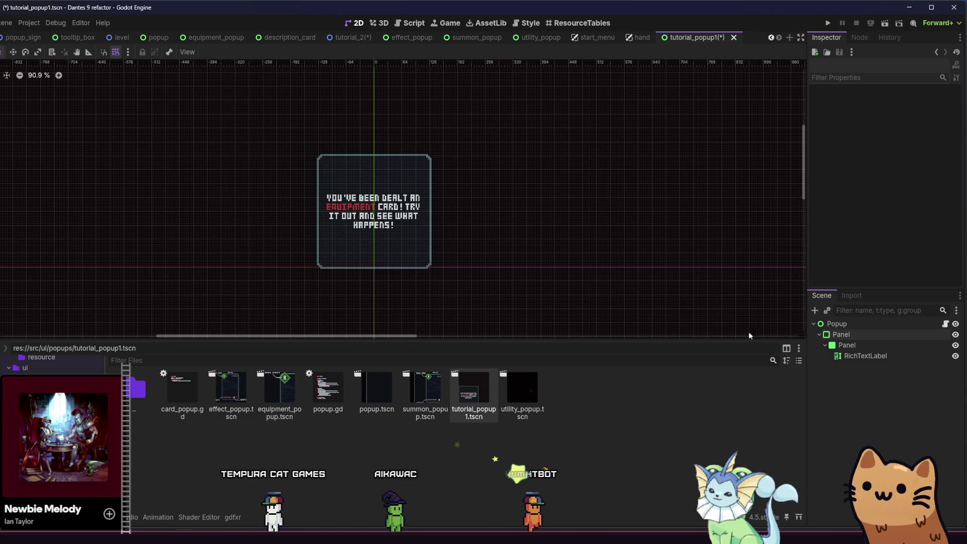
Experiment with the panel width, then revert the panel Size to 128 × 128.
left_click(843, 334)
left_click_drag(914, 215, 907, 215)
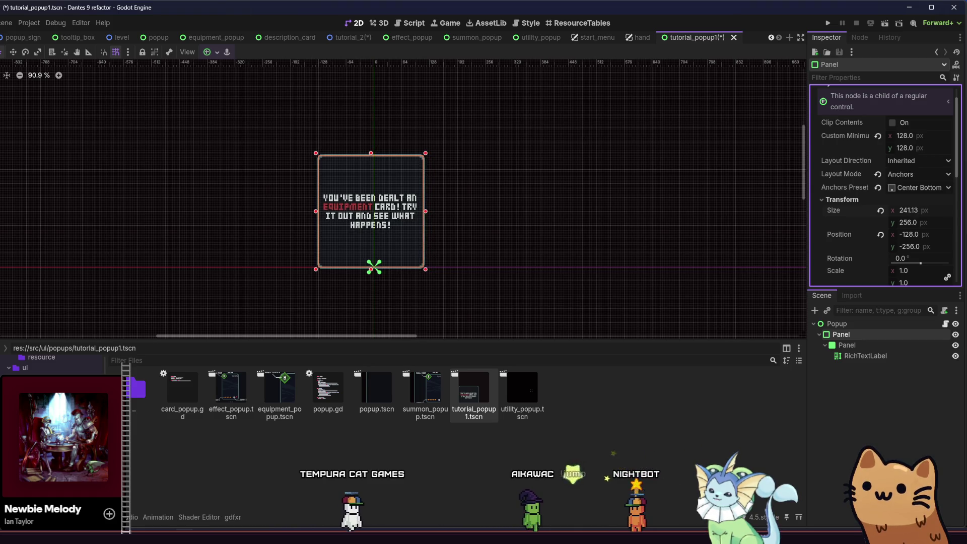
key("ctrl+z")
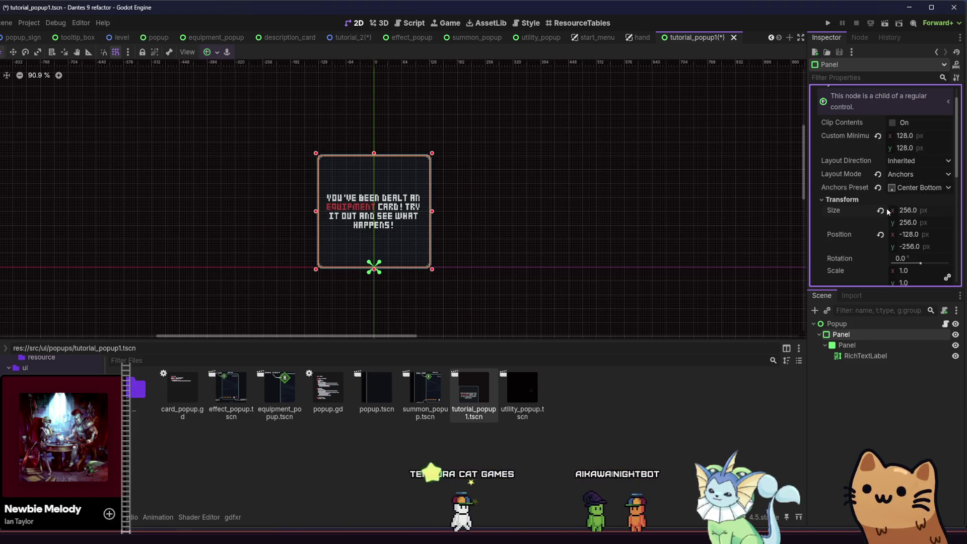
left_click(881, 211)
key("ctrl+z")
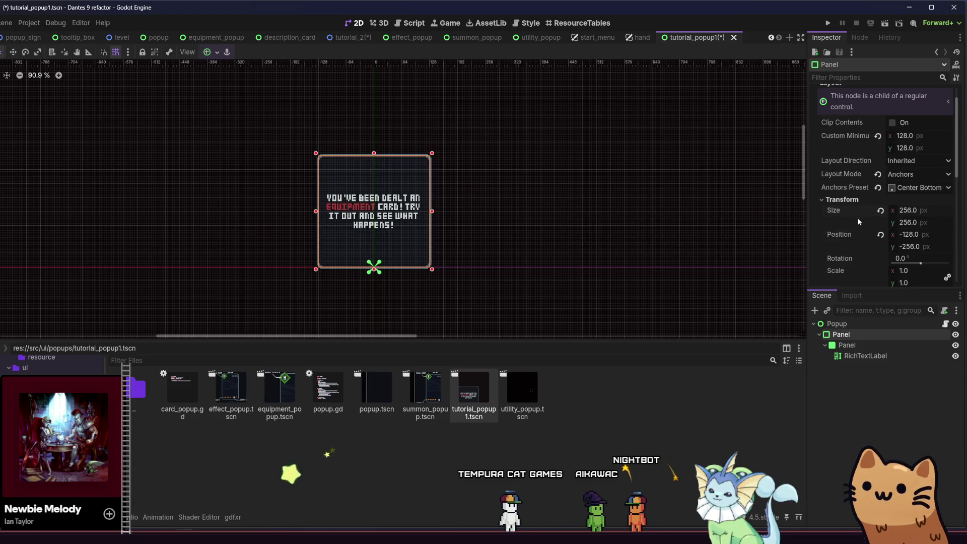
left_click(909, 187)
left_click(910, 187)
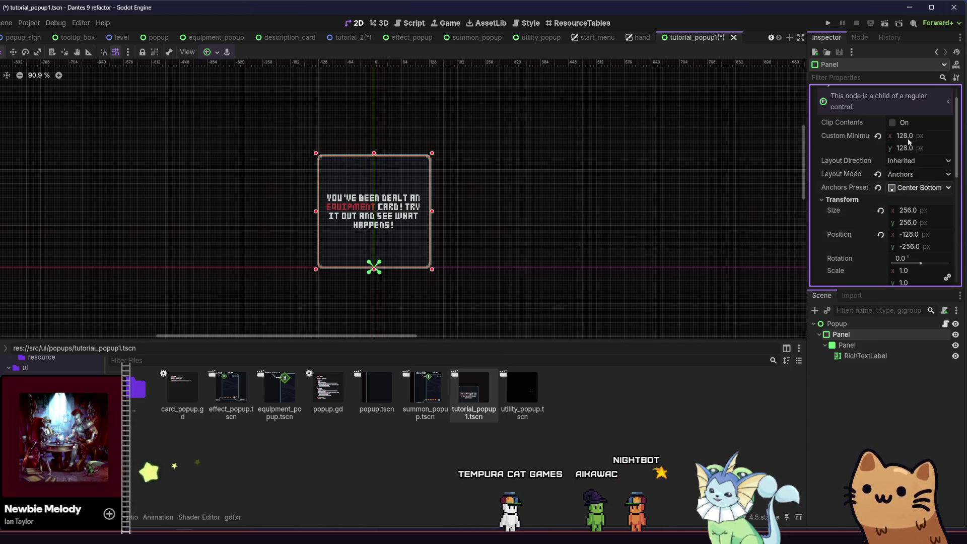
left_click(826, 269)
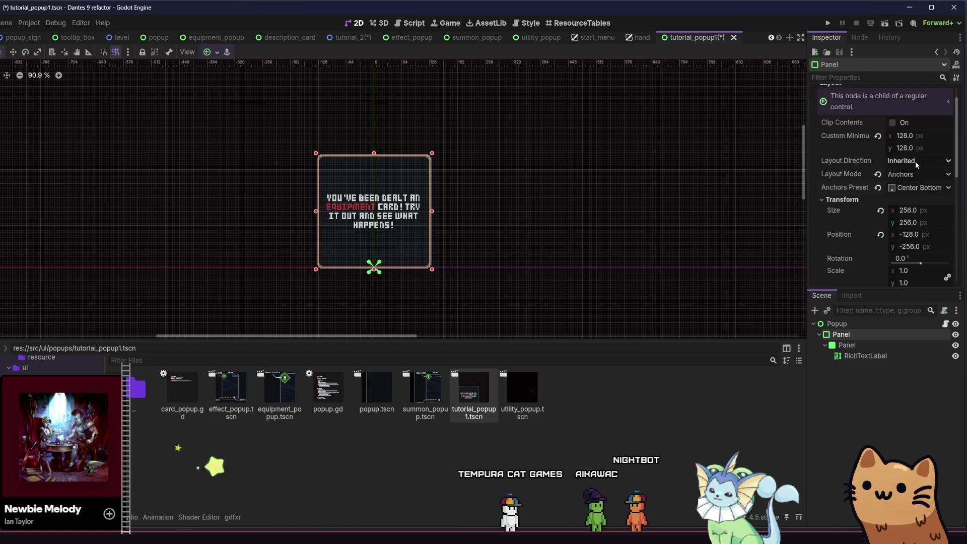
left_click(880, 211)
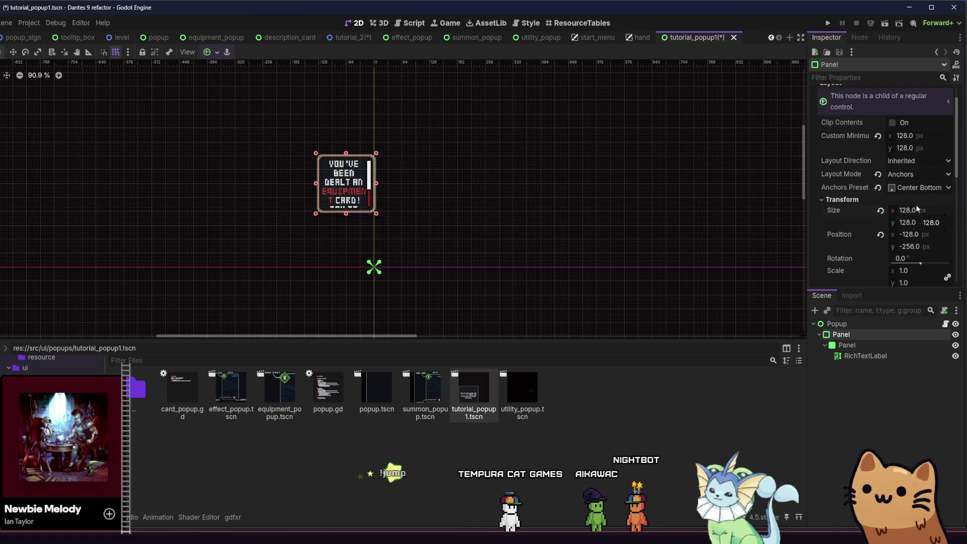
Try the Center Left anchor preset, return to Center Bottom, and save the scene.
left_click(922, 187)
left_click(918, 298)
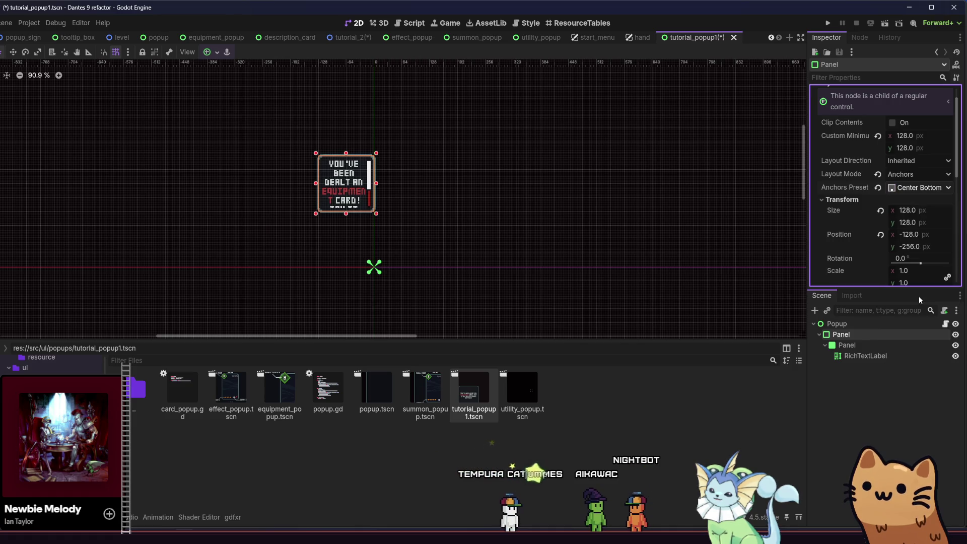
left_click(917, 188)
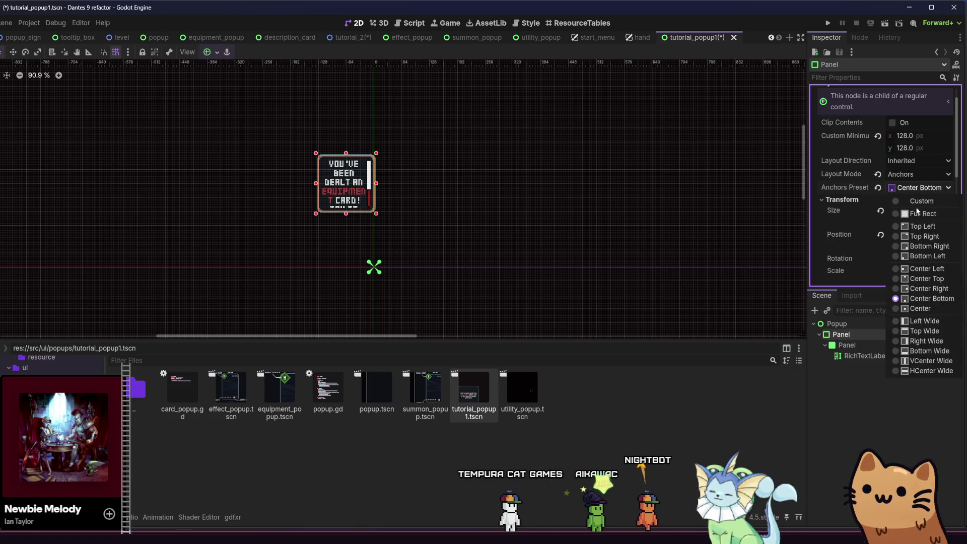
left_click(926, 269)
left_click(917, 188)
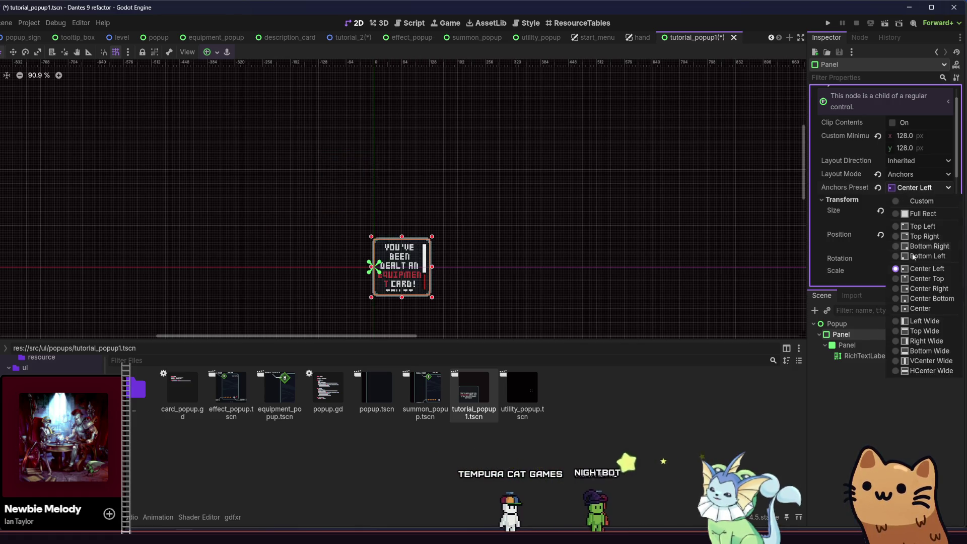
left_click(927, 299)
left_click(550, 235)
key("ctrl+s")
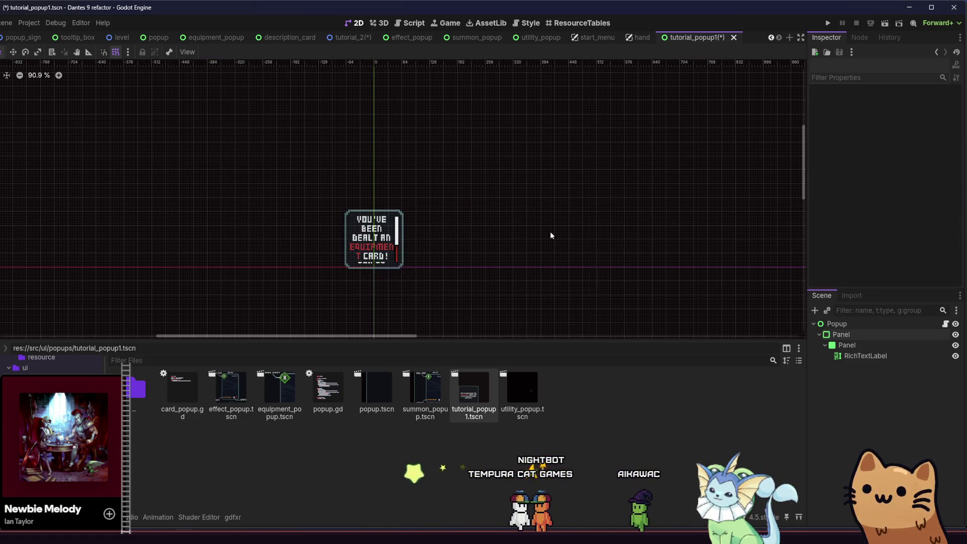
left_click(856, 339)
left_click(861, 355)
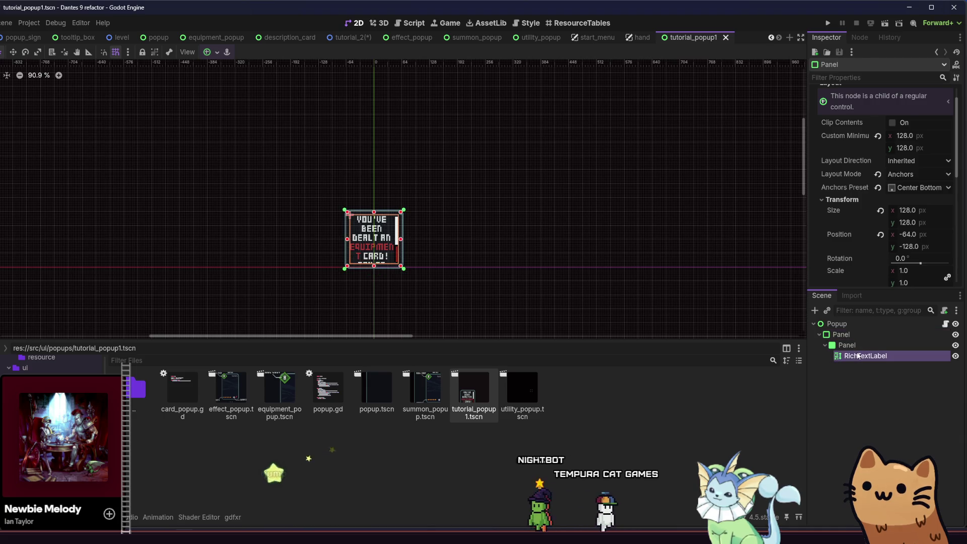
Turn off Scroll Active on the RichTextLabel.
scroll(851, 184, "up", 5)
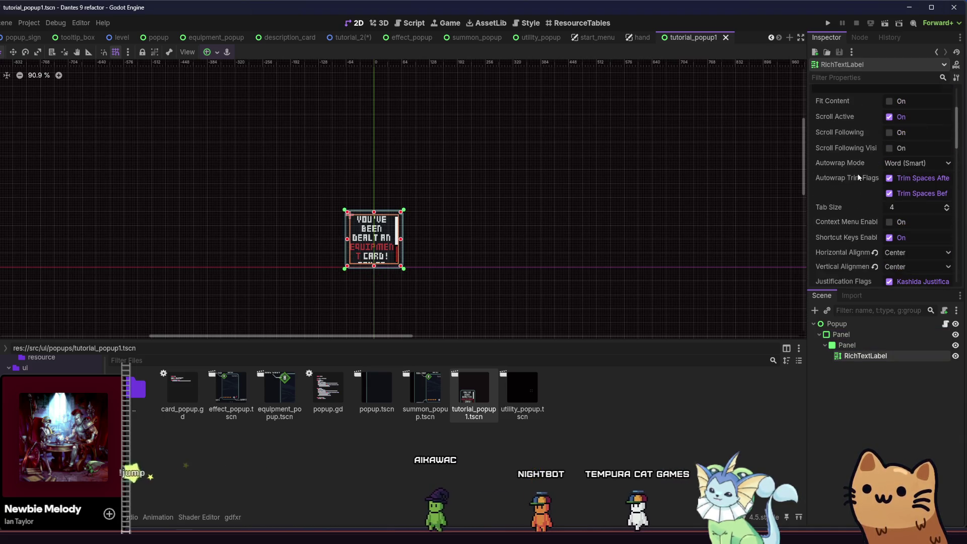
scroll(863, 190, "up", 3)
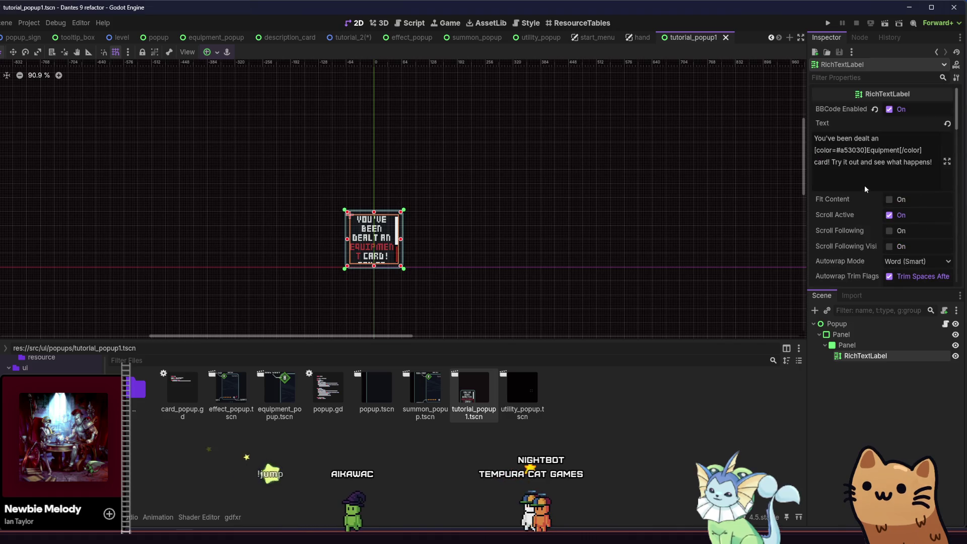
left_click(889, 215)
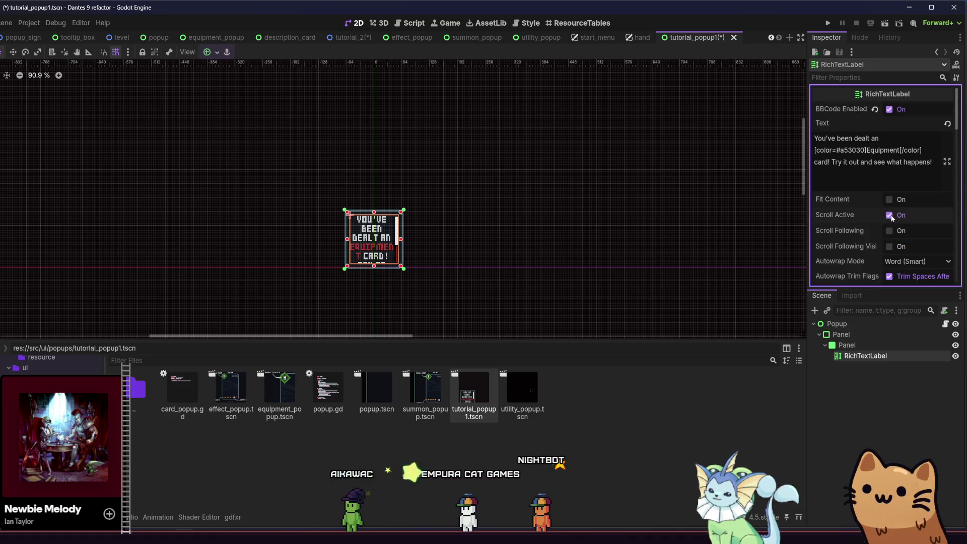
scroll(892, 245, "down", 3)
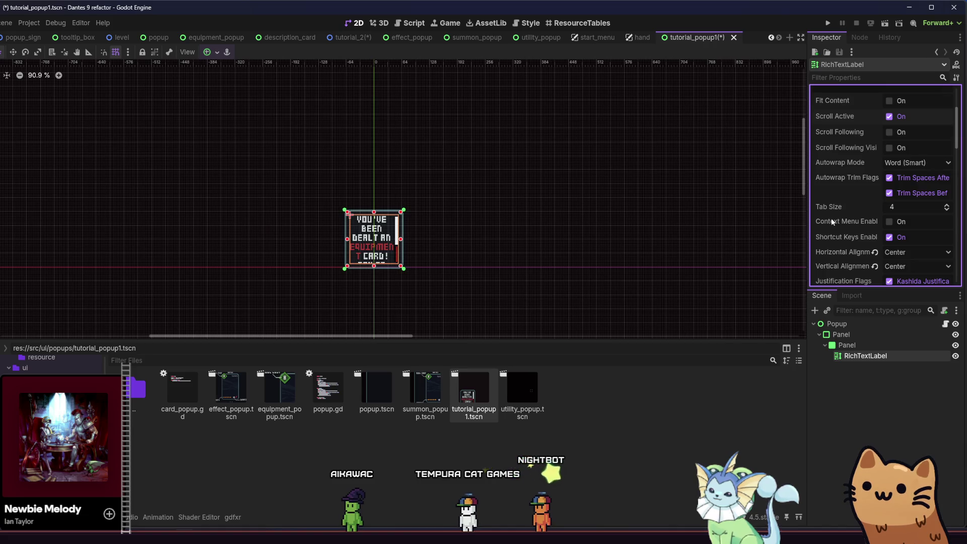
scroll(857, 213, "down", 5)
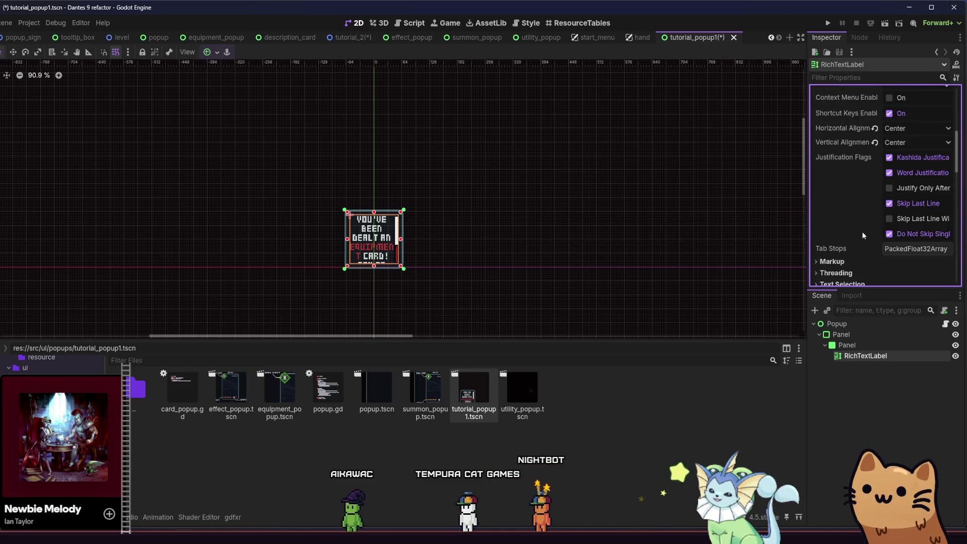
scroll(863, 234, "down", 2)
scroll(861, 218, "down", 3)
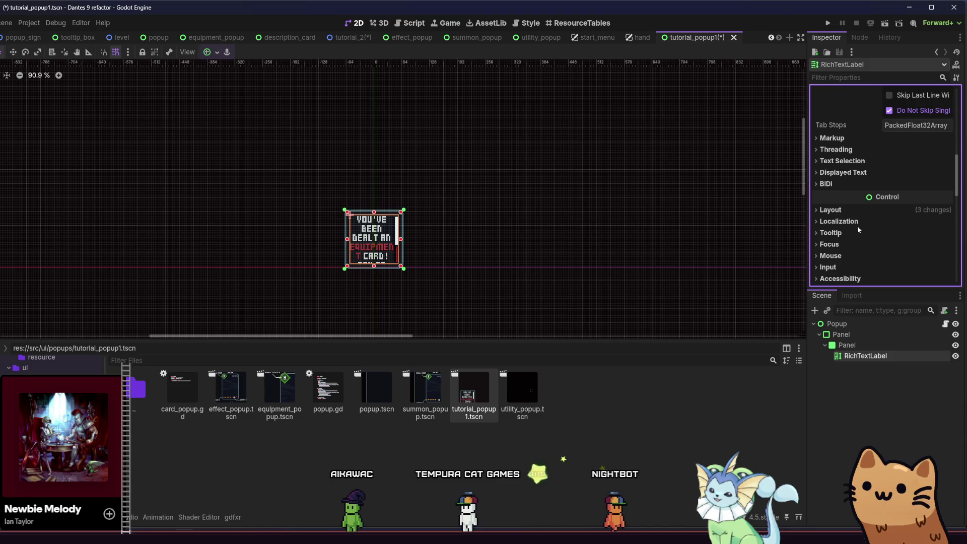